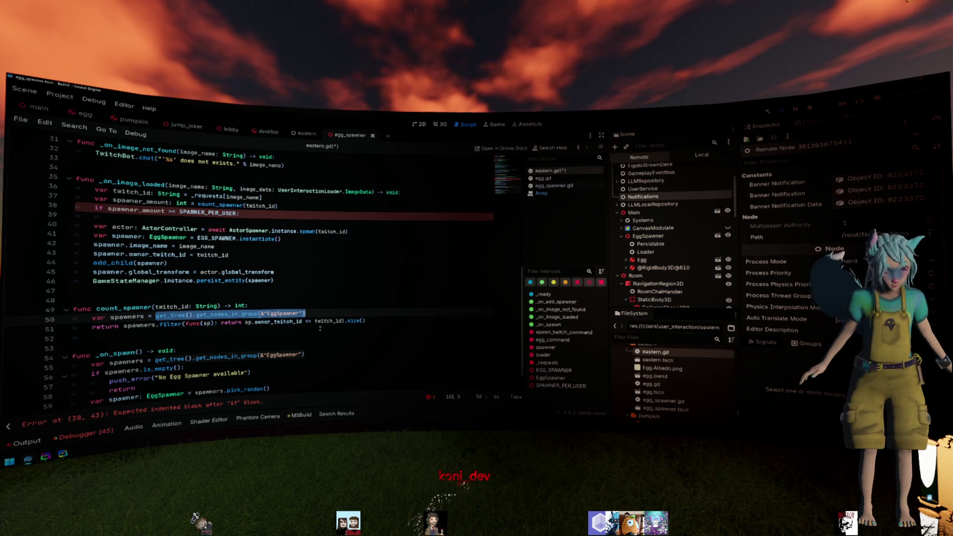
- Select the EggSpawner group name on line 50 of eastern.gd to view its tooltip
double_click(284, 314)
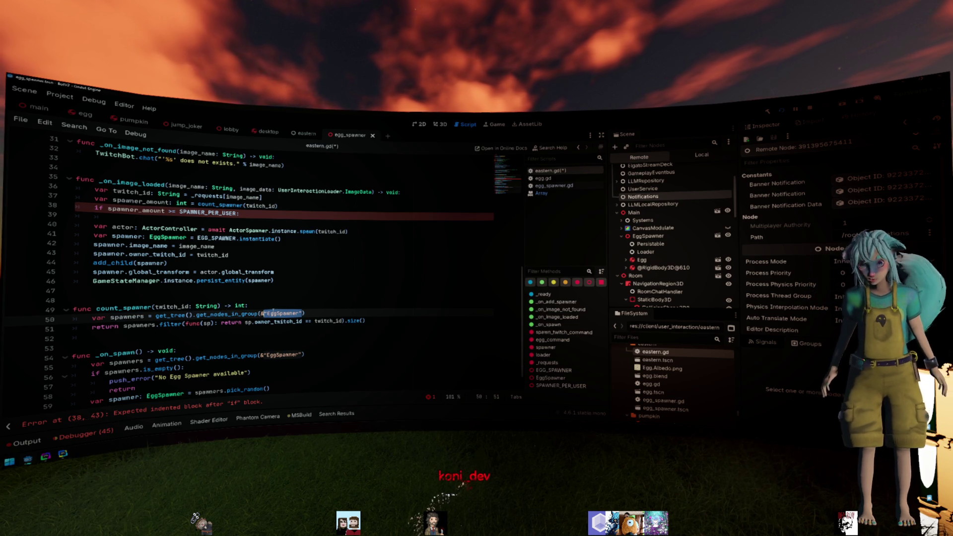
mouse_move(272, 311)
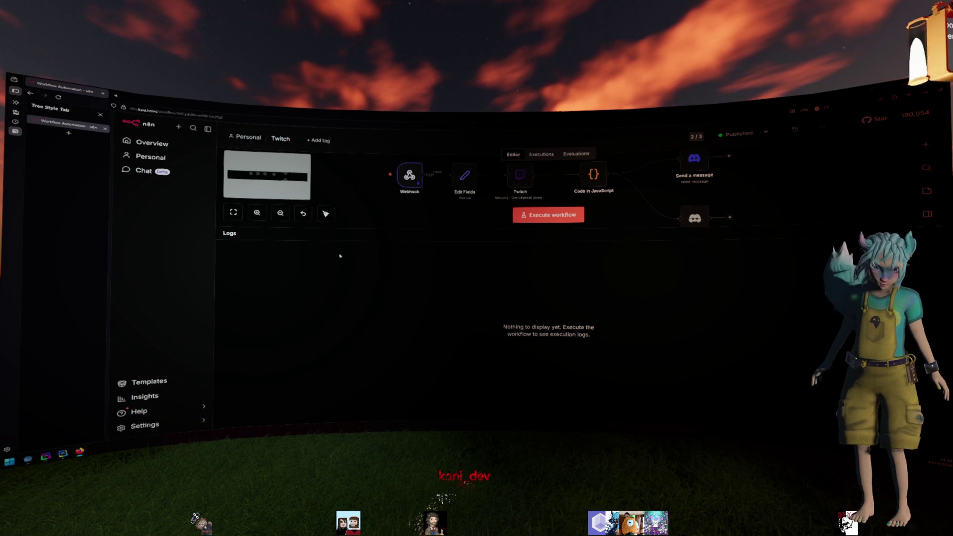
scroll(577, 317, "up", 3)
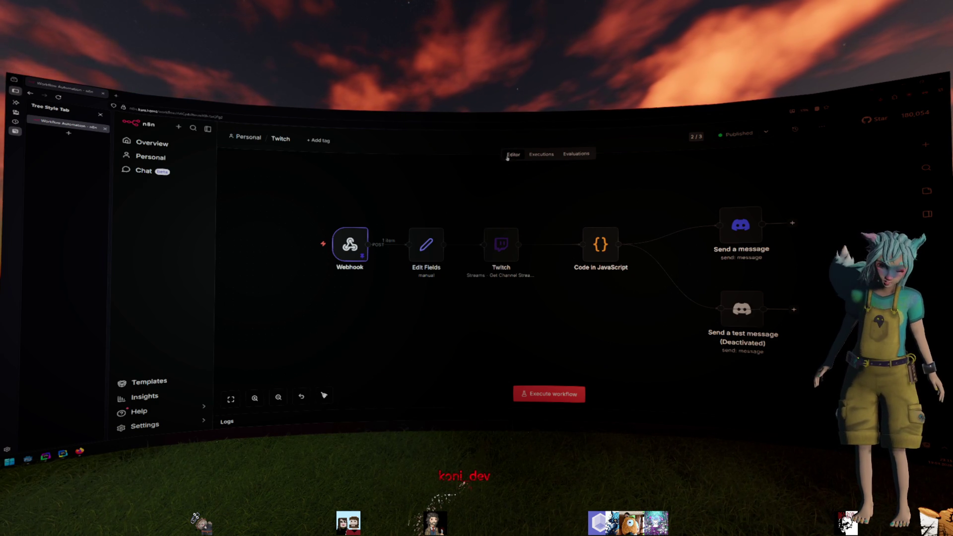
double_click(351, 244)
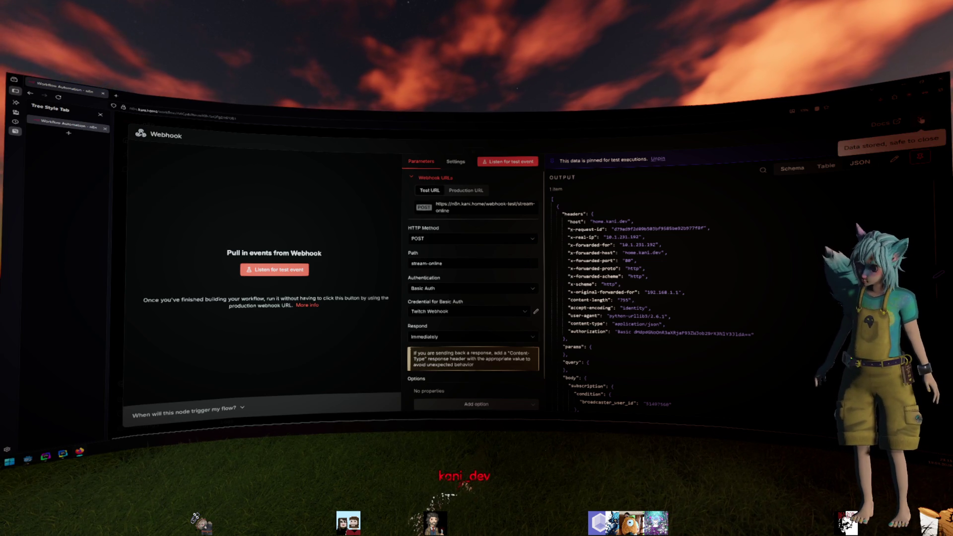
left_click(892, 141)
mouse_move(374, 234)
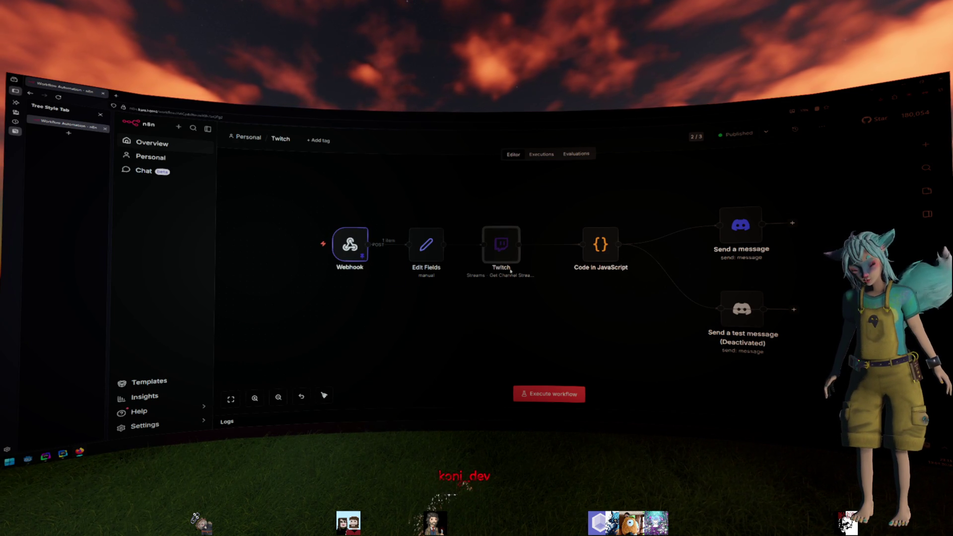
- Read through the message template in the Code in JavaScript node, then close it
double_click(603, 241)
scroll(452, 268, "down", 3)
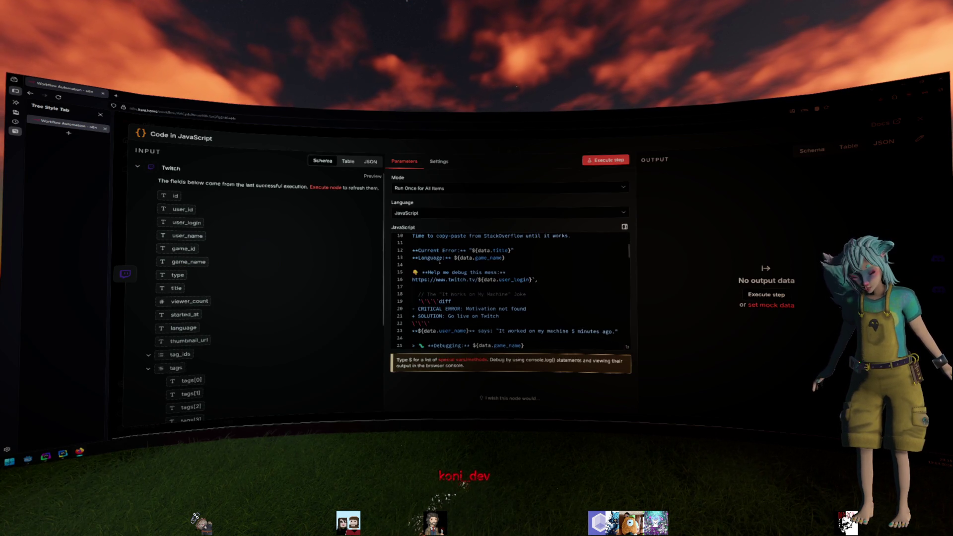
scroll(508, 279, "up", 2)
left_click(609, 289)
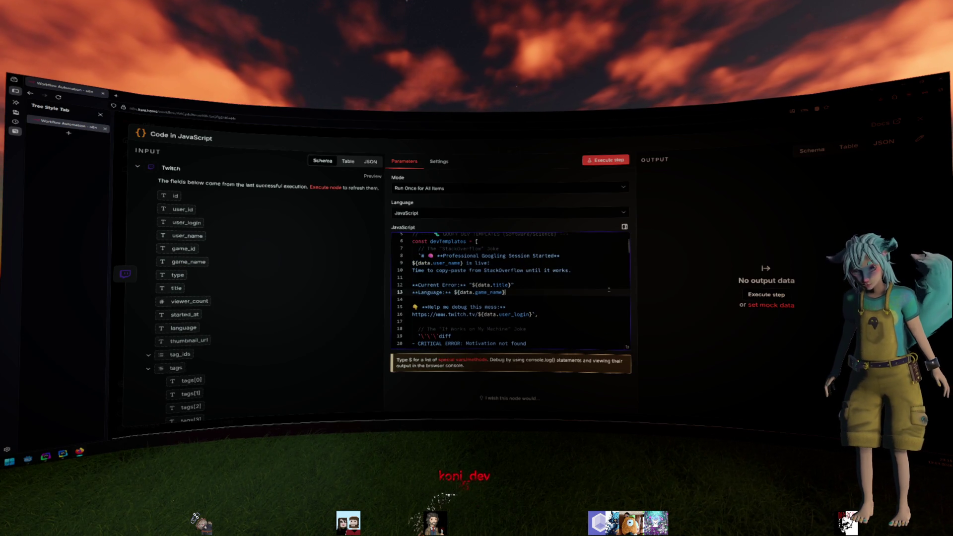
key("Escape")
- Inspect the Send a message Discord node, then return to the Godot script
left_click(748, 224)
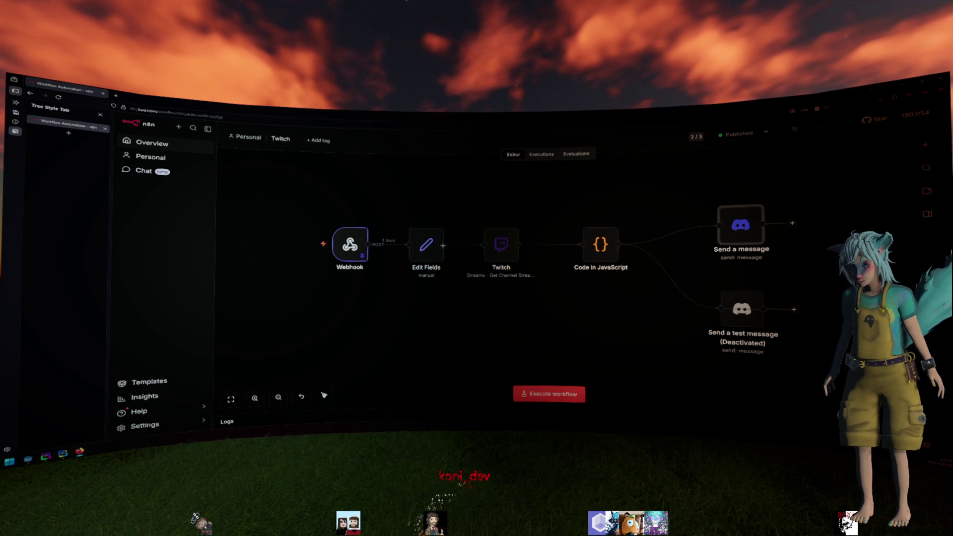
left_click(567, 323)
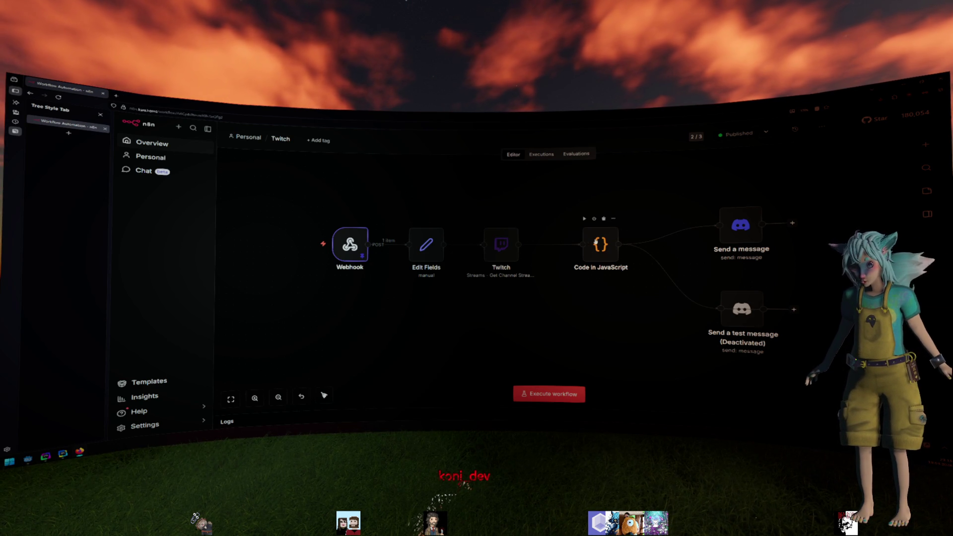
scroll(616, 263, "up", 1)
scroll(616, 263, "right", 1)
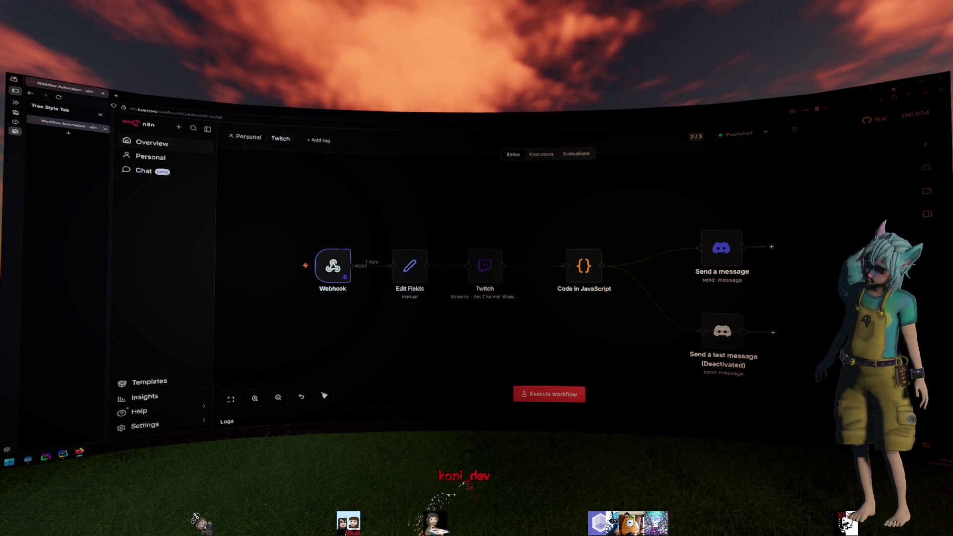
mouse_move(354, 313)
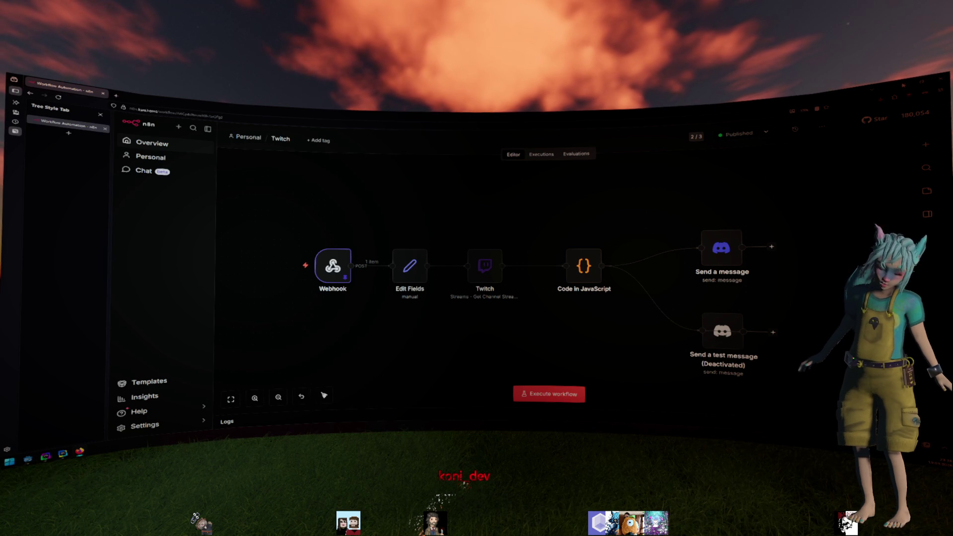
key("alt+Tab")
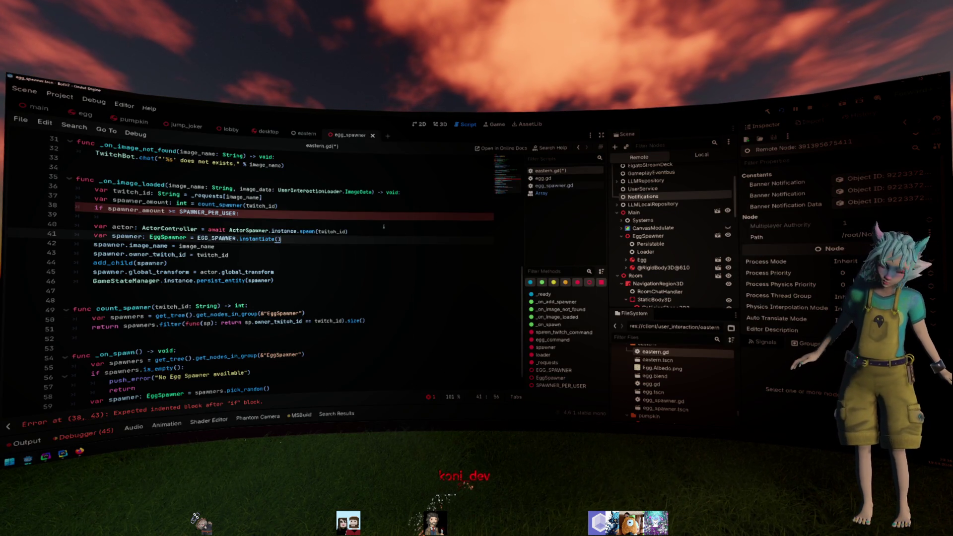
- Start a get_spawners() -> Array[Node] function with a return line below the spawn code
left_click(330, 221)
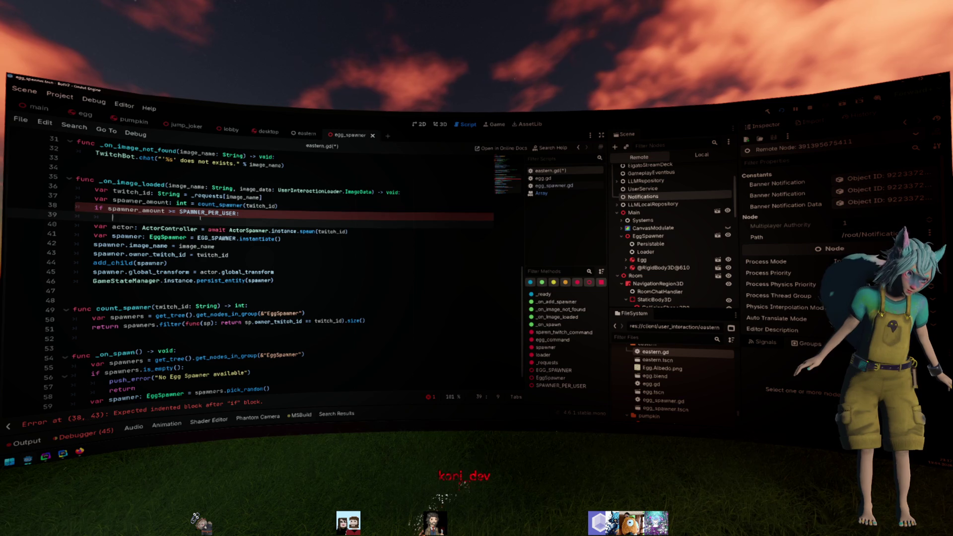
left_click_drag(305, 314, 286, 314)
left_click(163, 291)
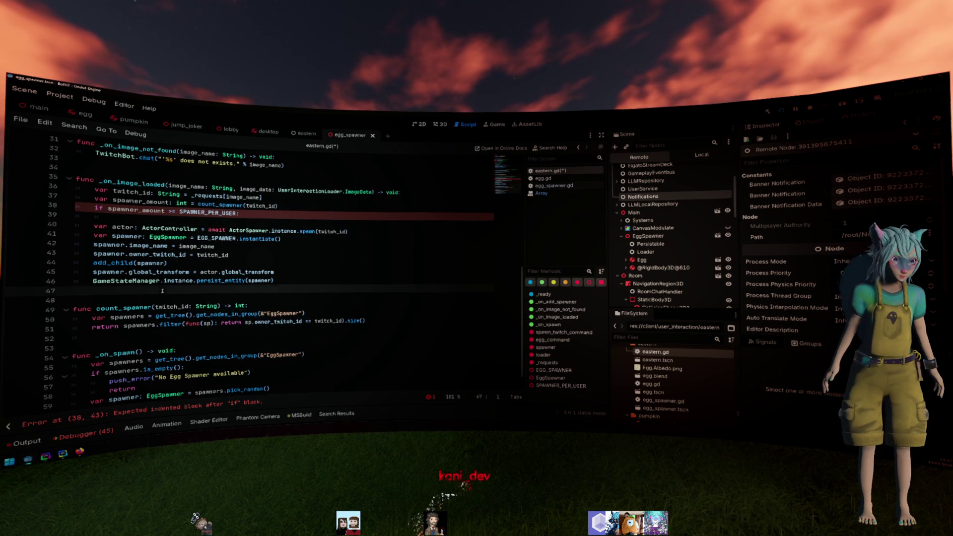
key("Return")
key("Return")
type("func get_spwa")
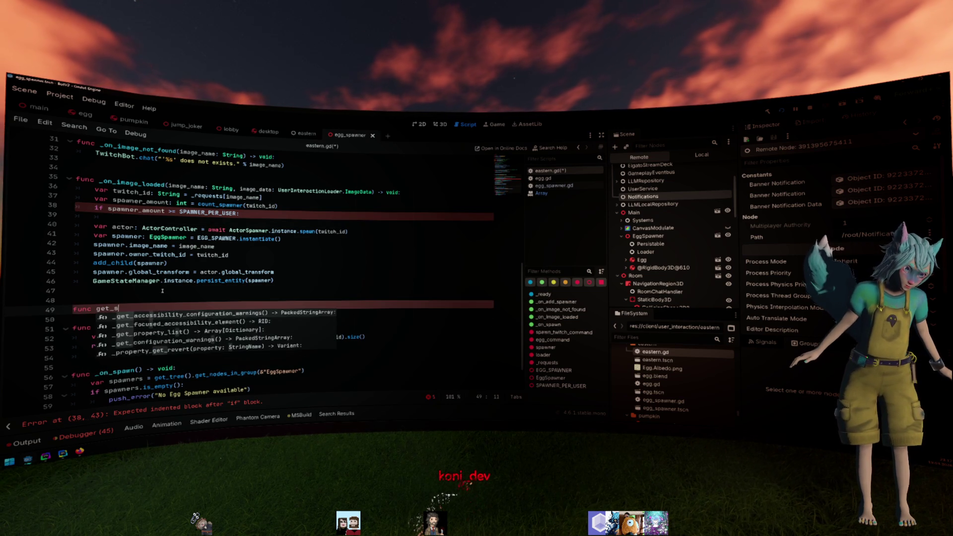
key("BackSpace")
key("BackSpace")
type("awners")
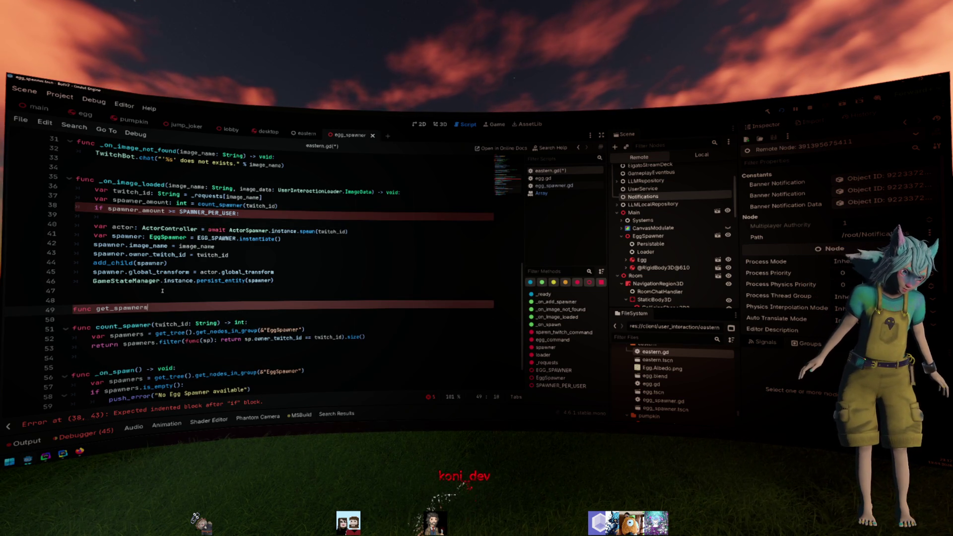
type("() -> Arra")
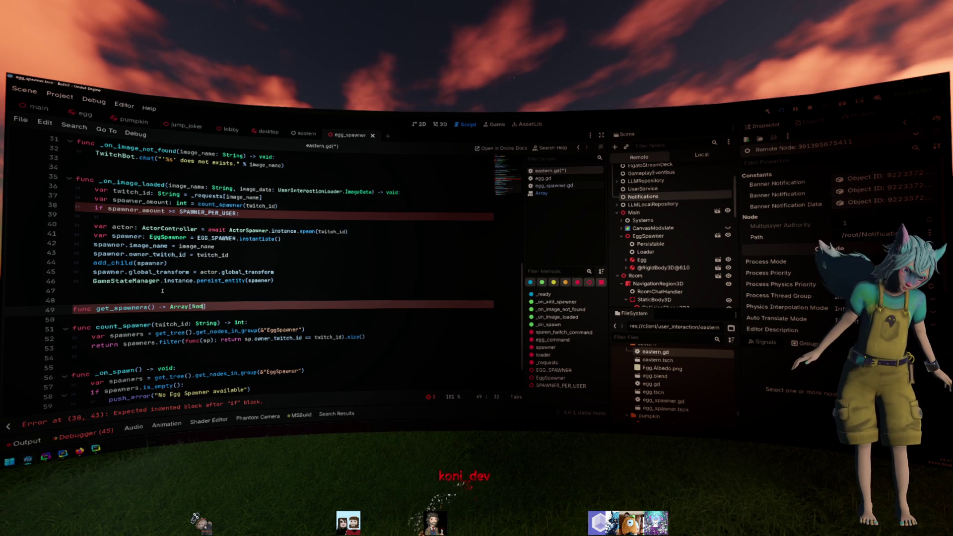
type("y[Node]:")
key("Return")
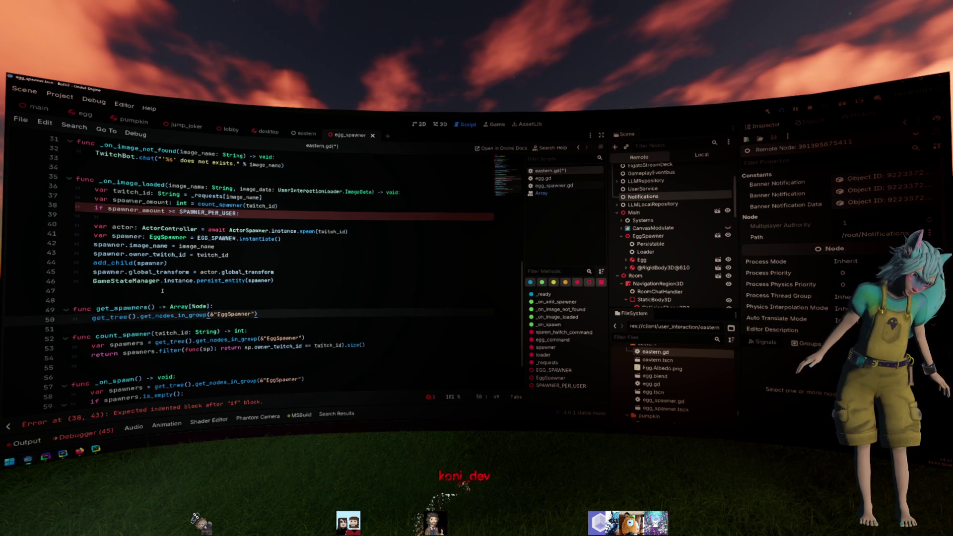
type("return")
- Give get_spawners a twitch_id: String parameter and insert a blank line above its return
left_click(162, 291)
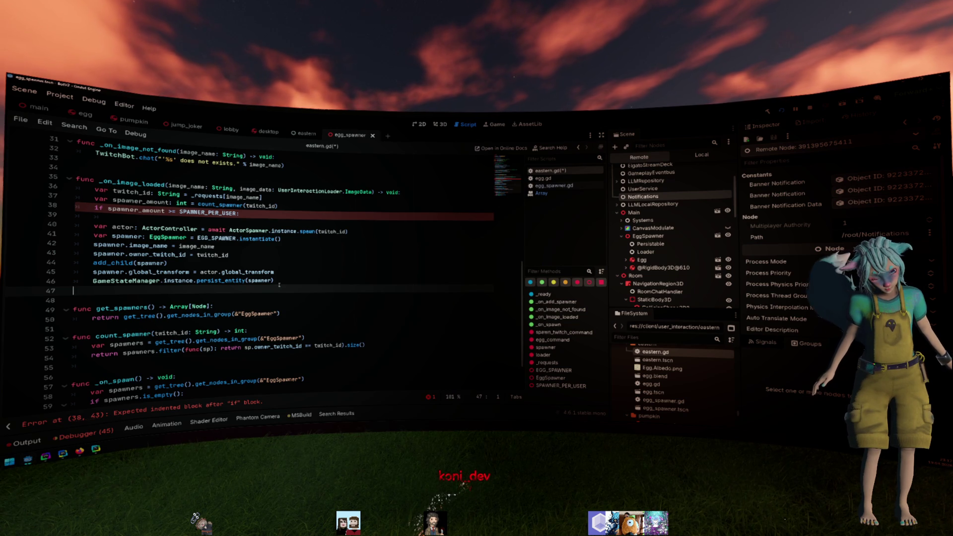
left_click(152, 308)
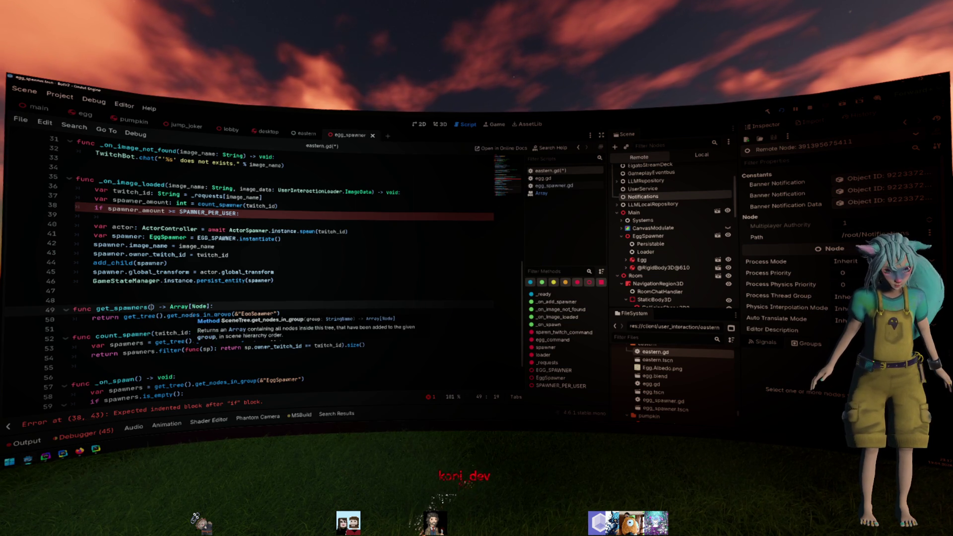
type("twitch_id")
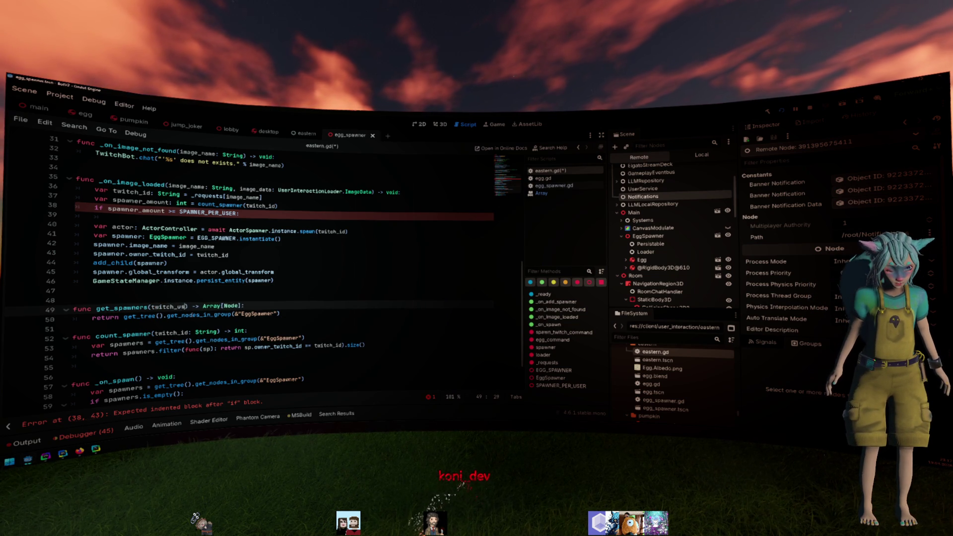
type(": String")
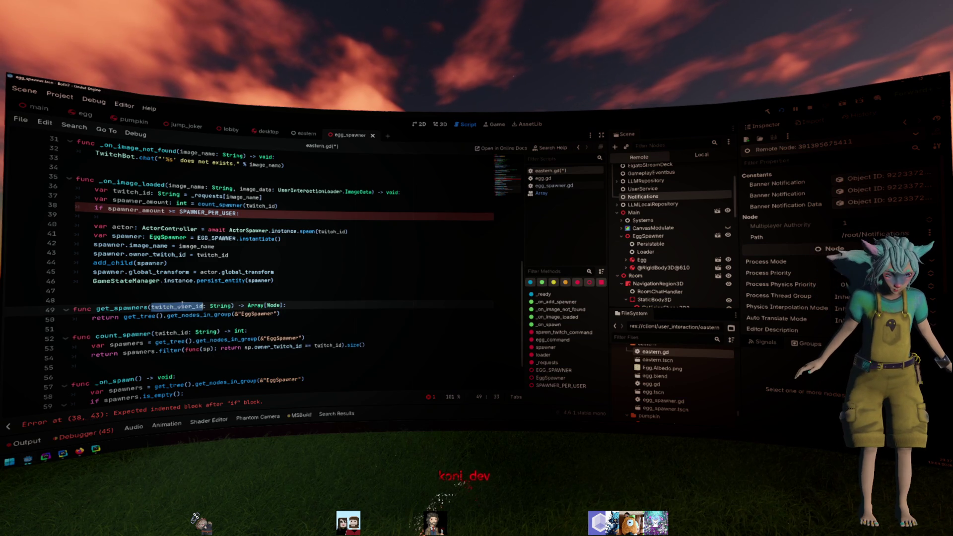
left_click_drag(178, 305, 201, 305)
key("BackSpace")
left_click(270, 314)
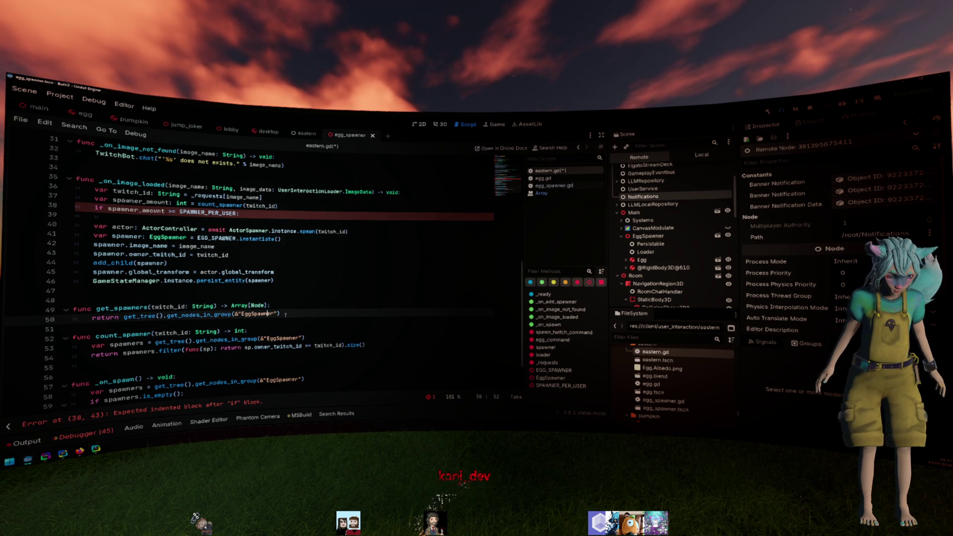
key("ctrl+shift+Return")
type("if twitch_id:")
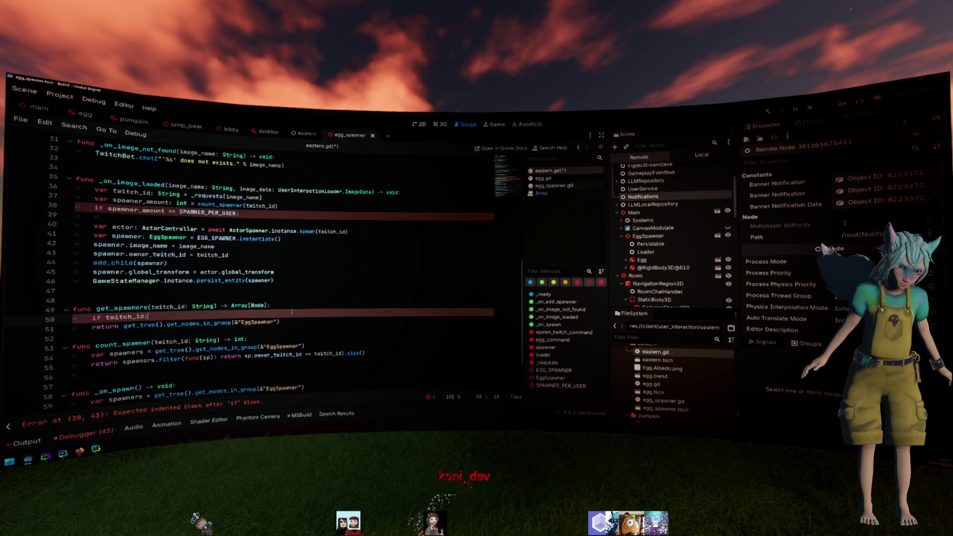
- Rewrite get_spawners' return line as a 'var spawners =' group lookup assignment
key("Down")
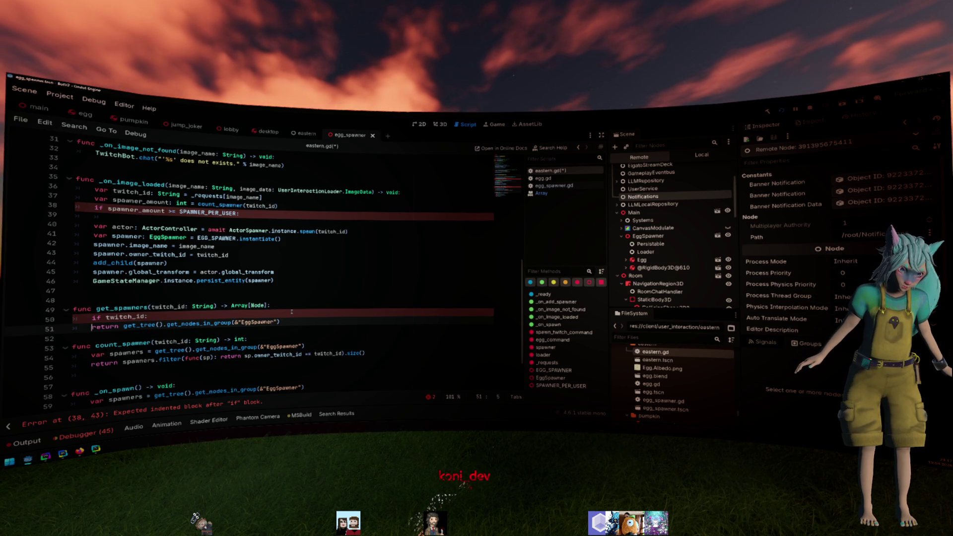
key("ctrl+shift+Right")
key("Delete")
type("pa")
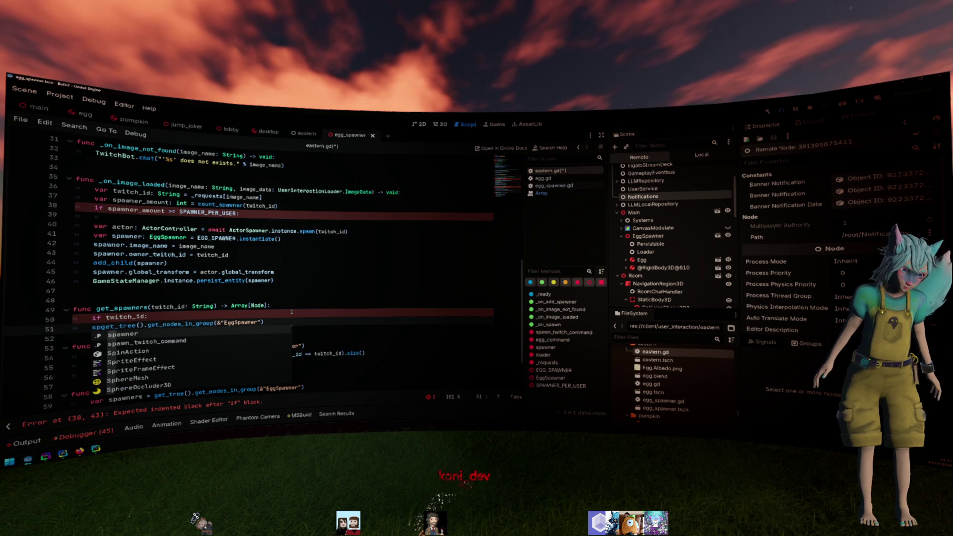
key("Escape")
type("wners")
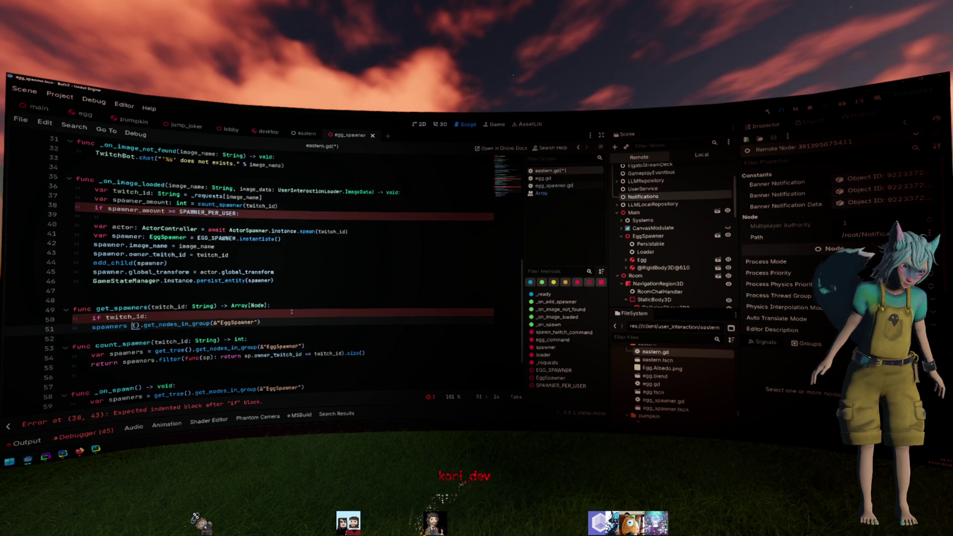
key("ctrl+Delete")
key("Home")
type("vara")
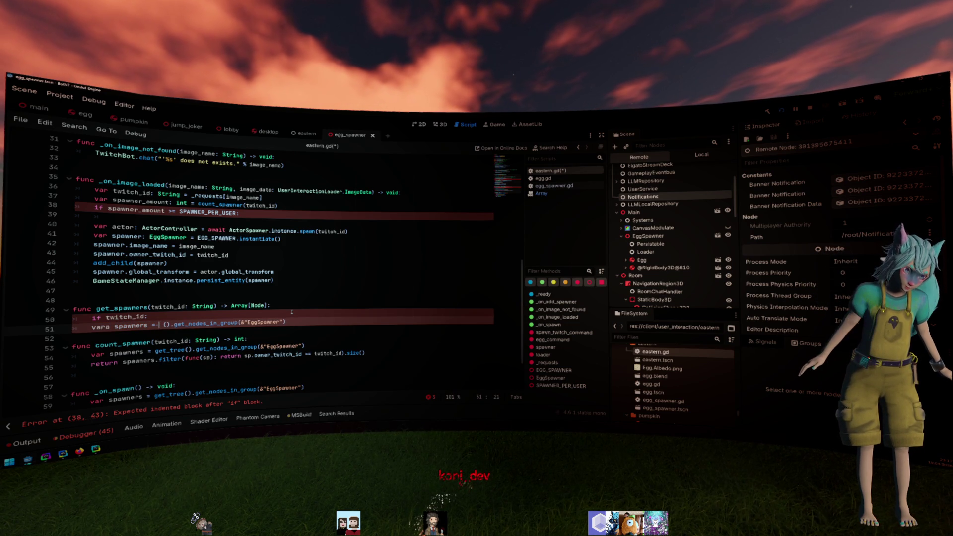
key("ctrl+z")
key("ctrl+z")
key("ctrl+z")
key("ctrl+z")
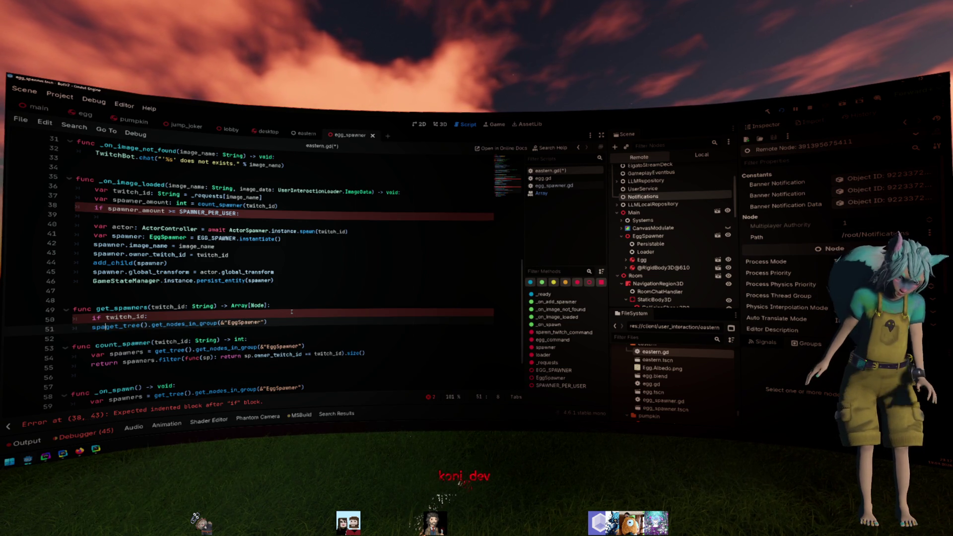
key("Home")
type("var")
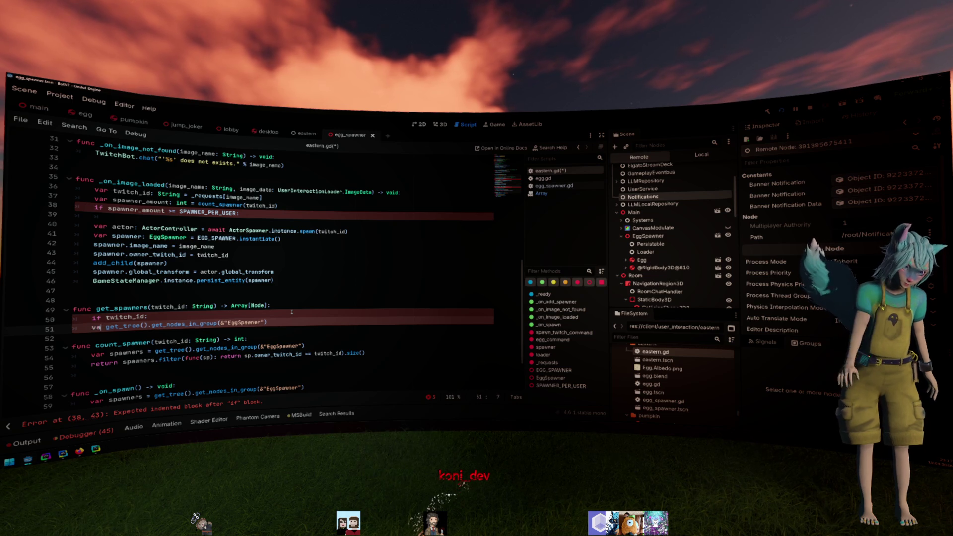
key("Right")
key("Right")
key("Right")
type("wners =")
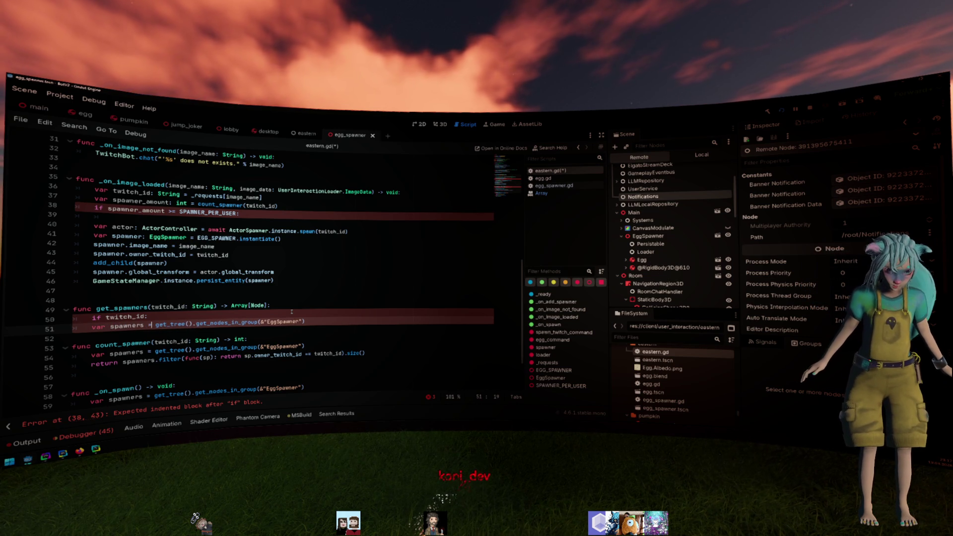
- Move the spawners assignment above the if check, leaving a blank line after it
key("End")
key("shift+Home")
key("ctrl+x")
key("Up")
key("ctrl+v")
key("Return")
key("End")
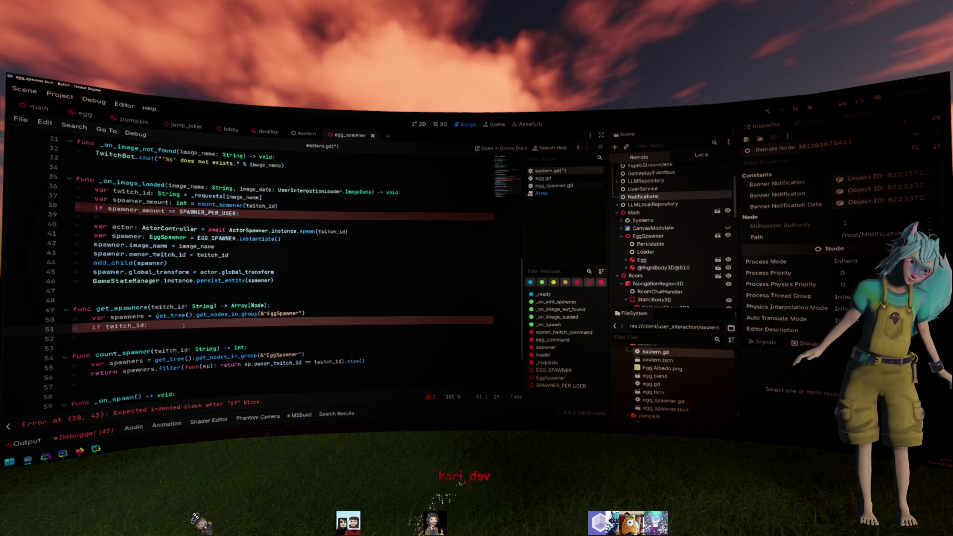
- Copy count_spawner's owner twitch_id .filter(...) onto spawners and add 'return spawners'
type(".")
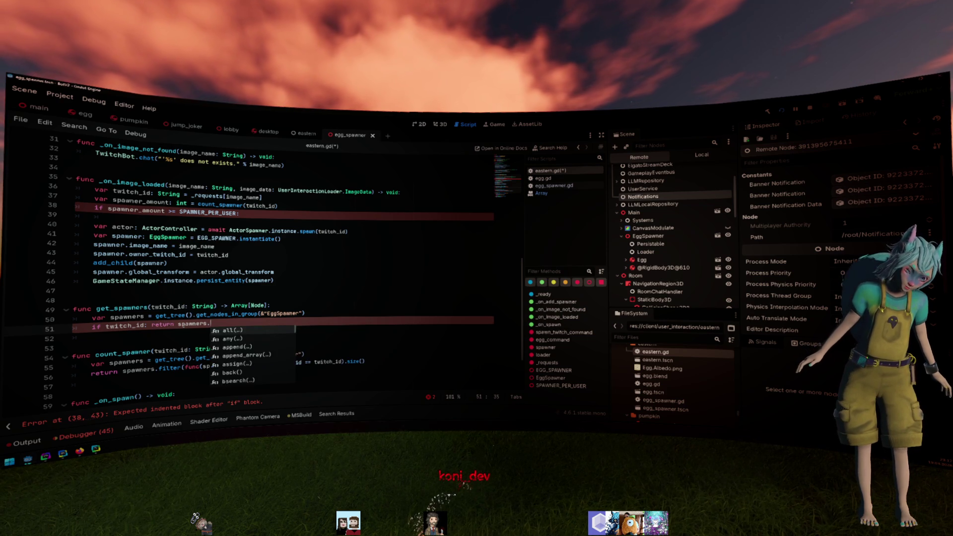
left_click(152, 370)
left_click_drag(154, 371, 345, 362)
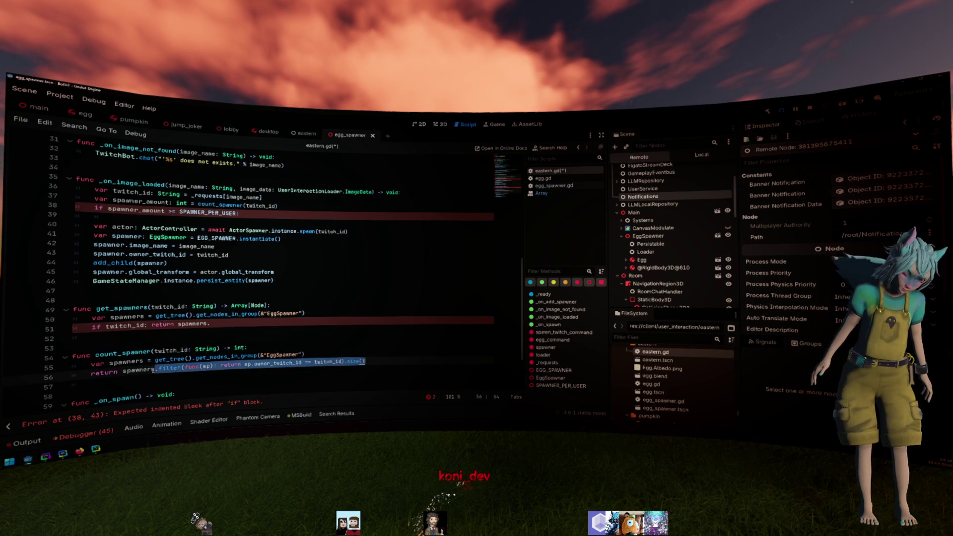
key("ctrl+c")
left_click(217, 329)
key("ctrl+v")
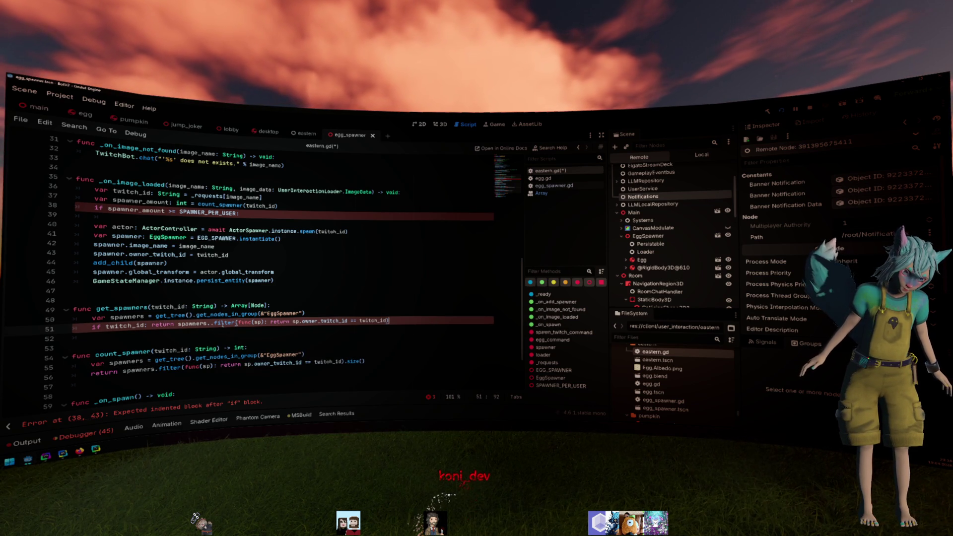
left_click(214, 324)
key("BackSpace")
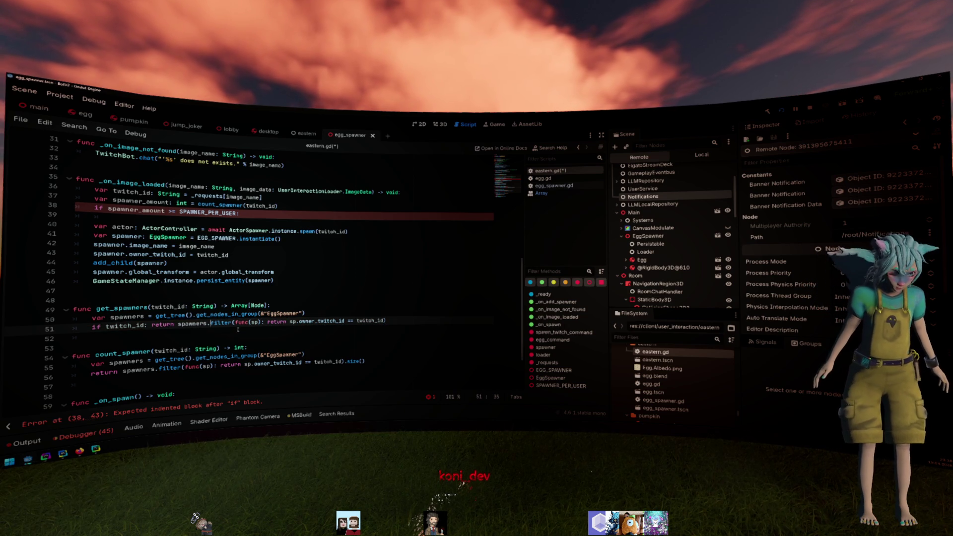
key("End")
key("Return")
type("return sp")
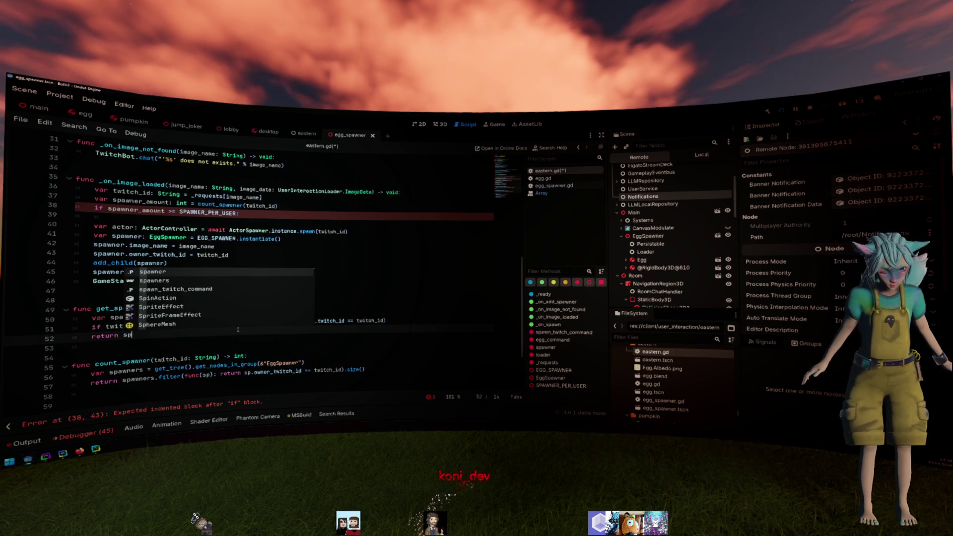
type("awners")
key("Return")
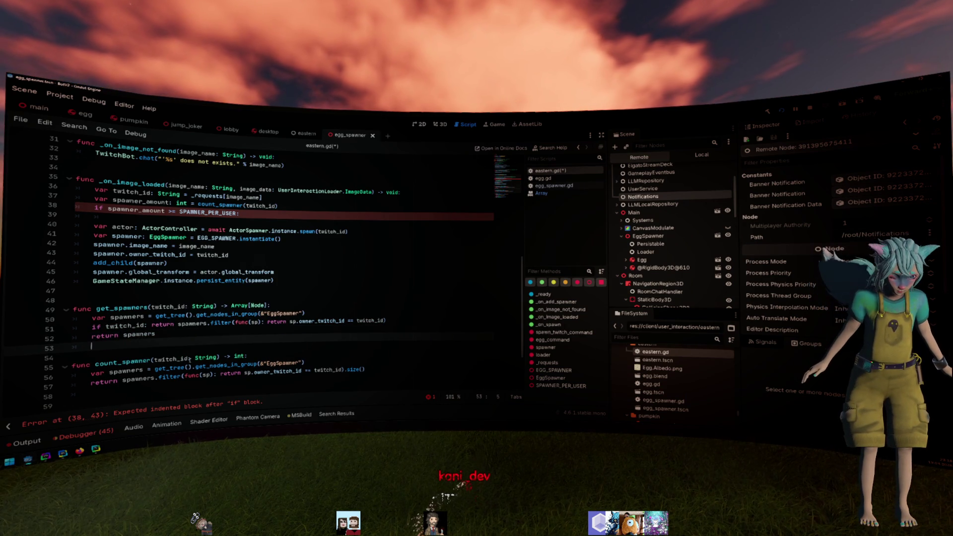
- Make count_spawner return get_spawners(twitch_id) in place of its own lookup and filter
double_click(144, 307)
key("ctrl+c")
left_click(331, 362)
key("shift+Home")
key("ctrl+v")
left_click_drag(344, 371, 149, 368)
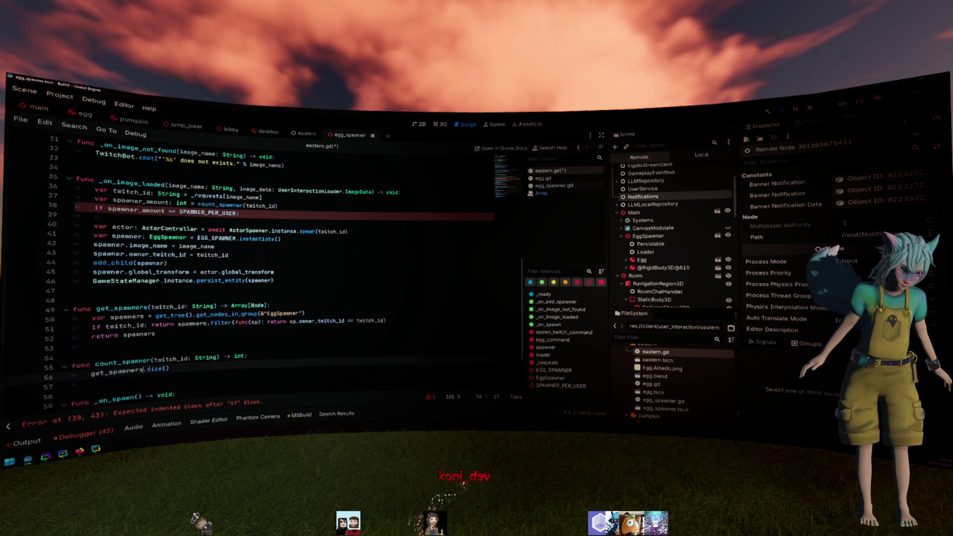
key("BackSpace")
type("(tw")
key("Return")
key("Home")
type("return")
left_click(204, 346)
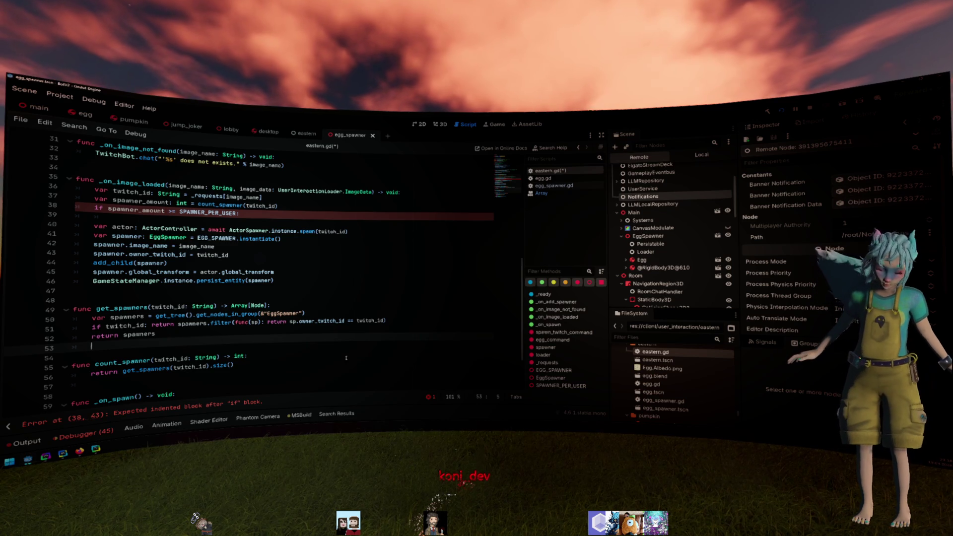
- Look over the process_eeg function in the Python IDE's eeg_test.py
key("alt+Tab")
left_click(291, 218)
scroll(291, 218, "up", 1)
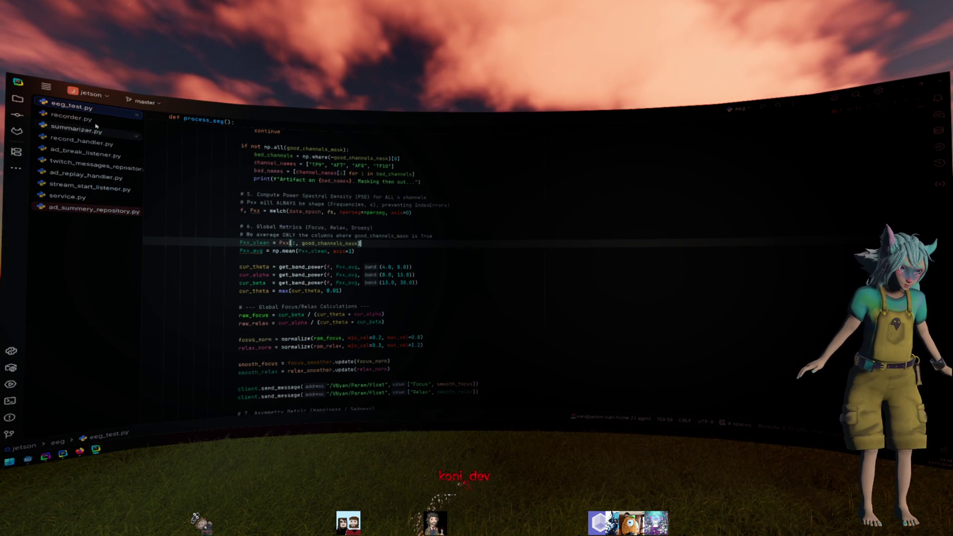
- Review recorder.py and the webhook field in stream_start_listener.py, then close those tabs
left_click(71, 117)
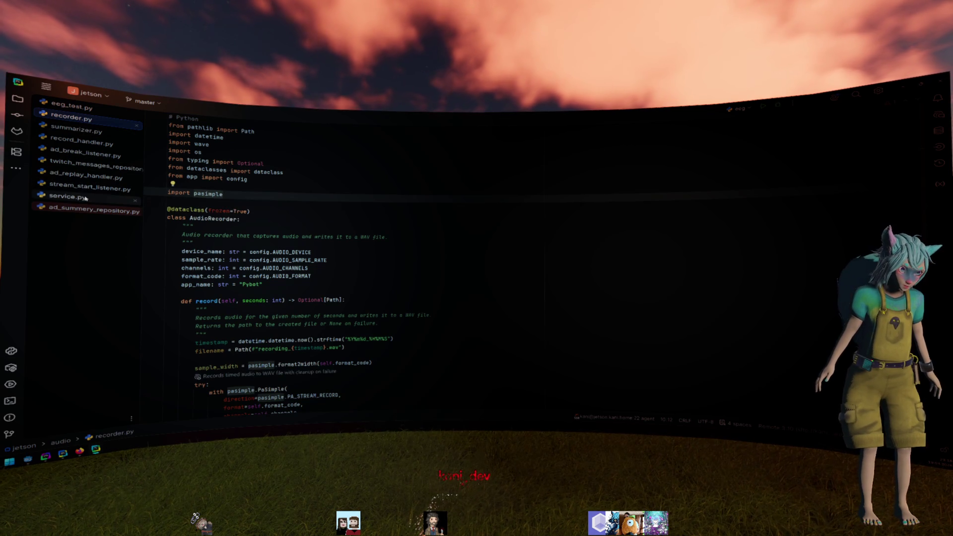
left_click(83, 187)
scroll(343, 278, "down", 5)
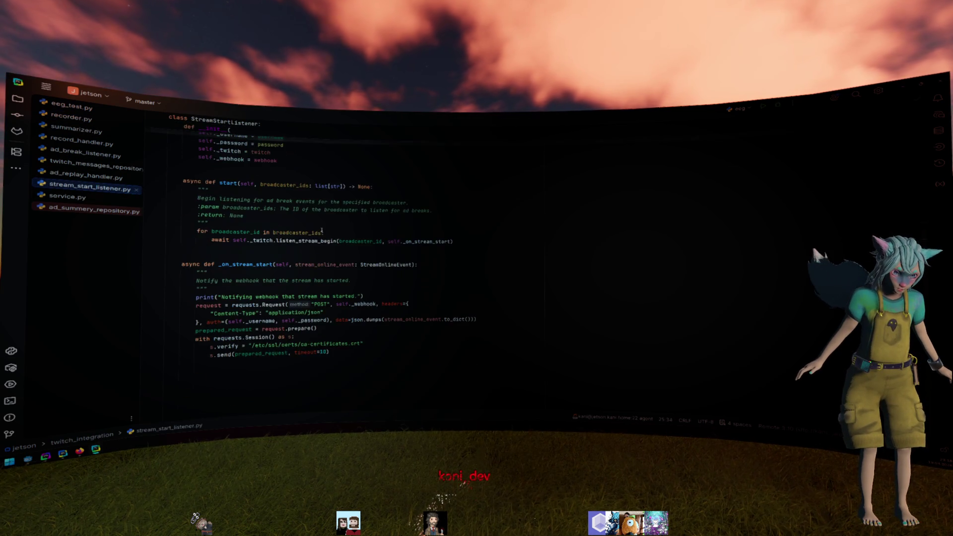
scroll(365, 323, "up", 5)
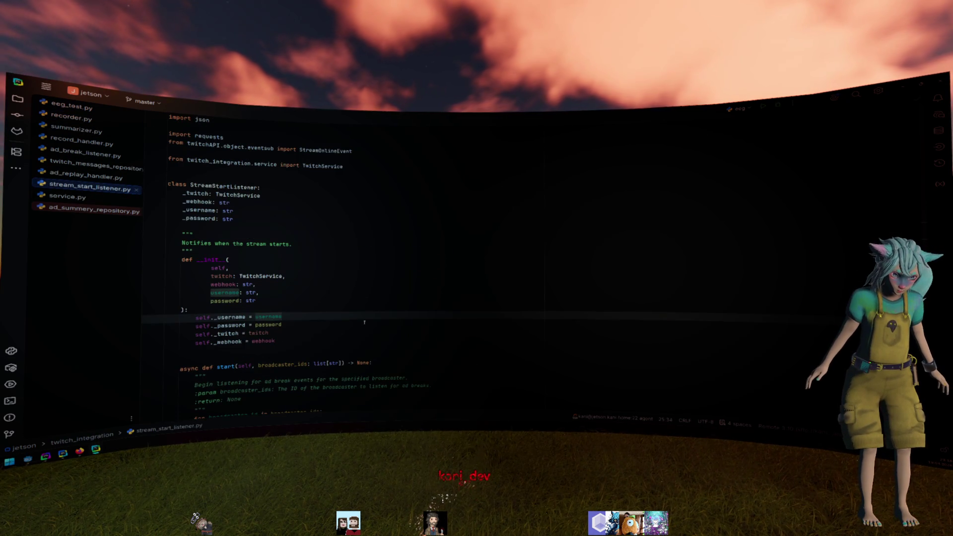
left_click(328, 285)
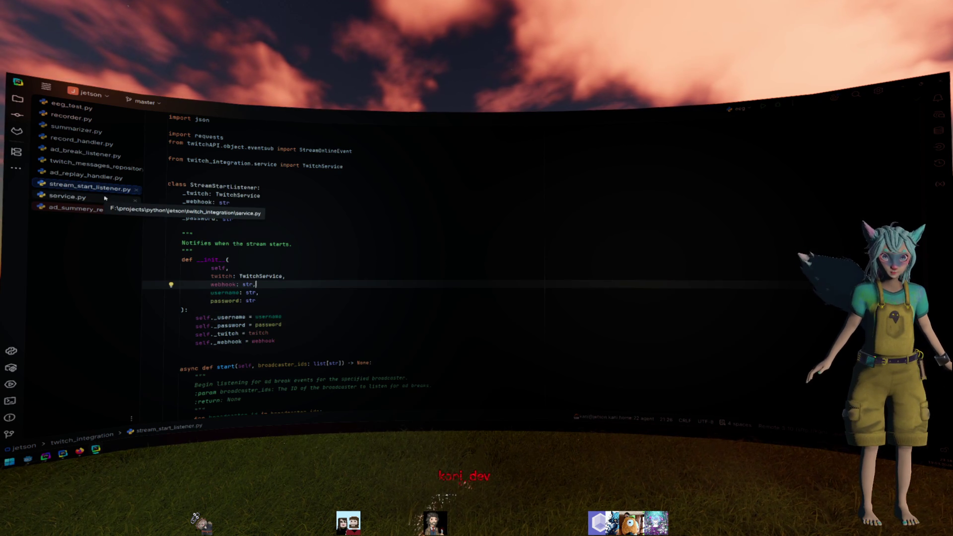
left_click(323, 207)
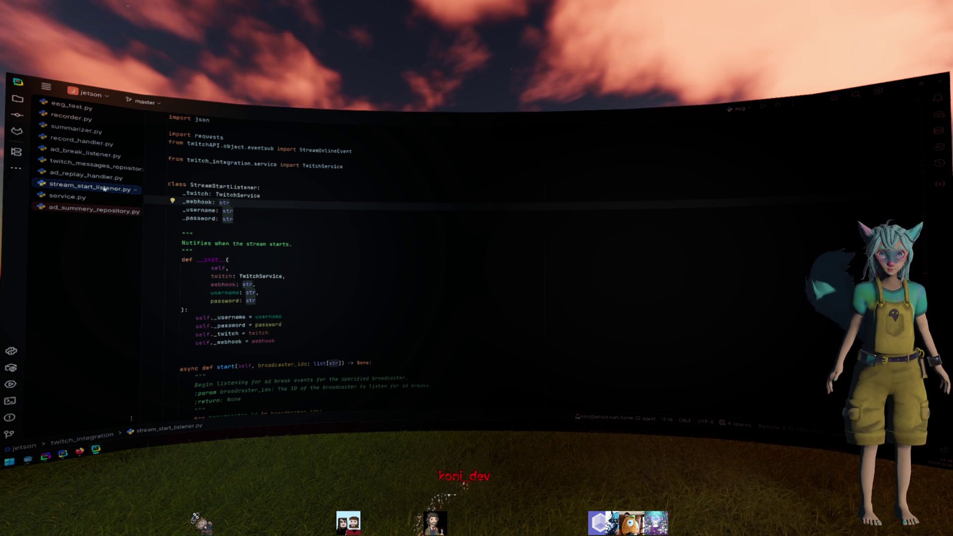
left_click(136, 189)
left_click(135, 178)
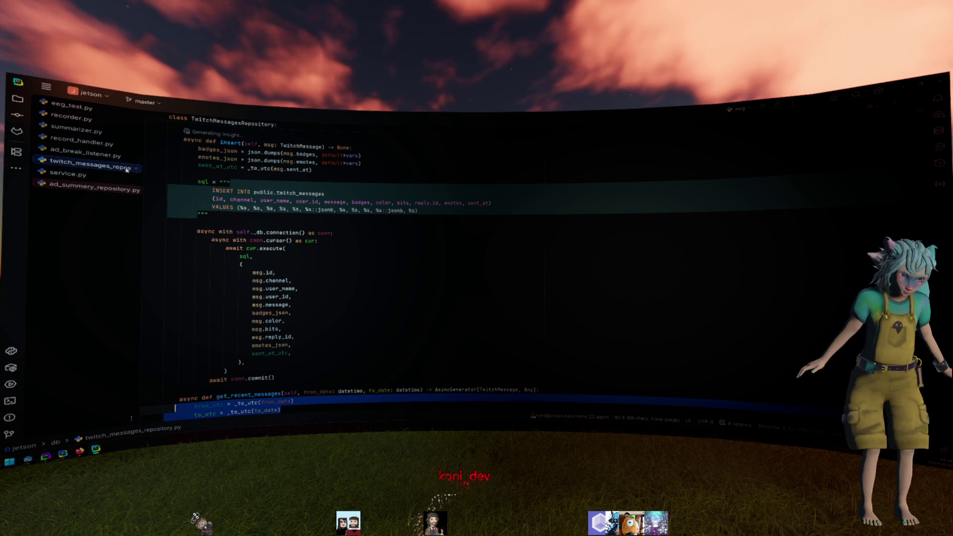
- Duplicate the last broadcaster ID line in main.py's run function and select its variable name
key("alt+Tab")
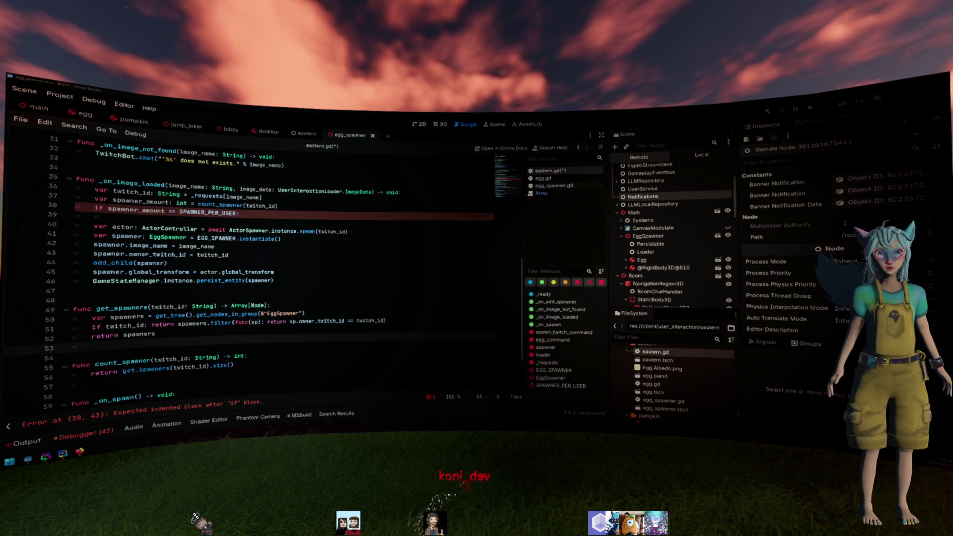
key("alt+Tab")
scroll(384, 243, "up", 5)
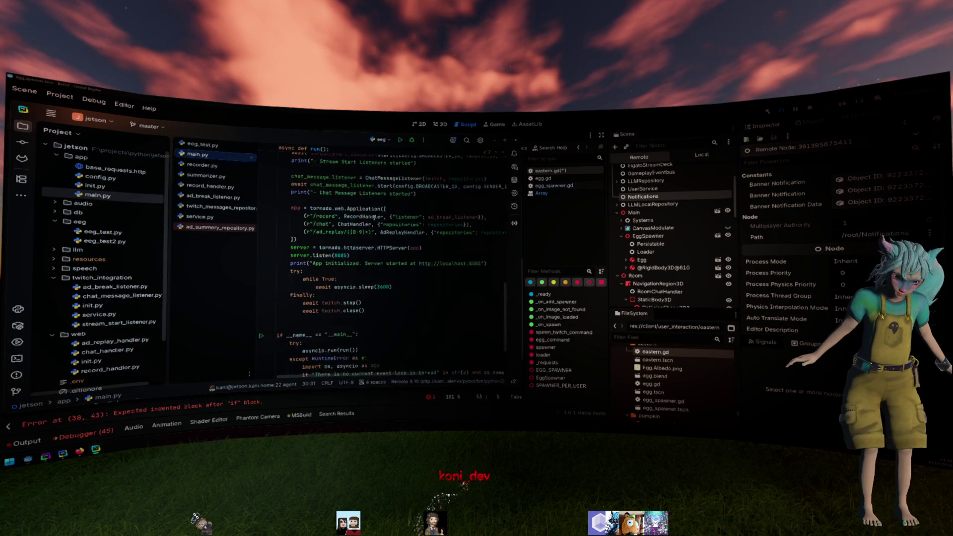
left_click(388, 252)
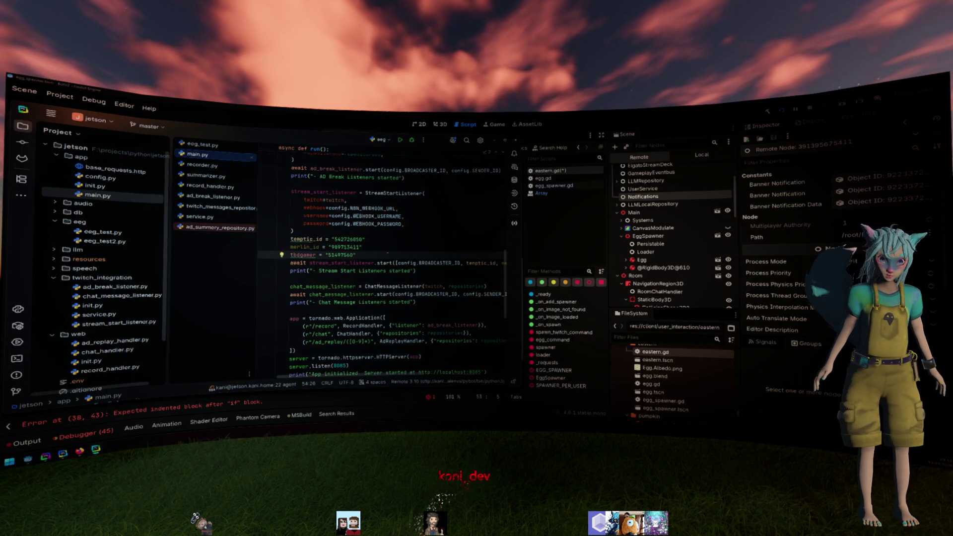
key("Home")
key("ctrl+d")
key("ctrl+shift+Right")
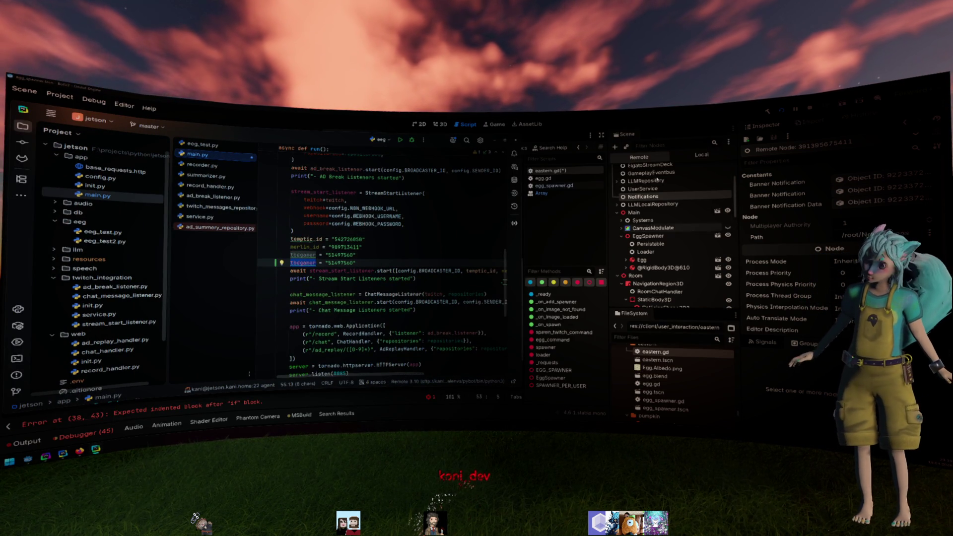
left_click(534, 185)
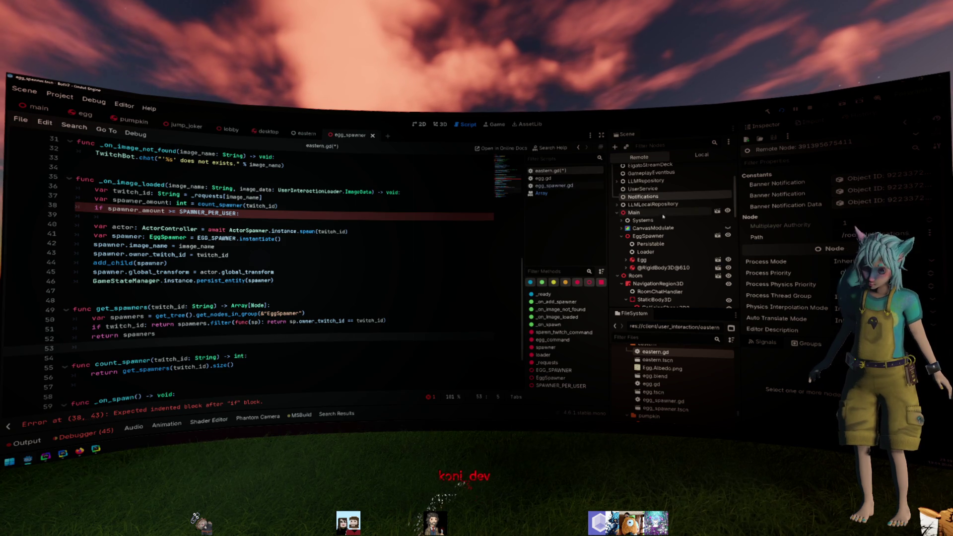
- In the main scene's local tree, authorize TwitchBot and enter the dev account's numeric ID as Receiver
left_click(702, 155)
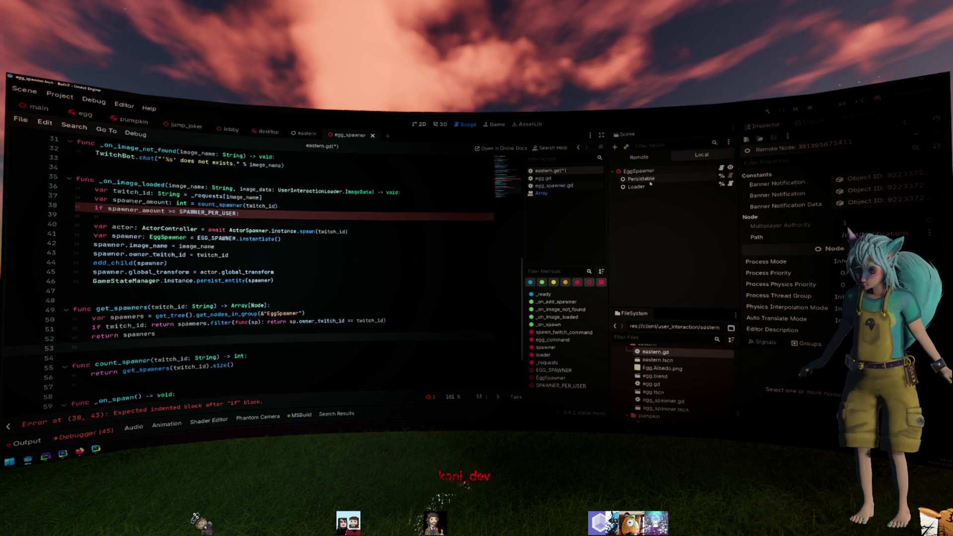
left_click(21, 105)
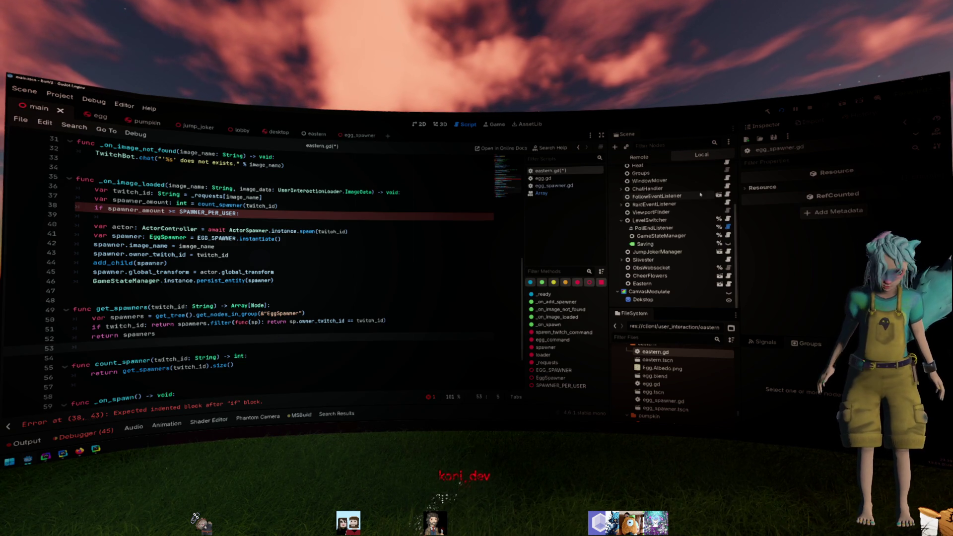
scroll(665, 208, "up", 3)
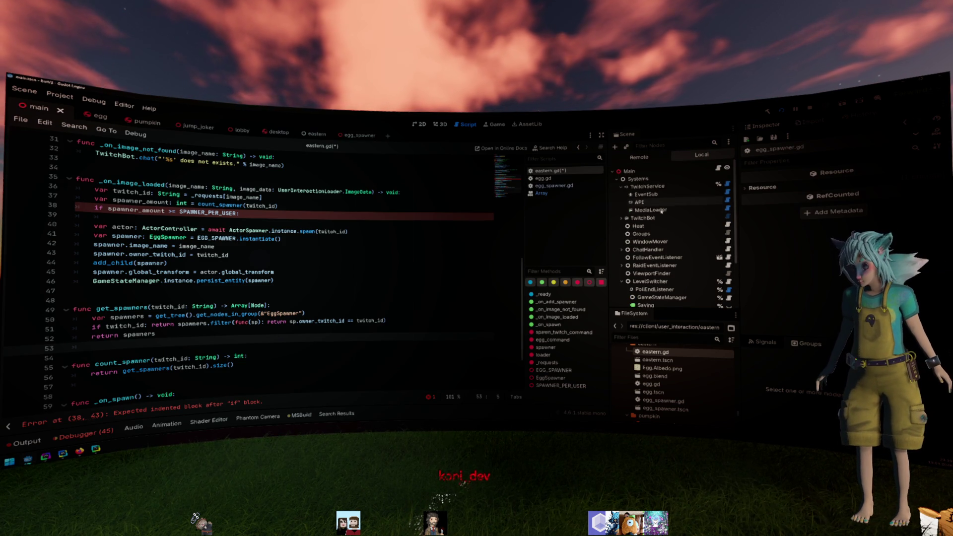
left_click(646, 218)
left_click(873, 223)
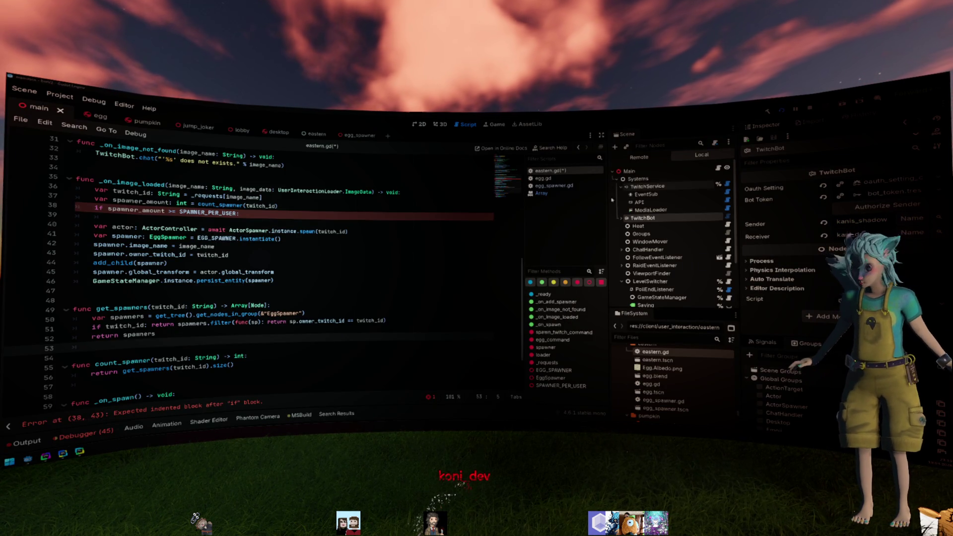
type("_row")
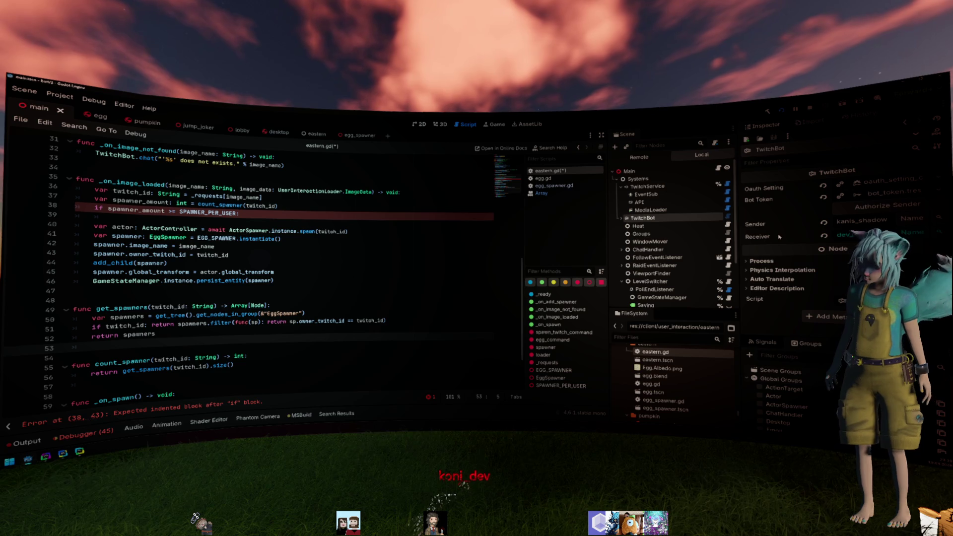
key("Return")
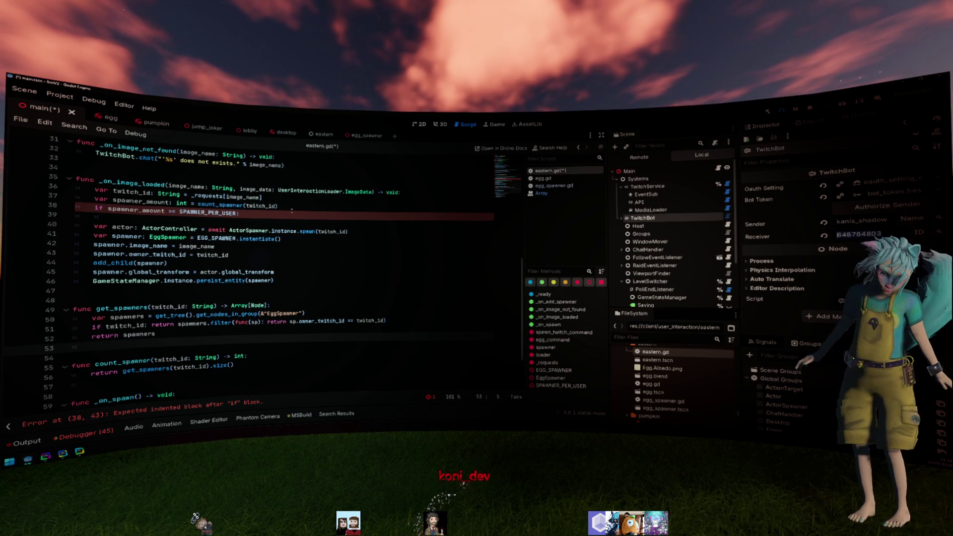
- Give main.py's copied ID line the dev user ID and name, and pass it to the listener start call
key("alt+Tab")
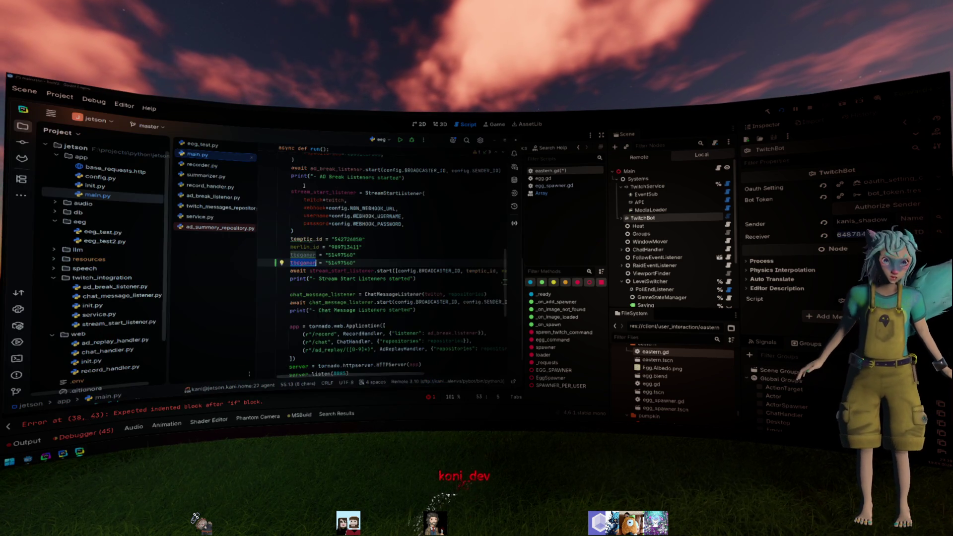
double_click(343, 262)
type("648784803")
double_click(297, 262)
type("dev")
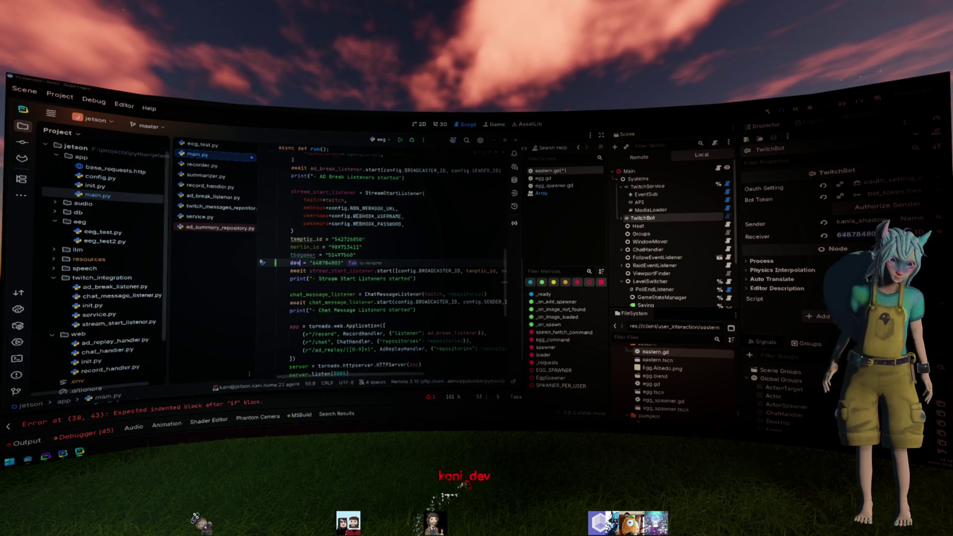
key("Down")
key("End")
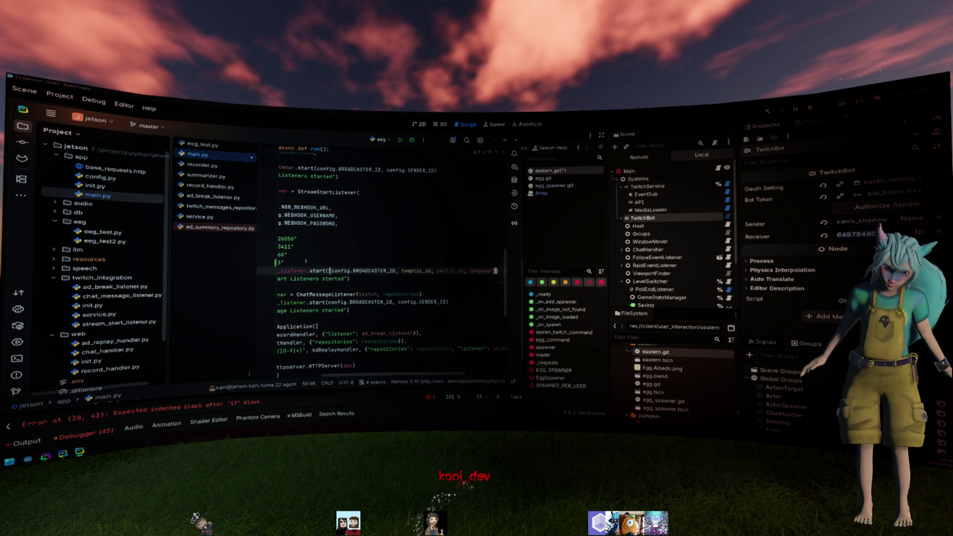
type(", devron")
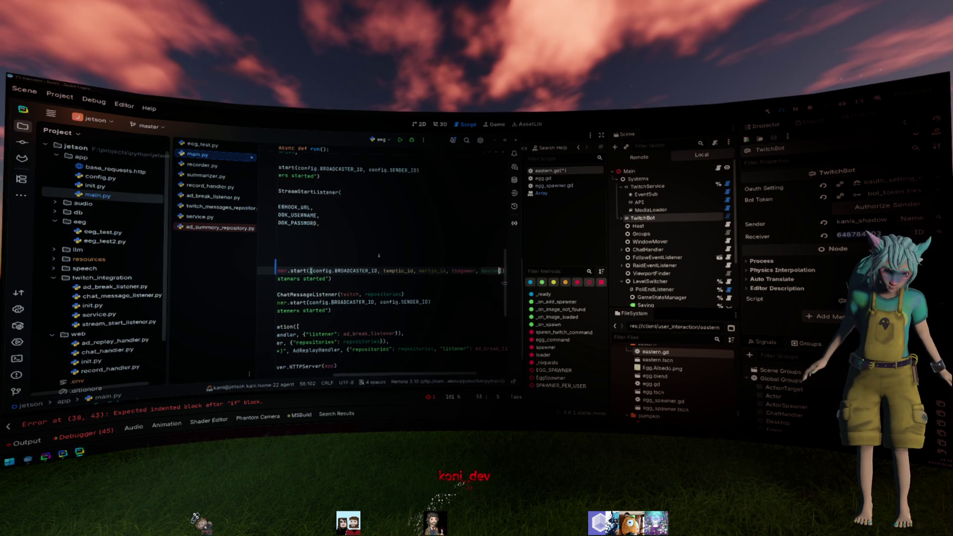
key("Up")
key("Up")
key("Home")
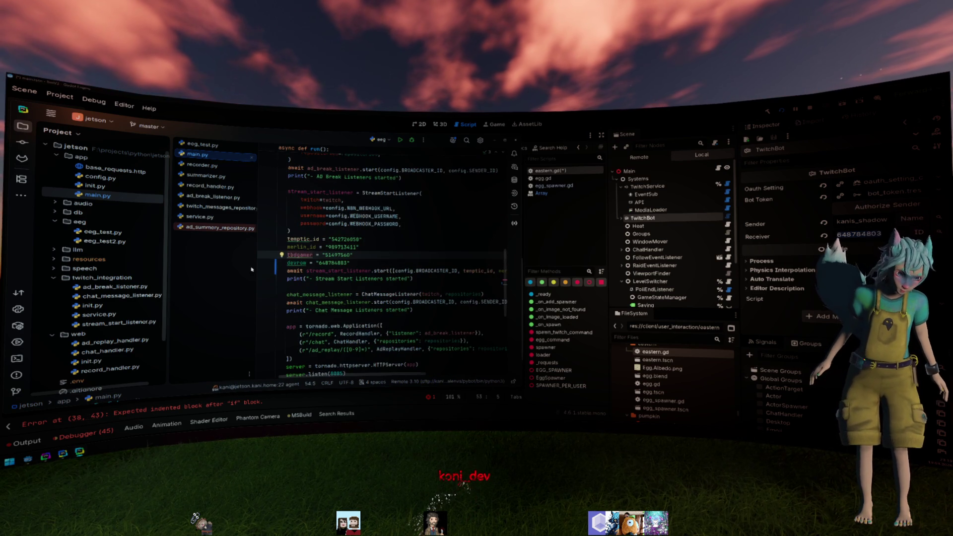
- Upload the jetson project files to the remote server through Deployment
right_click(99, 150)
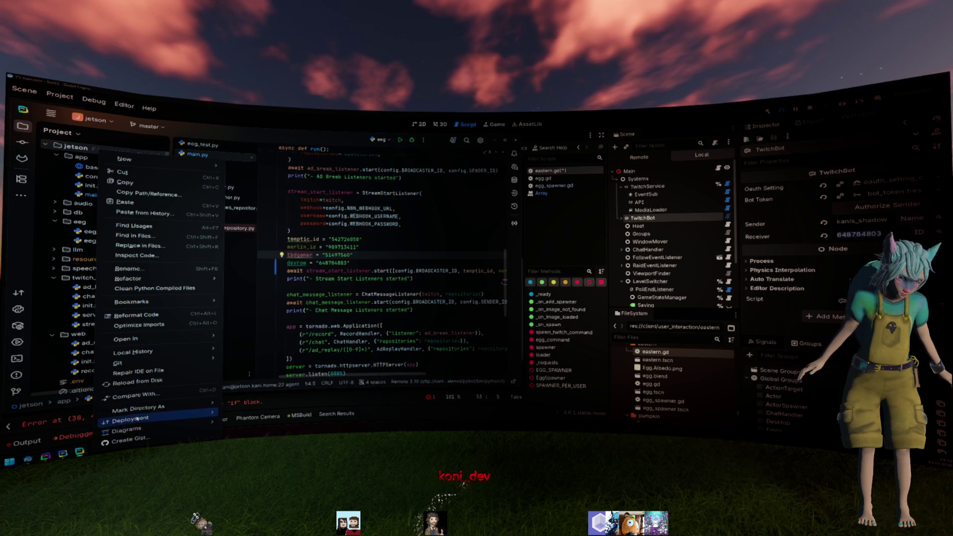
mouse_move(138, 418)
left_click(278, 339)
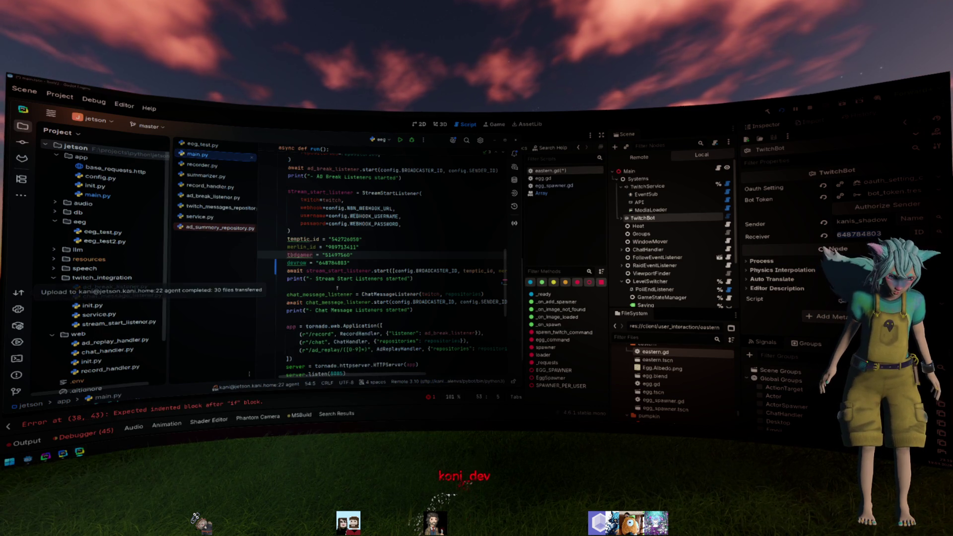
- Open an SSH terminal on jetson and run systemctl --user restart pybot.service
key("alt+F12")
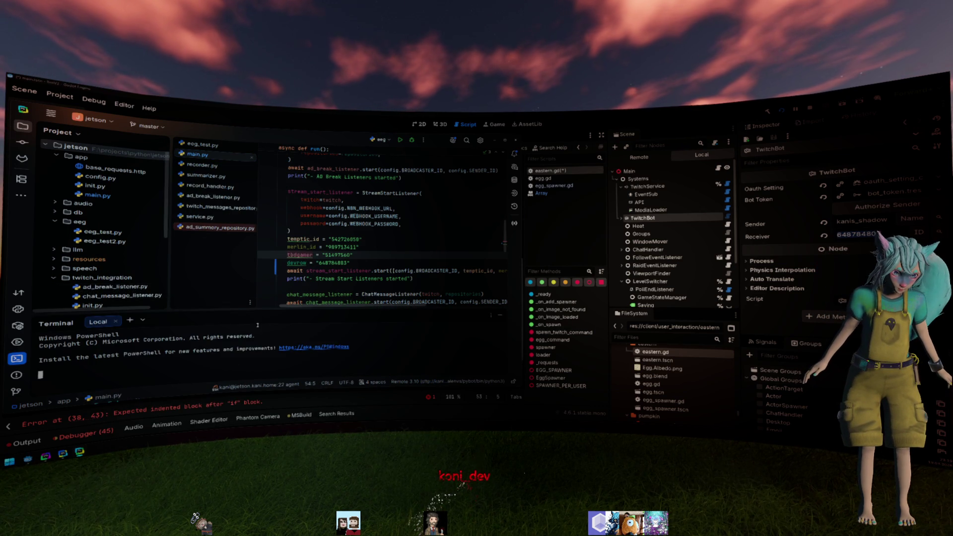
left_click(142, 321)
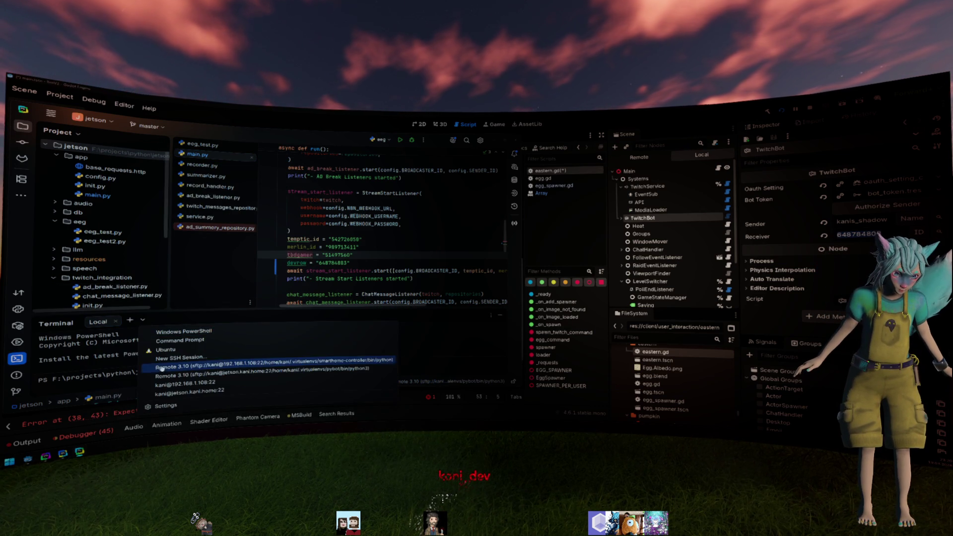
left_click(250, 389)
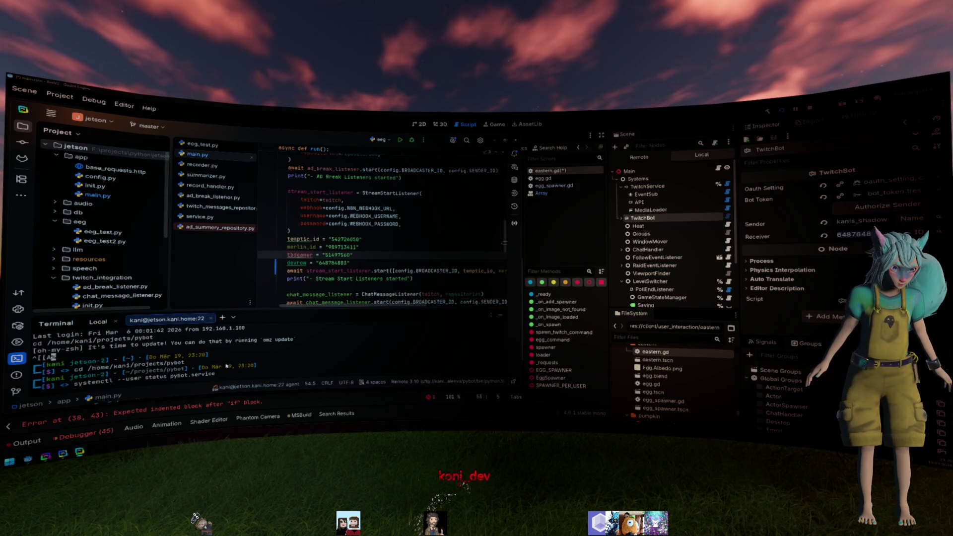
key("Return")
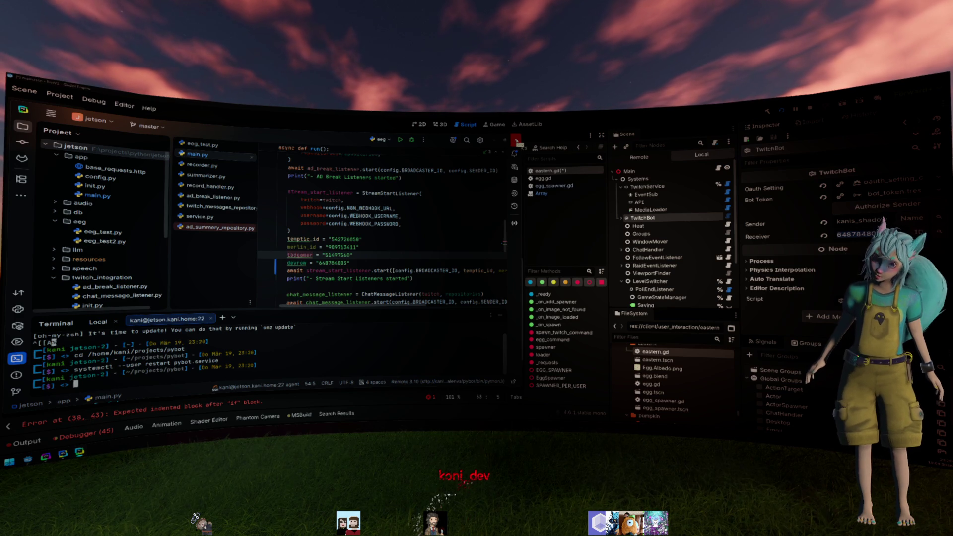
key("alt+Tab")
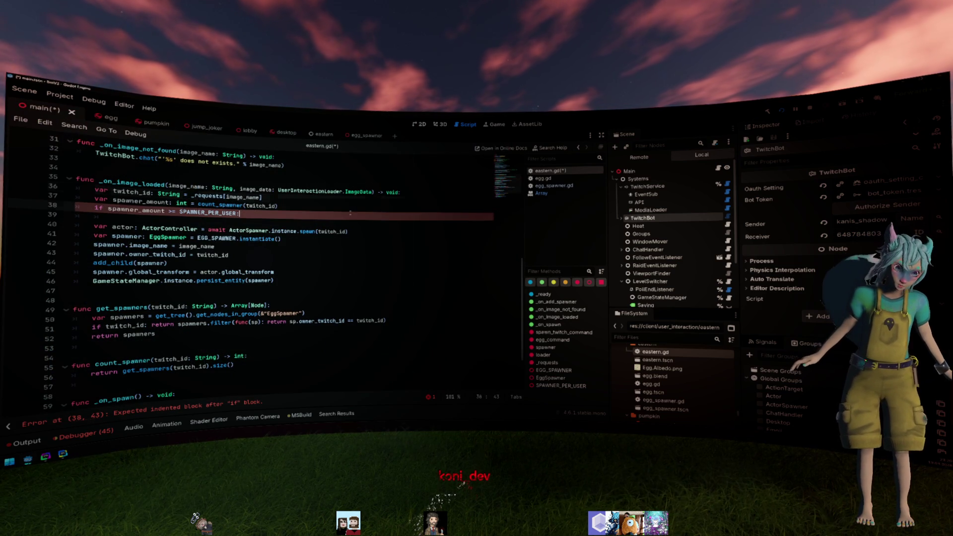
- Delete the count_spawner function from eastern.gd
left_click(350, 212)
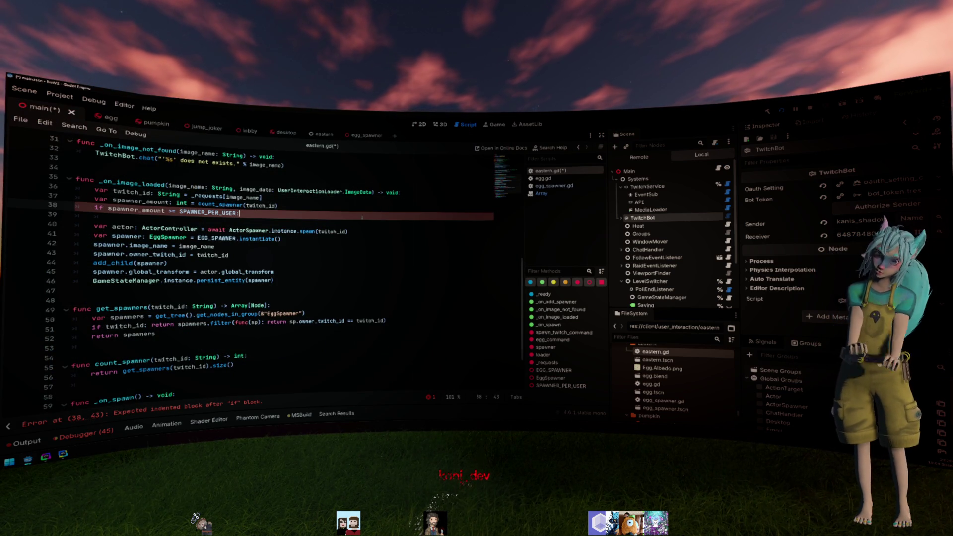
key("Return")
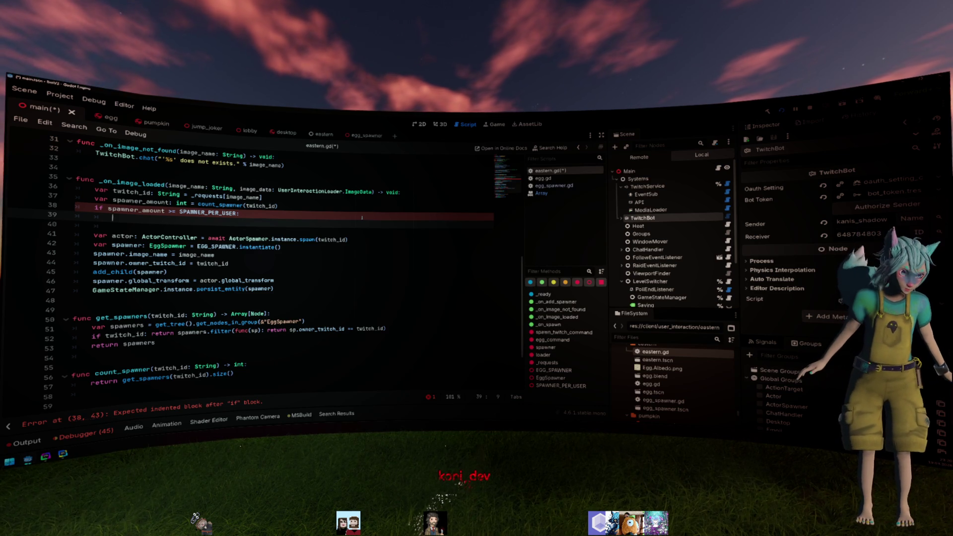
scroll(285, 178, "down", 3)
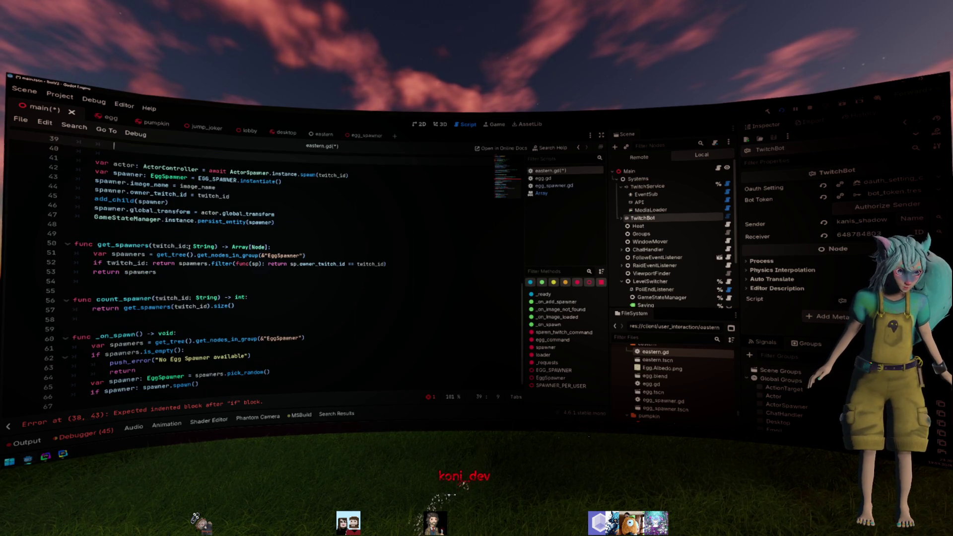
left_click_drag(238, 320, 75, 290)
key("BackSpace")
scroll(282, 232, "up", 5)
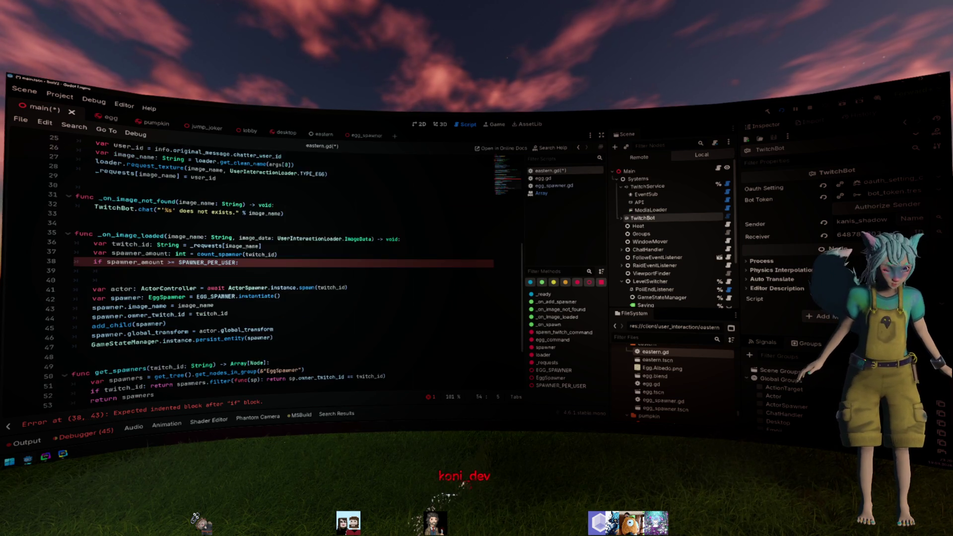
- Declare var spawners: Array[Node] = get_spawners(twitch_id) and cut the old spawner_amount line
left_click(282, 232)
key("Return")
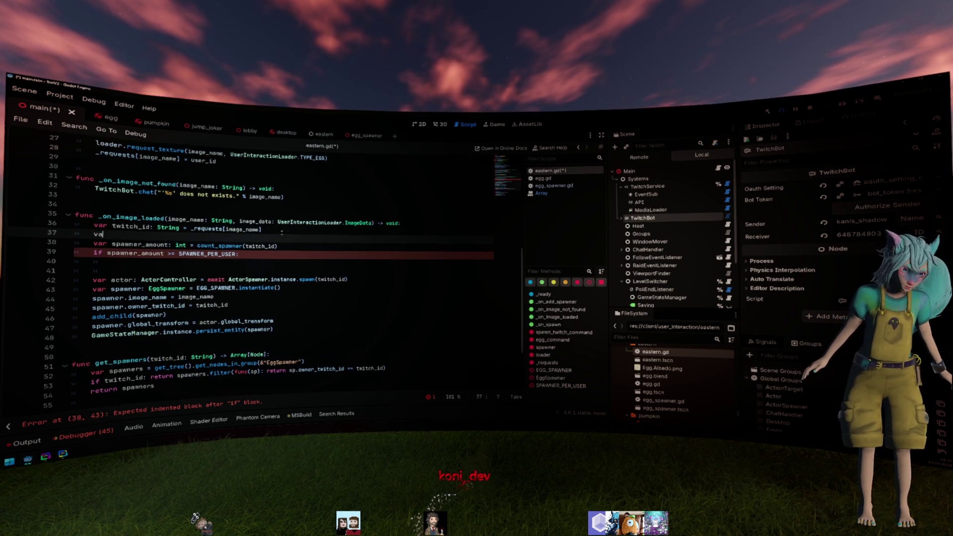
type("var spawners: Array[")
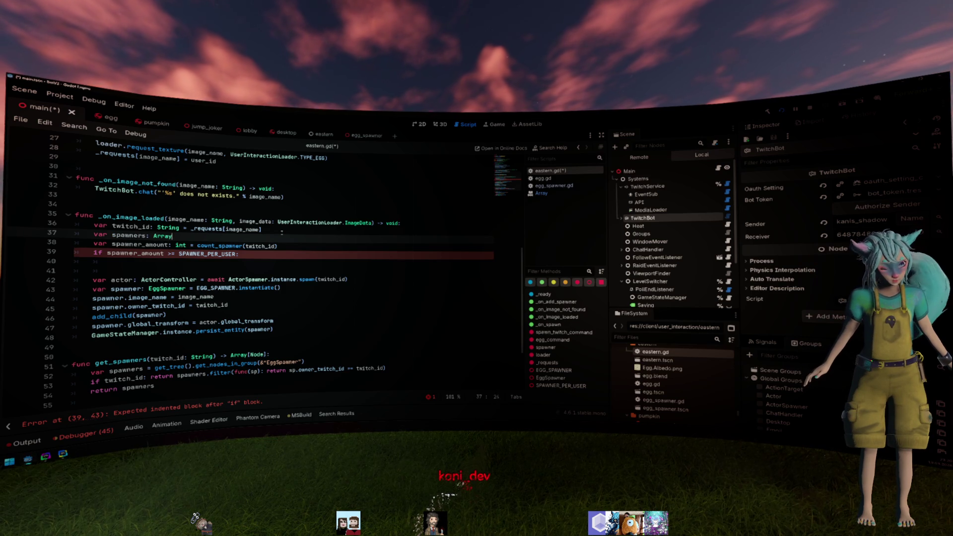
type("Node] = ")
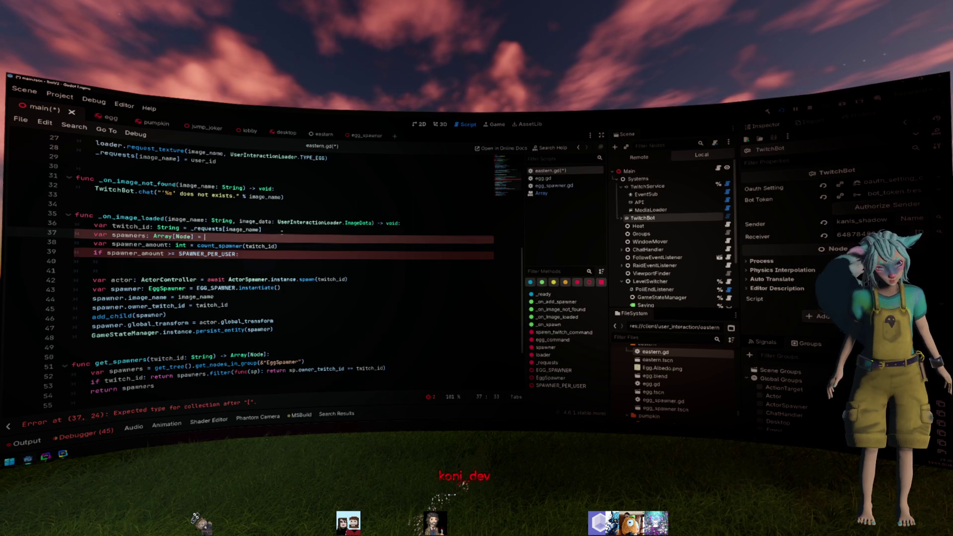
type("get")
key("Return")
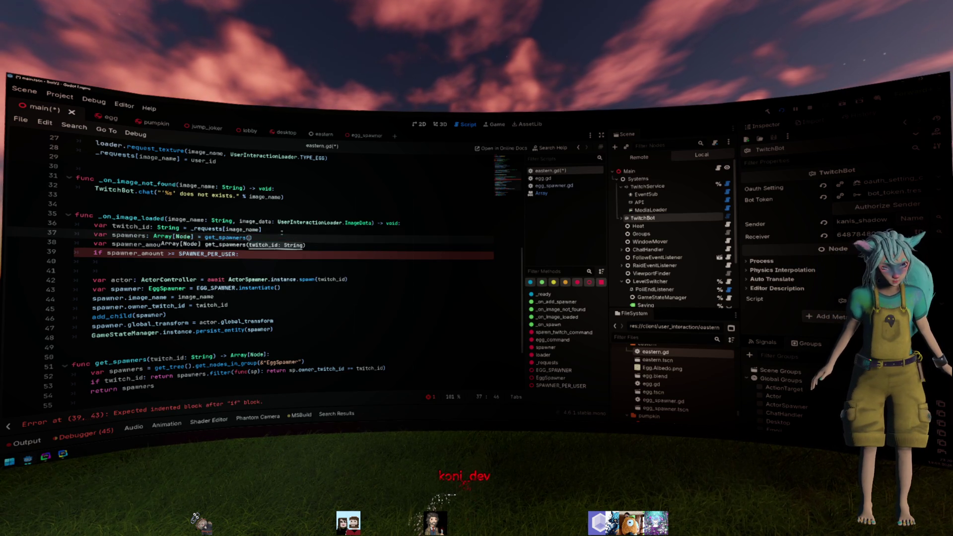
type("itch")
key("Return")
key("Down")
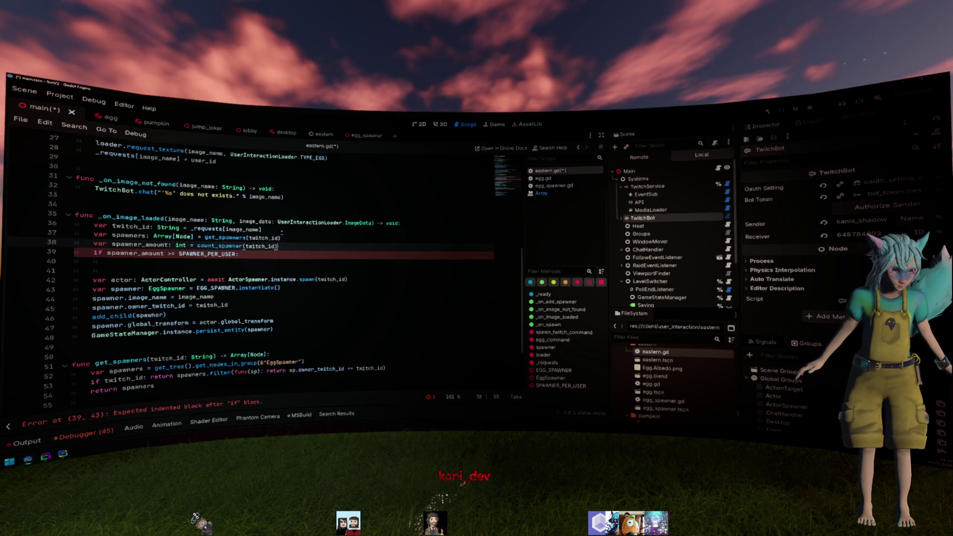
key("shift+Home")
key("ctrl+x")
key("Down")
key("ctrl+shift+Right")
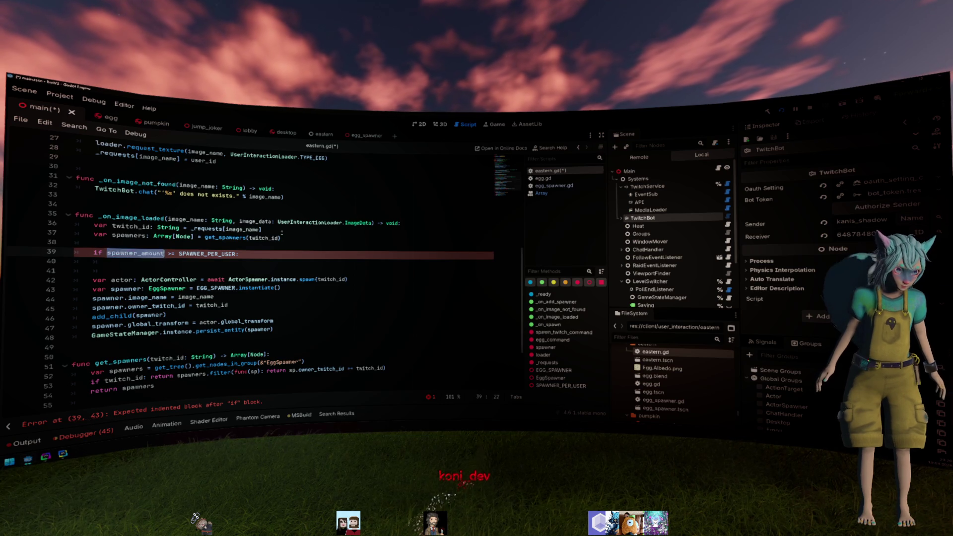
- Change the condition to spawners.size() and pop the first spawner into first_spawner
type("spawners.size()")
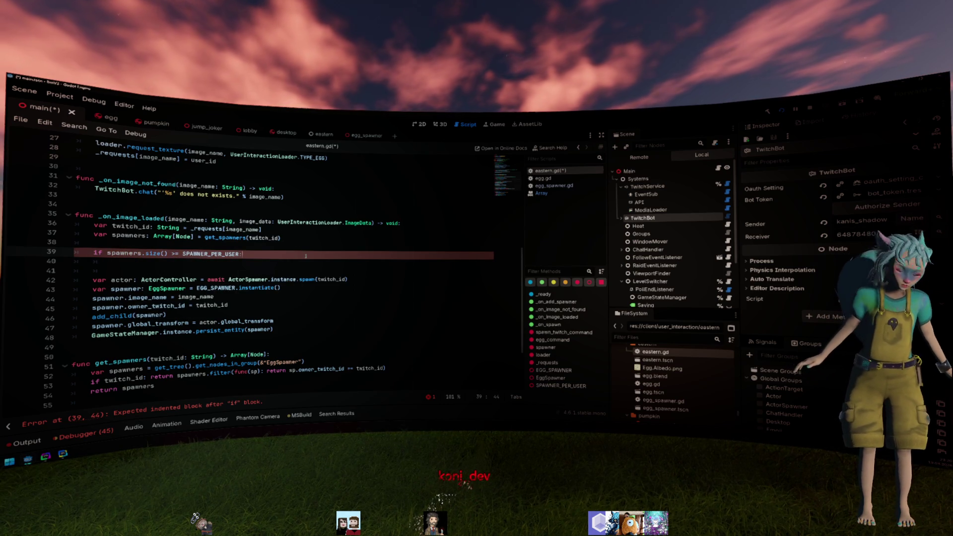
key("Return")
type("spawner.")
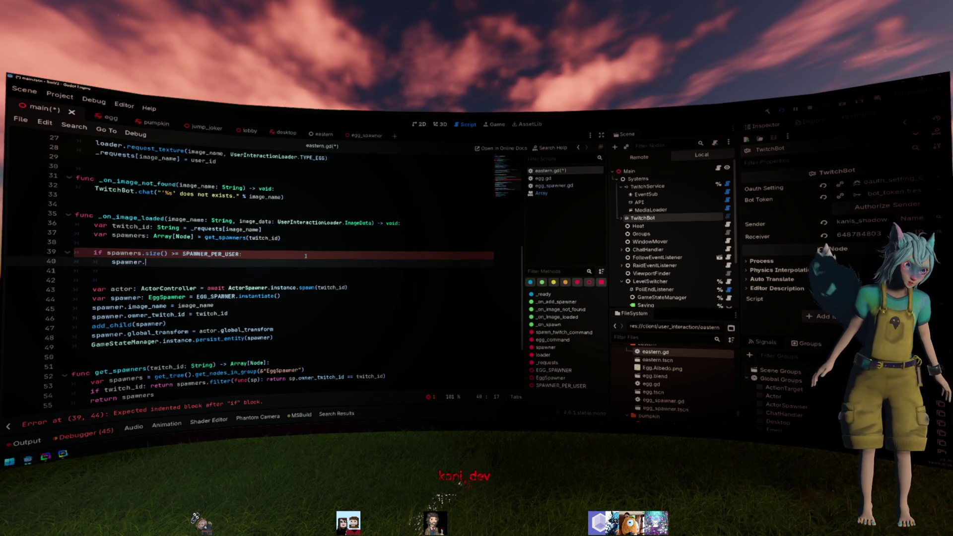
key("BackSpace")
type("s.pop_")
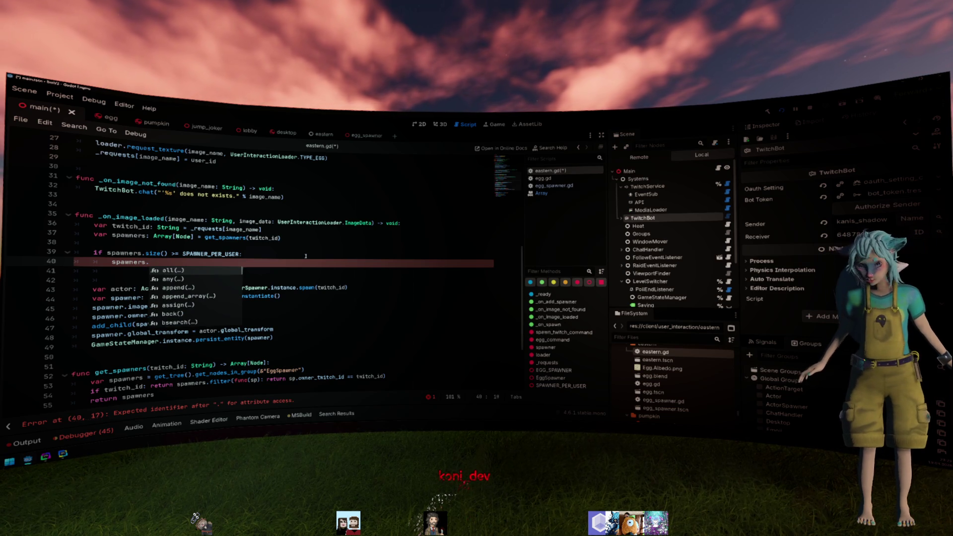
type("fr")
key("Return")
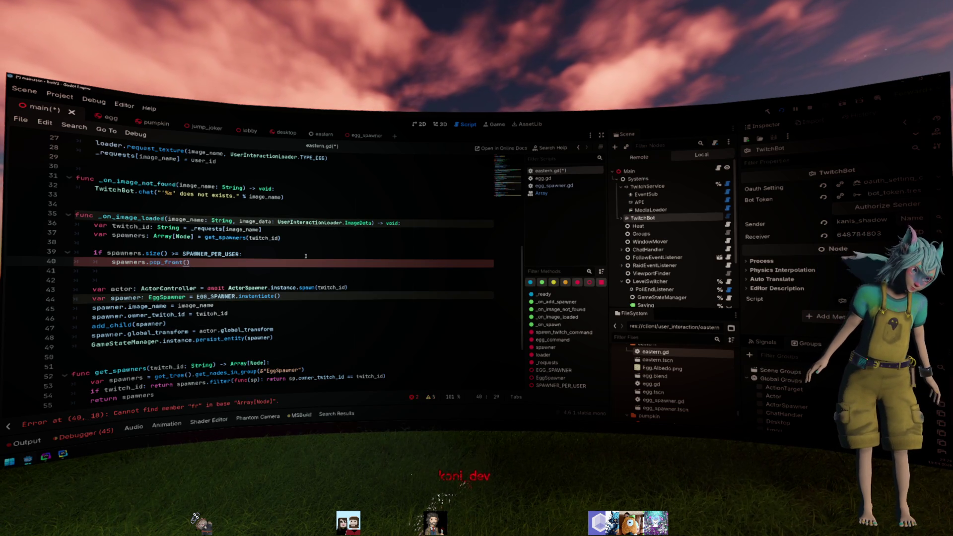
key("Home")
type("var fi")
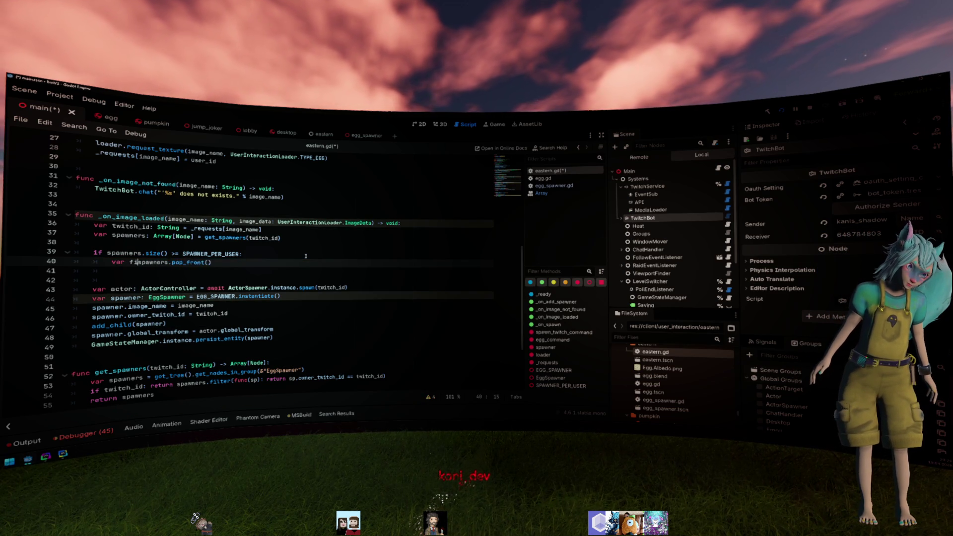
type("rst")
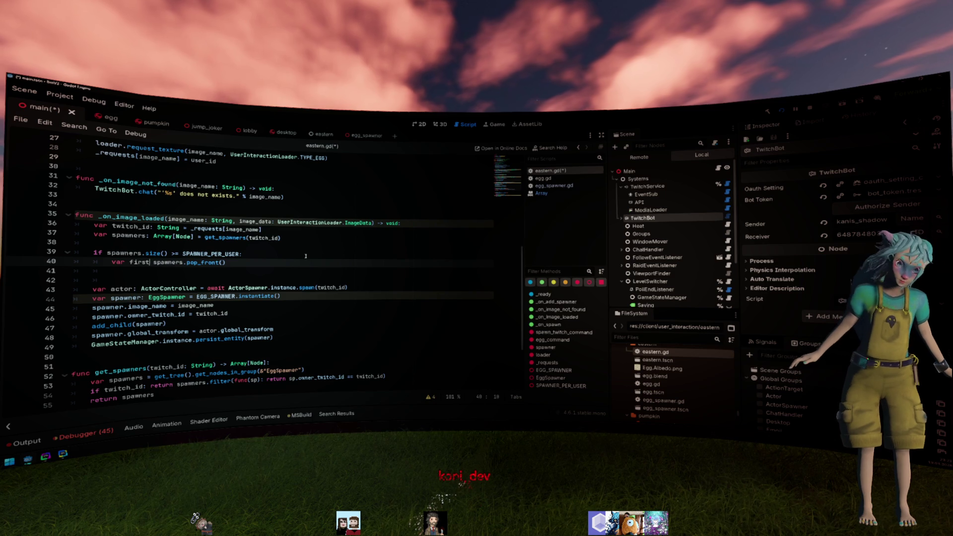
type(" pawner ")
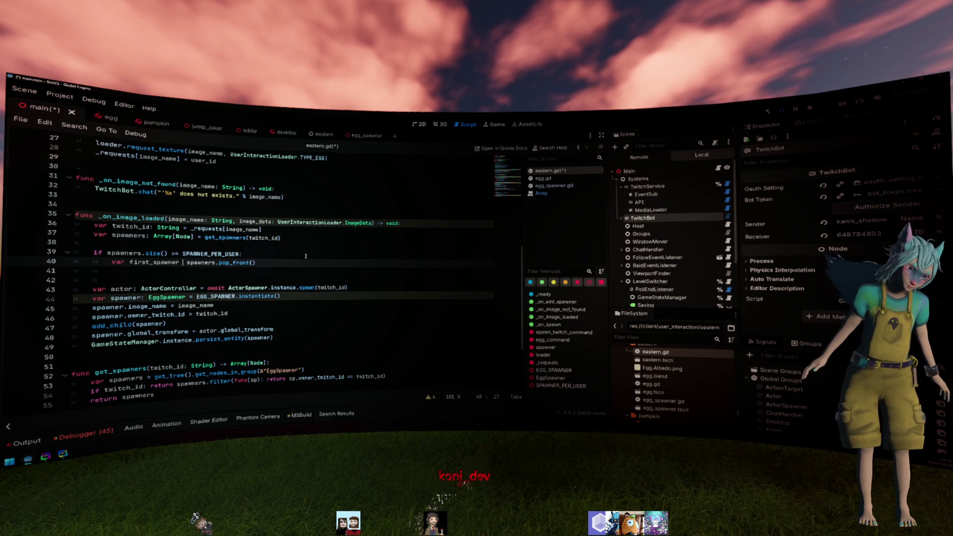
type("=")
key("End")
- Add GameStateManager.instance.destroy_entity(first_spawner) below the pop_front line
key("Return")
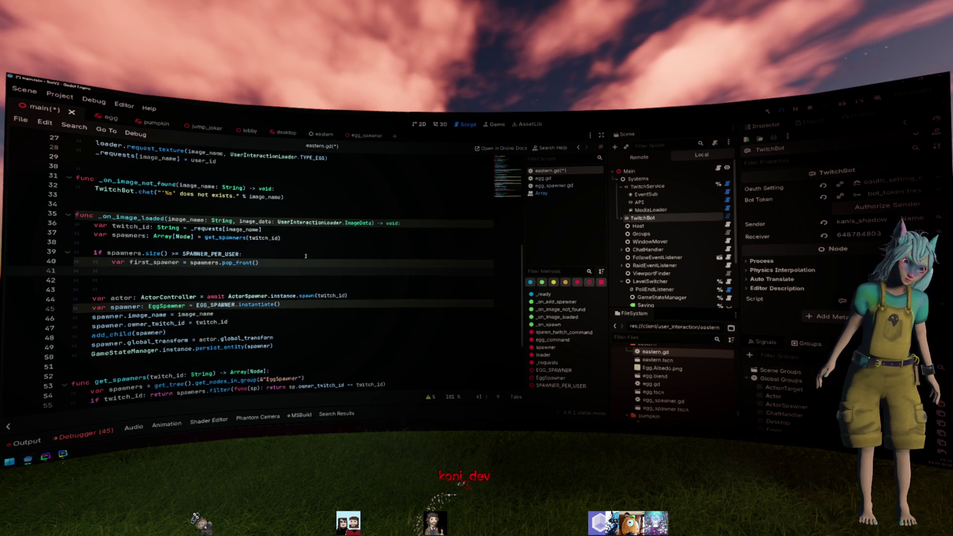
type("GameStateManager.d")
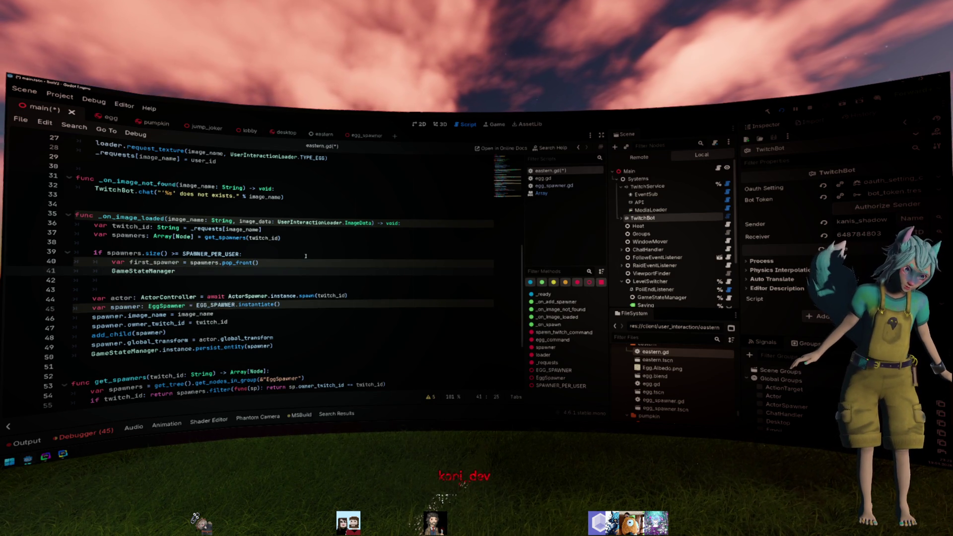
key("Return")
type(".d")
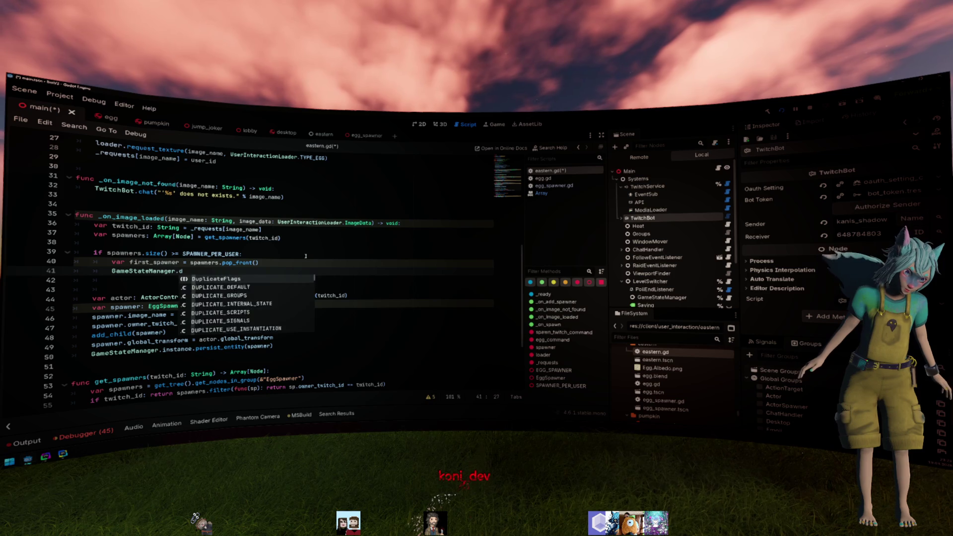
key("BackSpace")
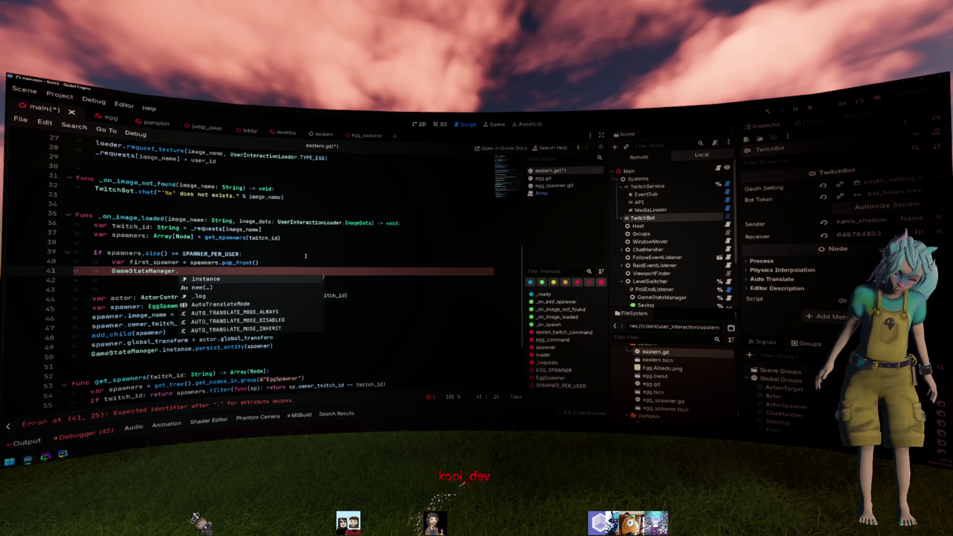
key("Return")
type(".de")
key("Return")
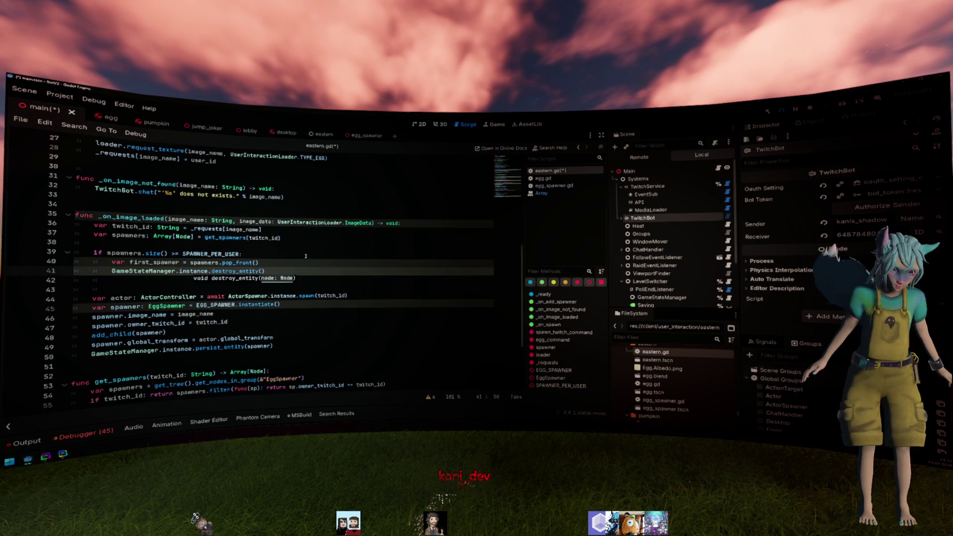
type("first_spawner")
- Remove the leftover blank lines after the destroy_entity call
key("Return")
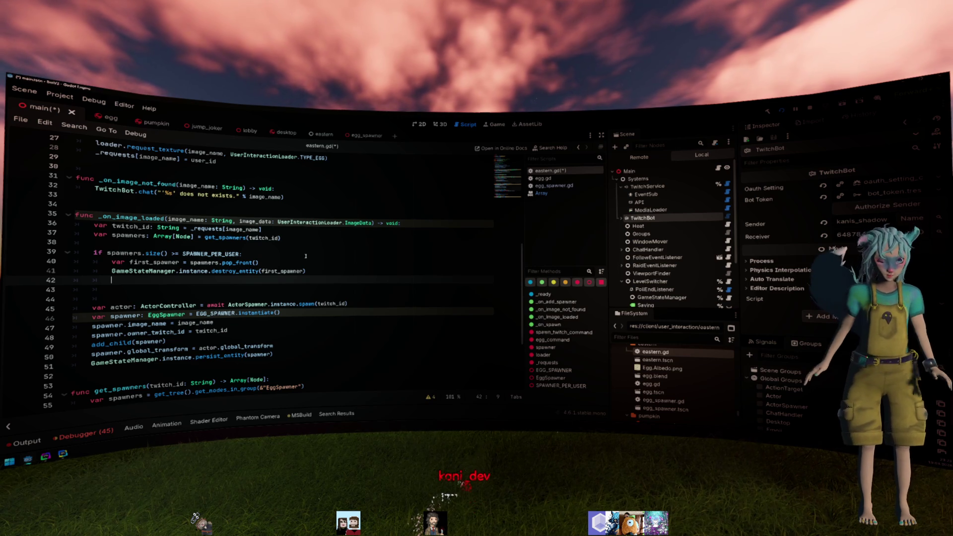
key("BackSpace")
key("BackSpace")
key("BackSpace")
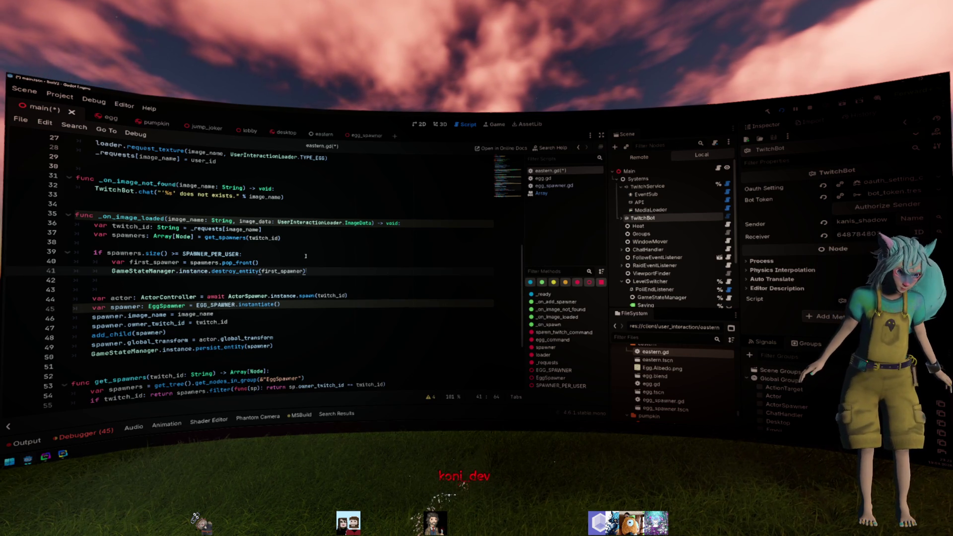
key("Down")
key("BackSpace")
key("BackSpace")
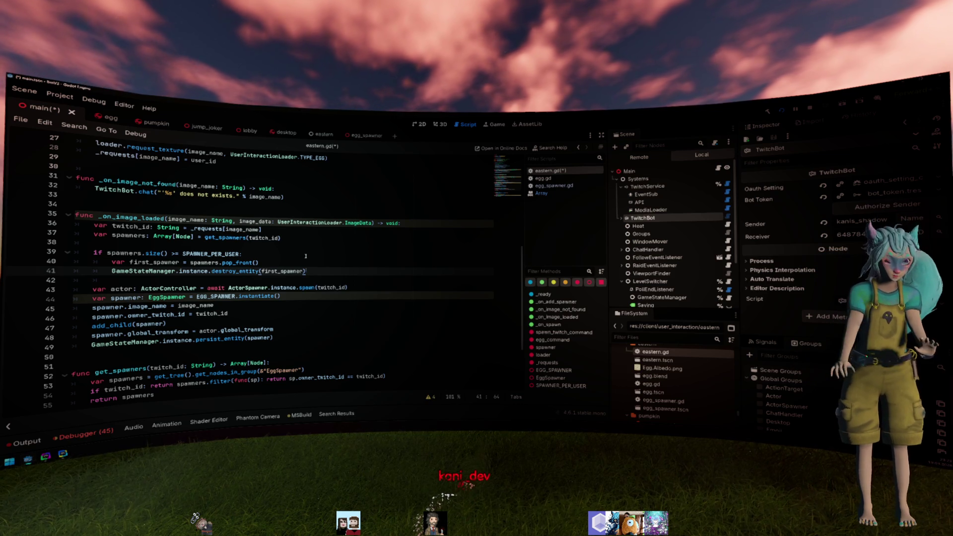
left_click(325, 294)
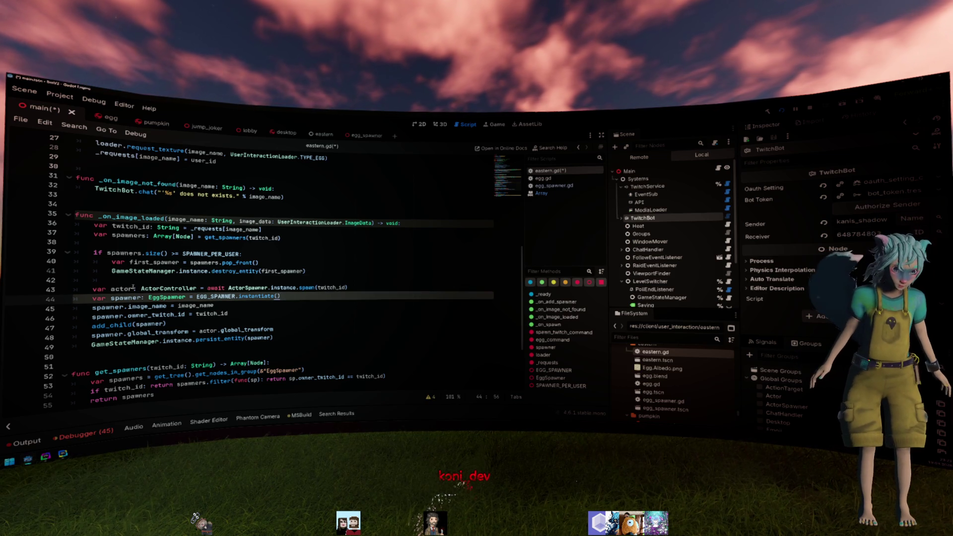
double_click(126, 298)
left_click(299, 302)
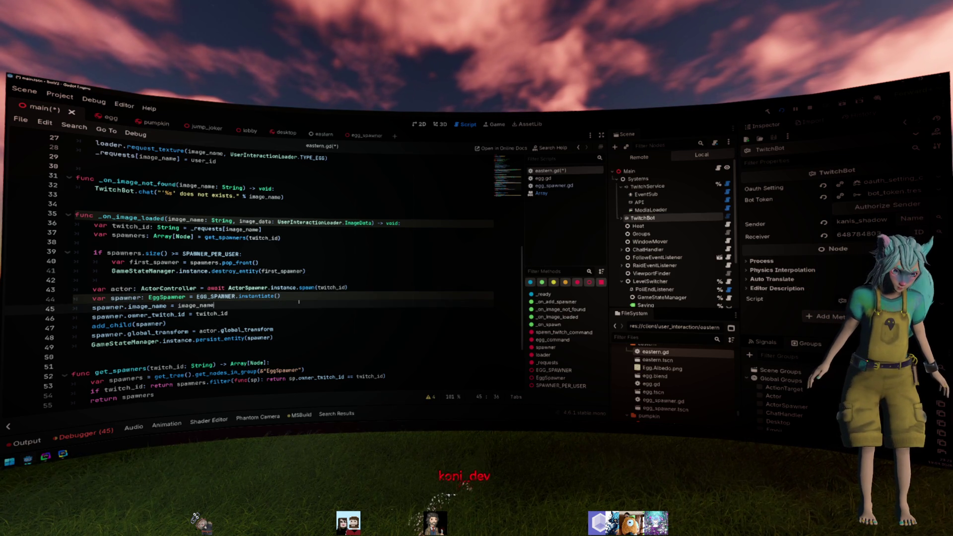
left_click_drag(274, 342, 102, 298)
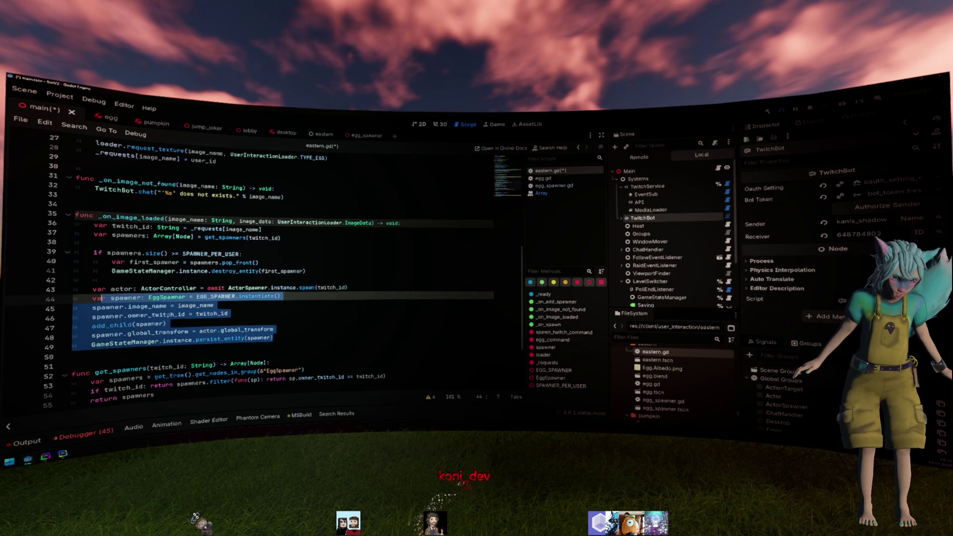
left_click(295, 294)
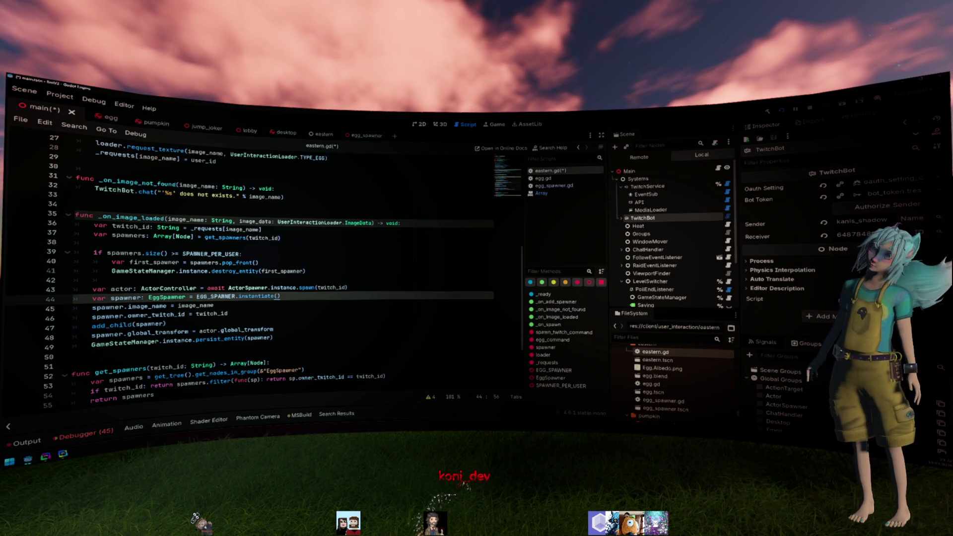
key("Up")
key("Up")
key("Up")
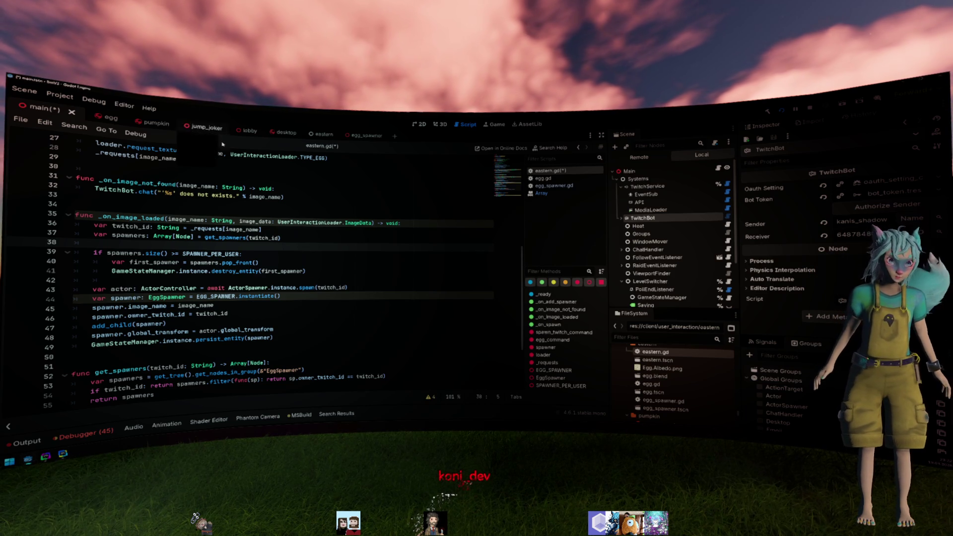
left_click(363, 238)
scroll(361, 243, "down", 2)
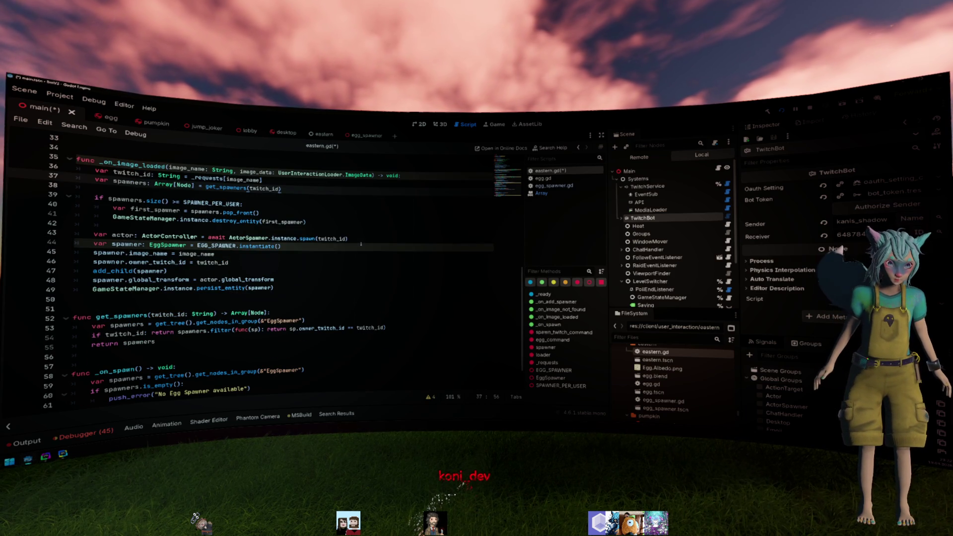
left_click(222, 246)
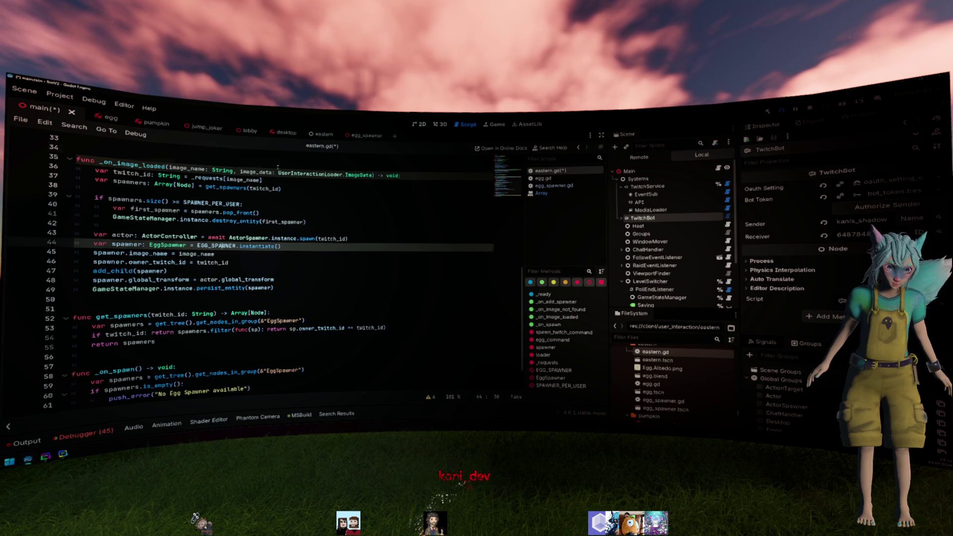
left_click(356, 175, "ctrl")
- Check ImageData at the top of user_interaction_loader.gd, then return to eastern.gd
scroll(348, 188, "down", 5)
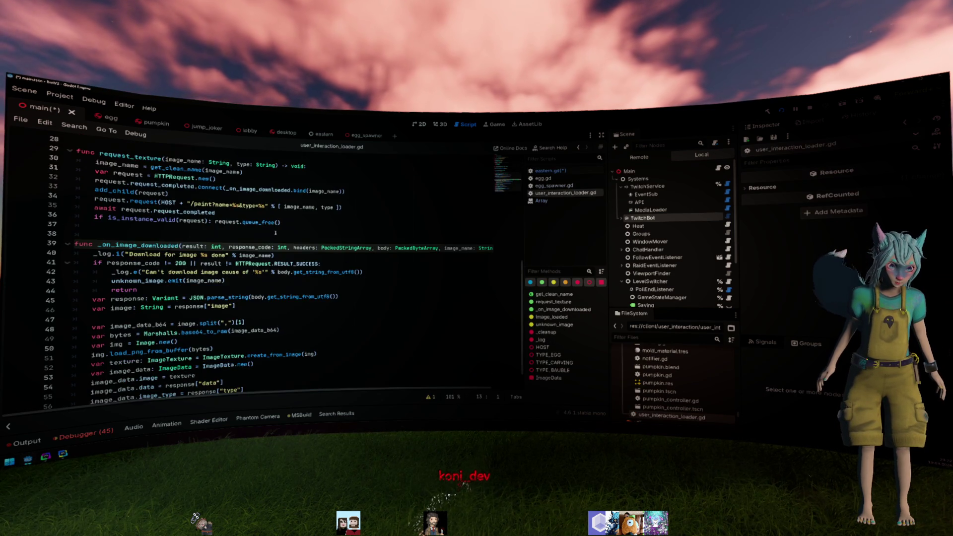
scroll(280, 229, "up", 5)
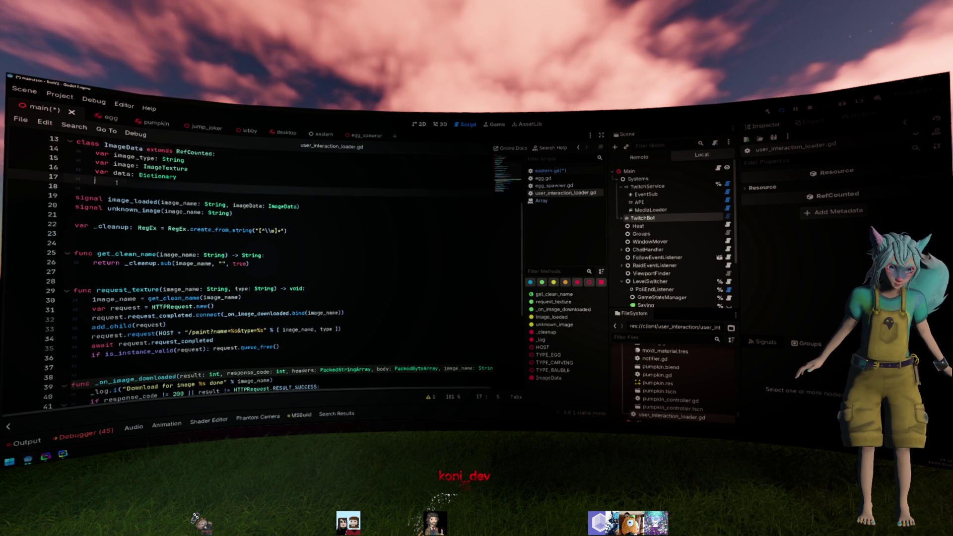
key("ctrl+Home")
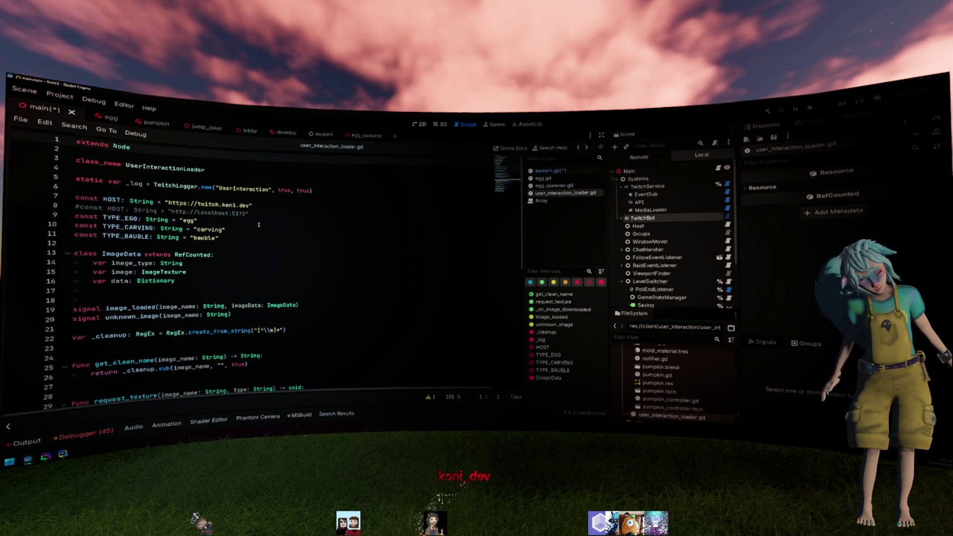
key("alt+Left")
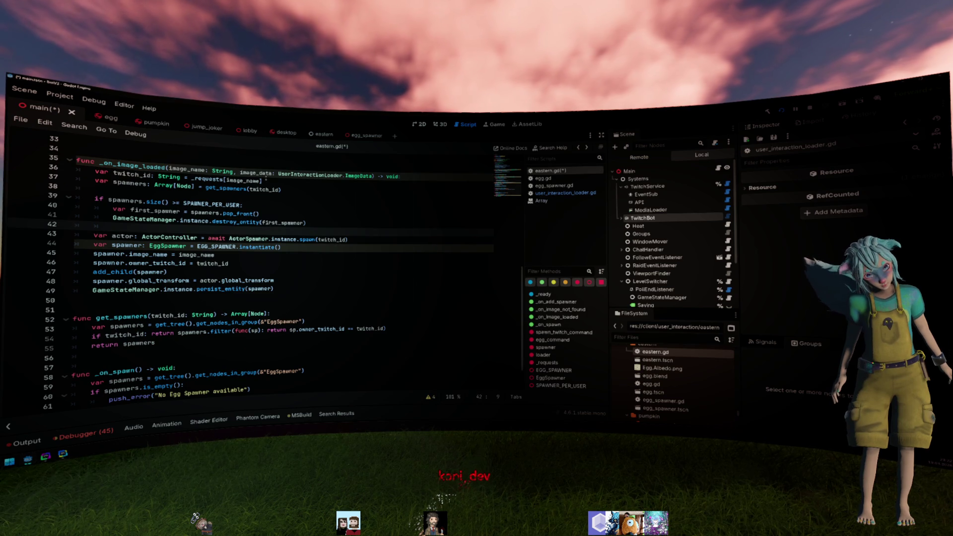
- Insert blank lines at line 38, begin 'if image_data.data["', then switch to WebStorm
double_click(257, 174)
left_click(227, 225)
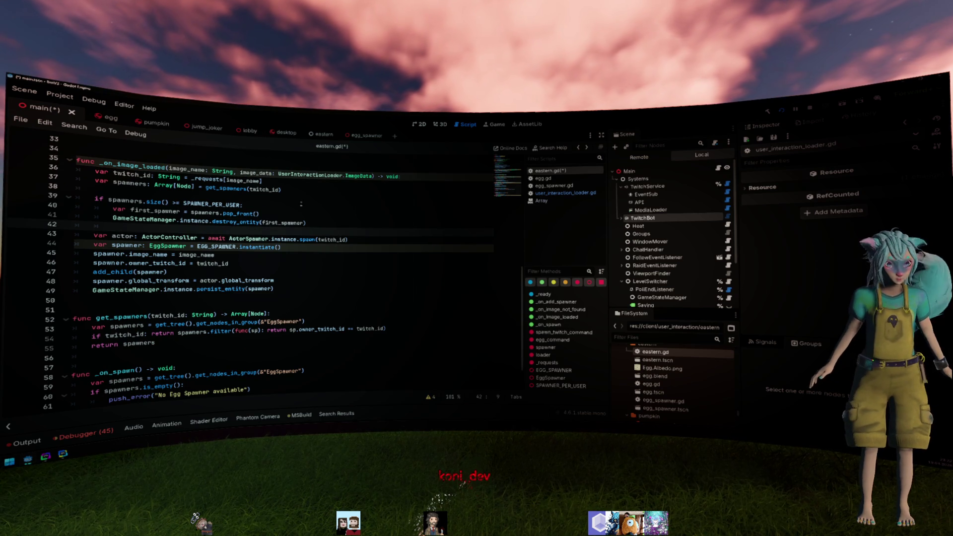
key("Up")
key("Up")
key("Up")
key("Home")
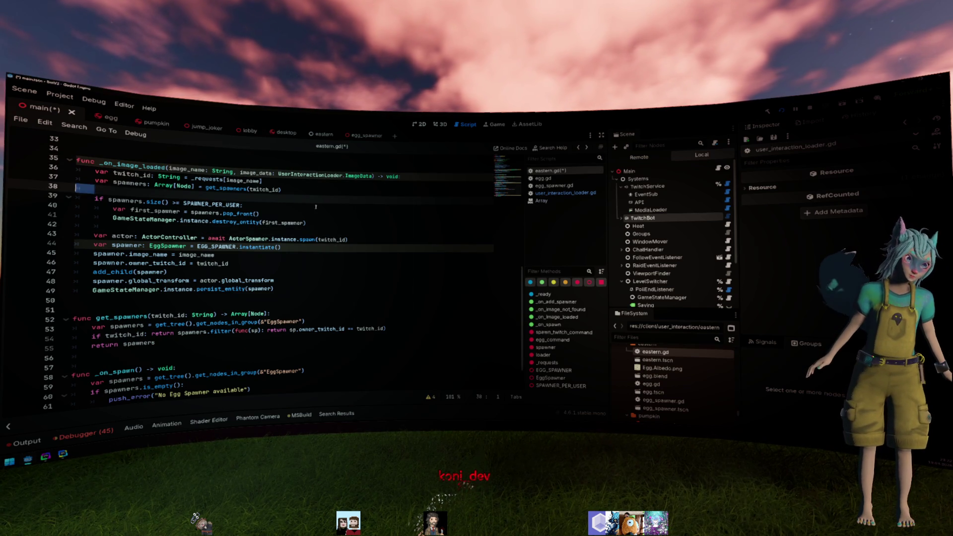
key("alt+Up")
key("Return")
key("Return")
key("Up")
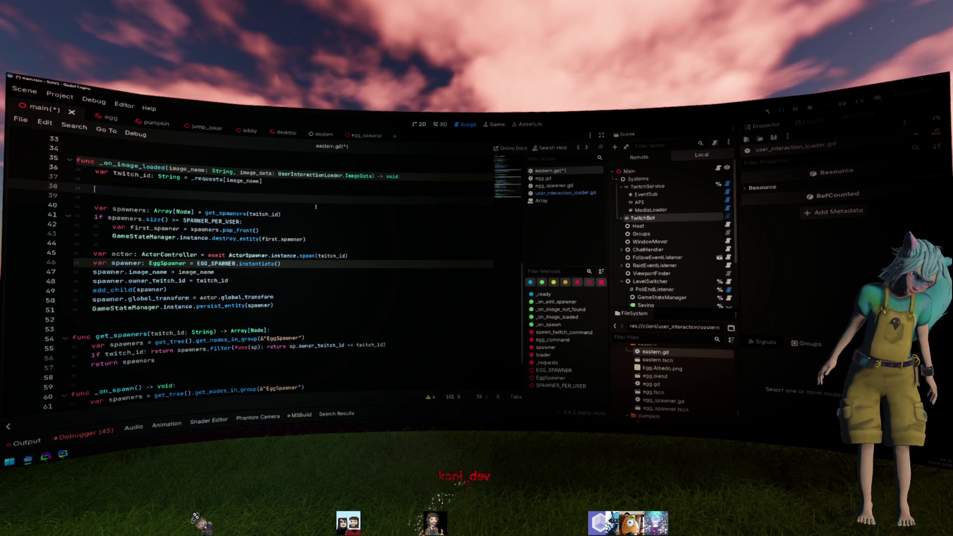
type("if image_data[")
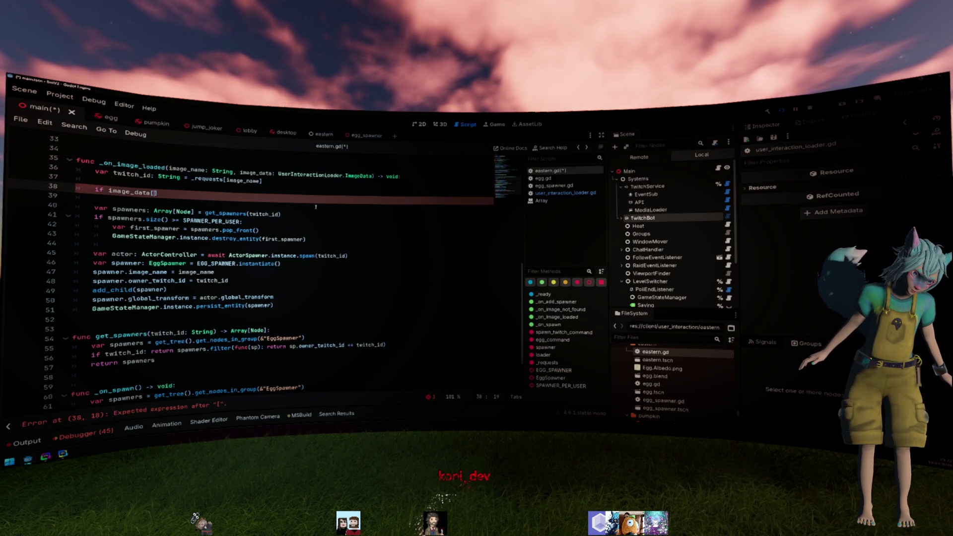
type(".data[\"")
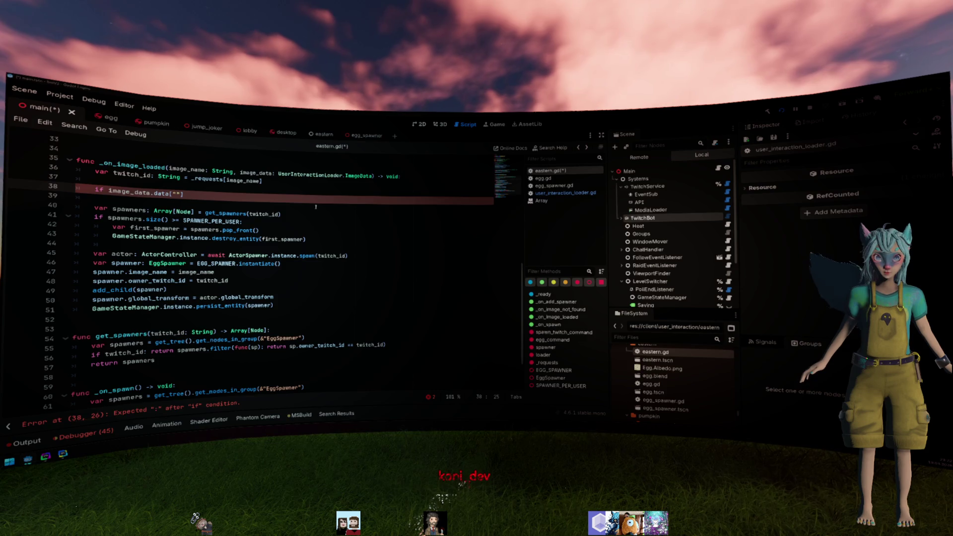
key("alt+Tab")
scroll(358, 250, "down", 6)
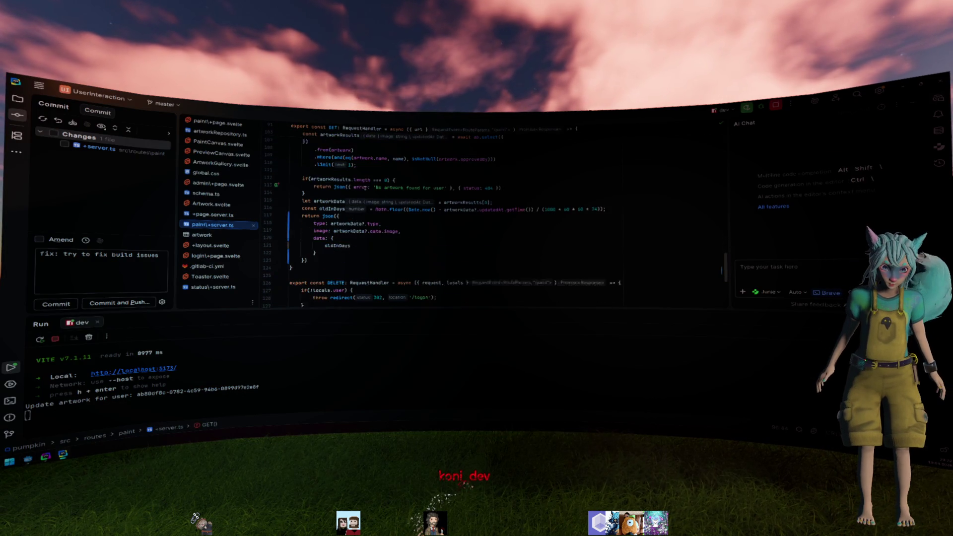
- Add oldInDays to the paint route's returned data object
key("Tab")
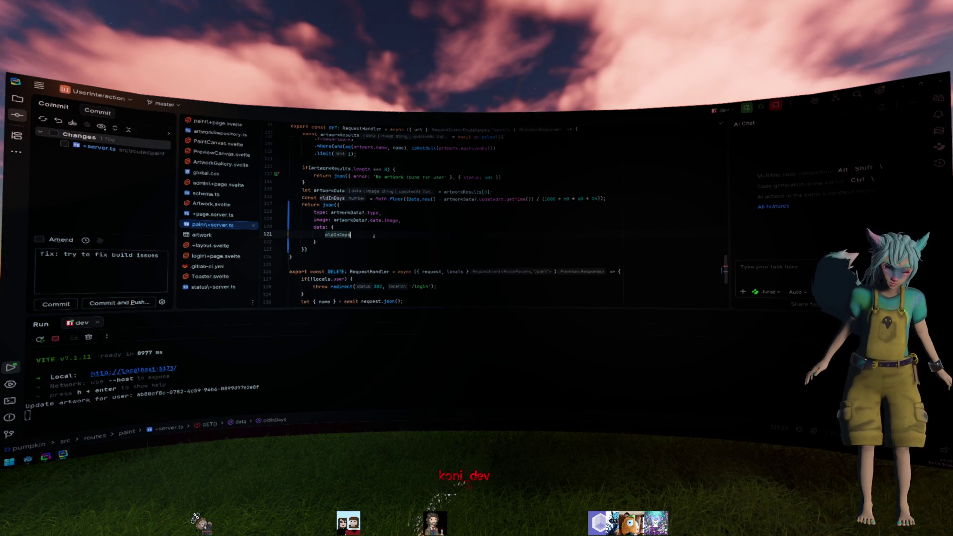
type(",")
key("Return")
- Open the artwork database table and select the first row's username cell
scroll(344, 205, "up", 8)
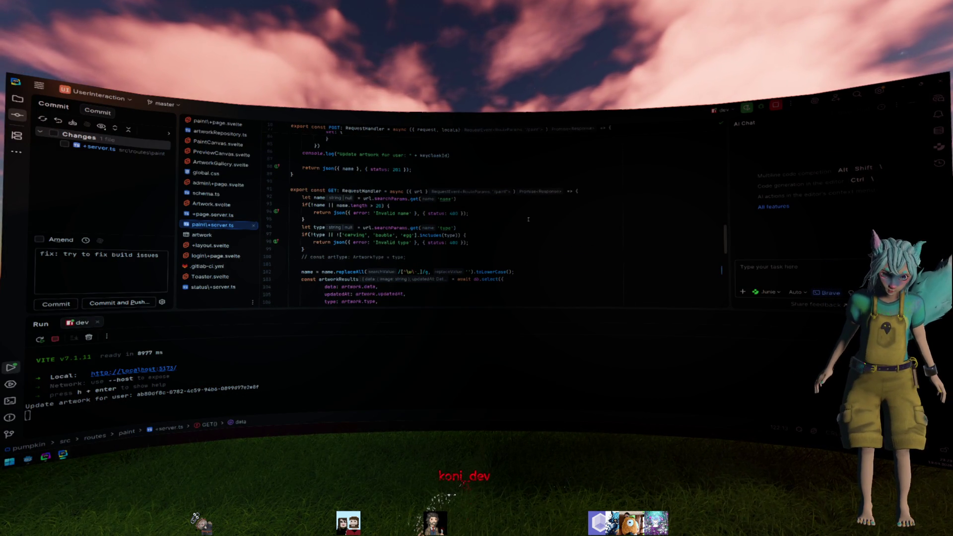
scroll(527, 220, "down", 2)
scroll(527, 220, "down", 3)
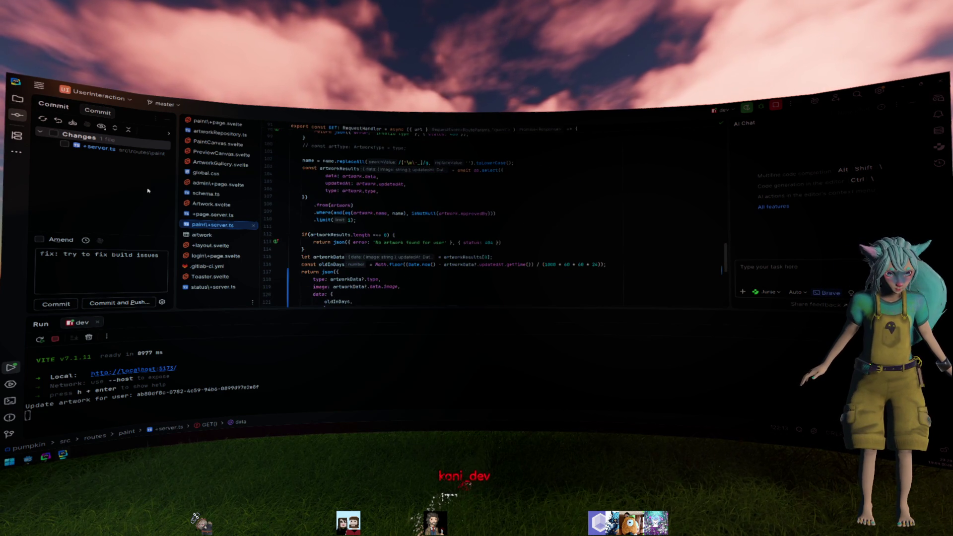
left_click(201, 235)
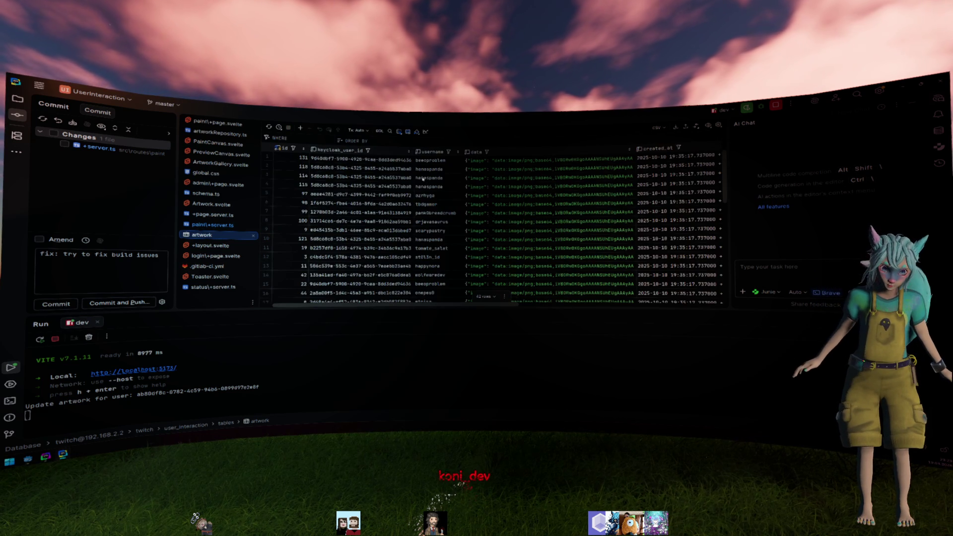
left_click(430, 160)
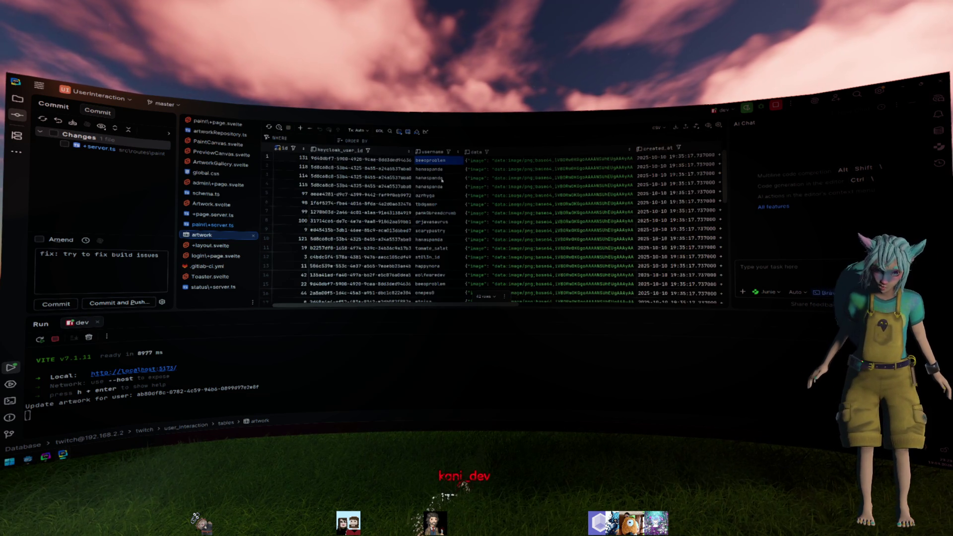
- Scroll across the artwork table's columns, then go back to the paint route's +server.ts
scroll(442, 180, "right", 2)
scroll(441, 180, "right", 8)
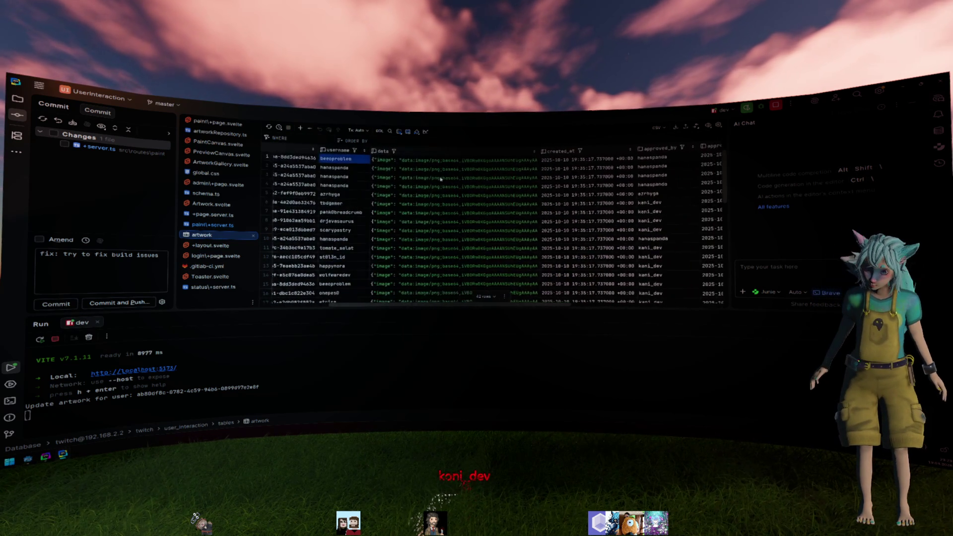
scroll(441, 177, "right", 7)
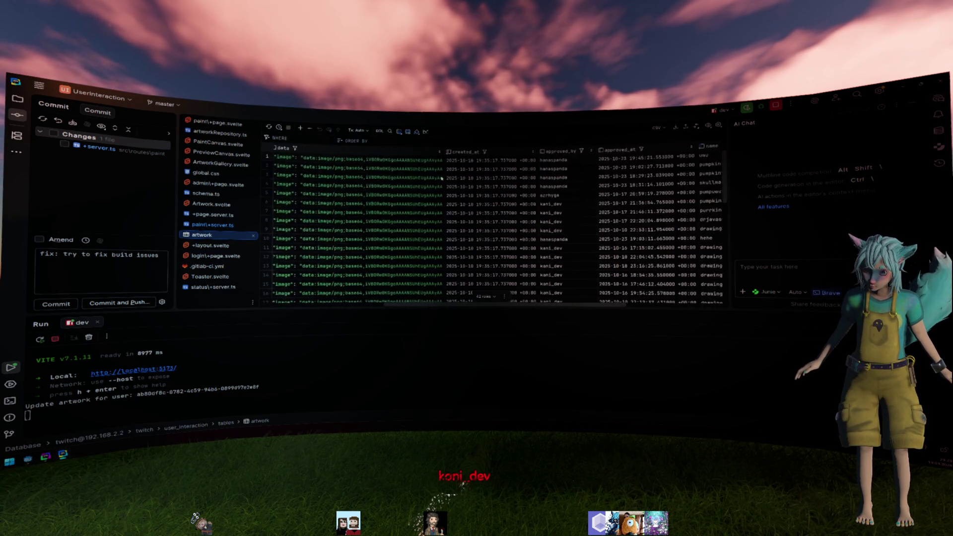
scroll(442, 177, "right", 4)
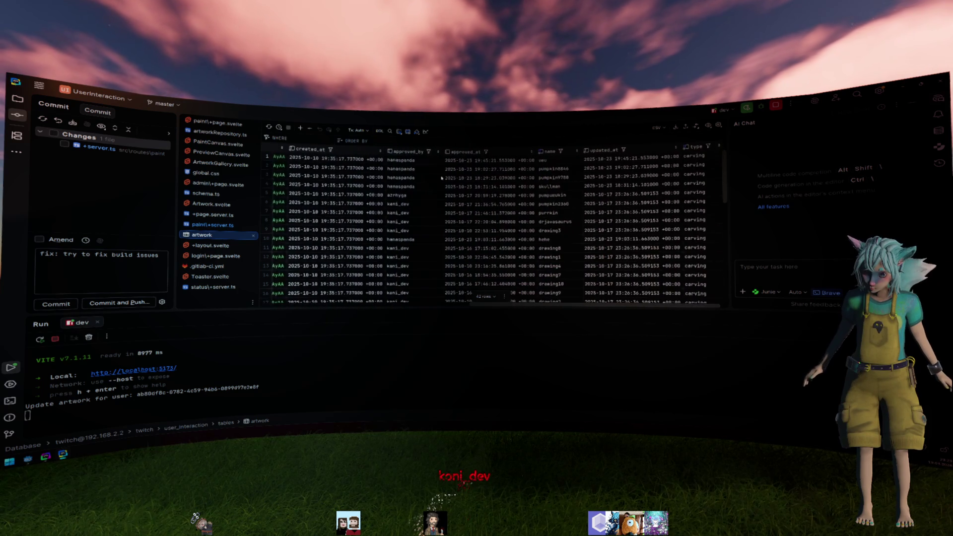
scroll(437, 173, "left", 10)
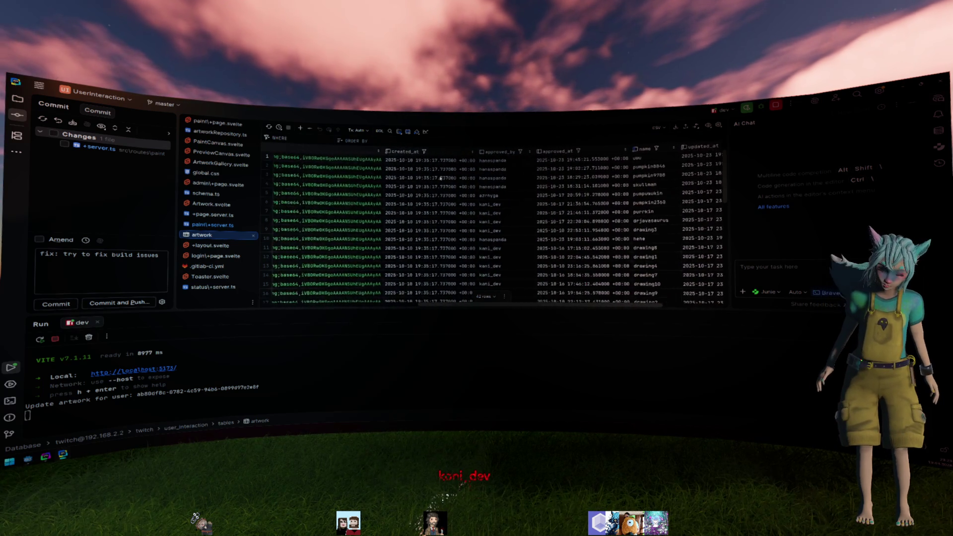
scroll(396, 187, "left", 6)
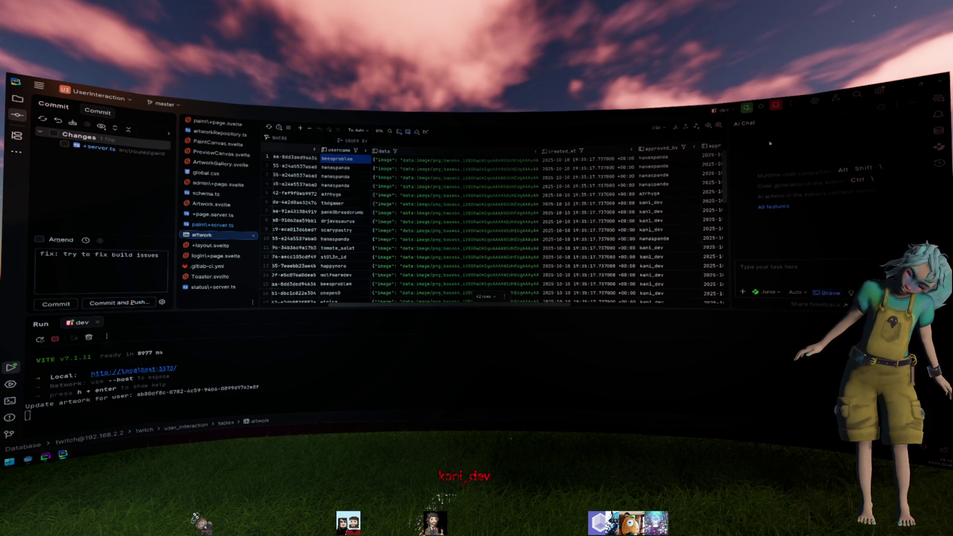
key("ctrl+Tab")
scroll(435, 232, "up", 5)
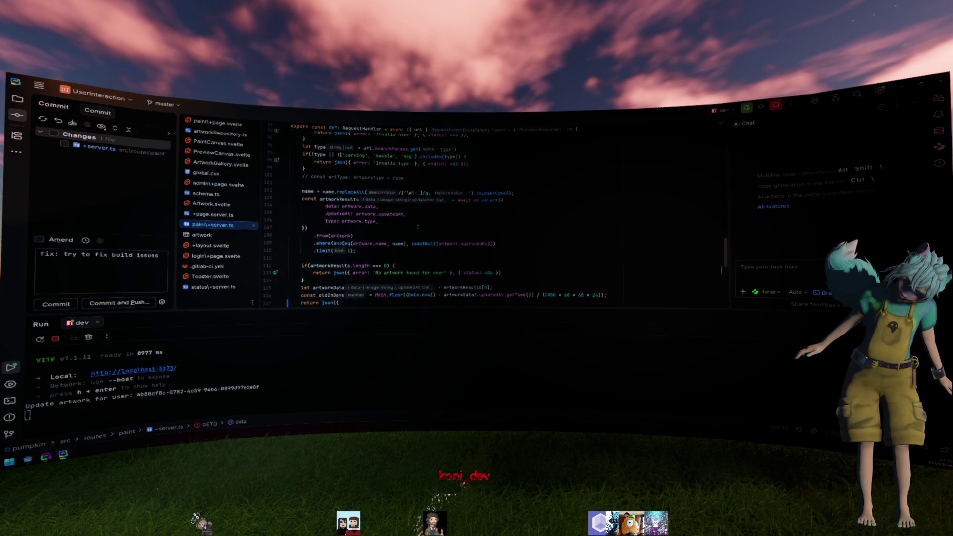
- Delete the unfinished .join(viewer) line under .from(artwork) and show the Database explorer
scroll(436, 232, "down", 1)
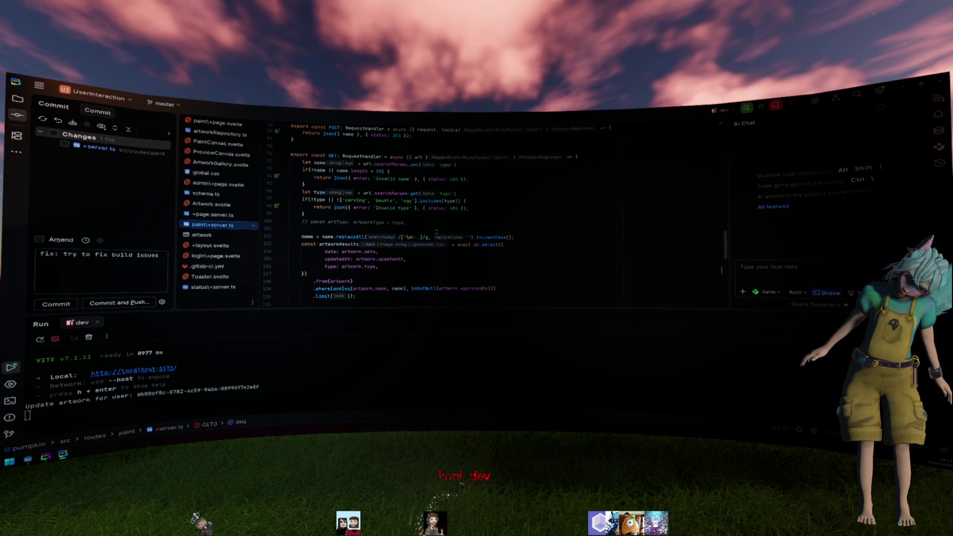
scroll(438, 232, "down", 3)
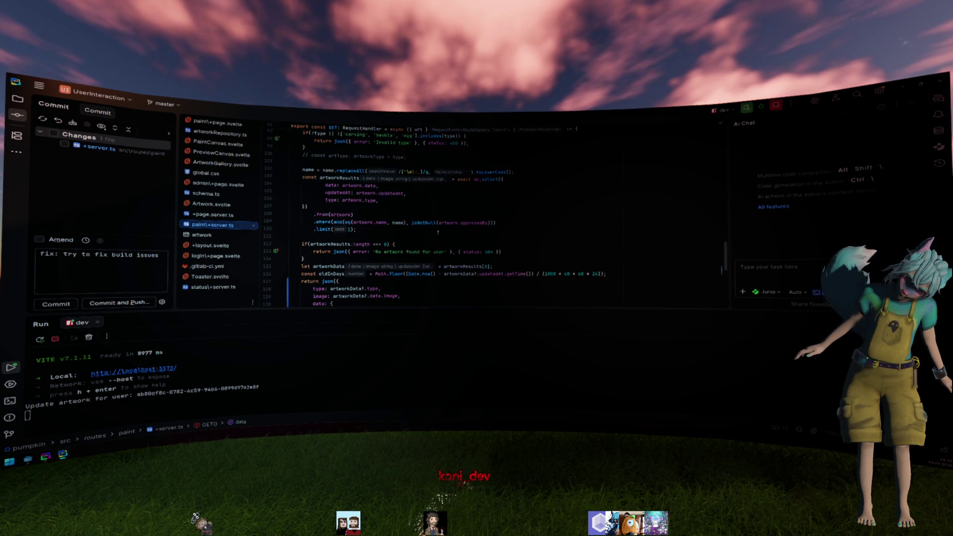
left_click(416, 215)
key("Return")
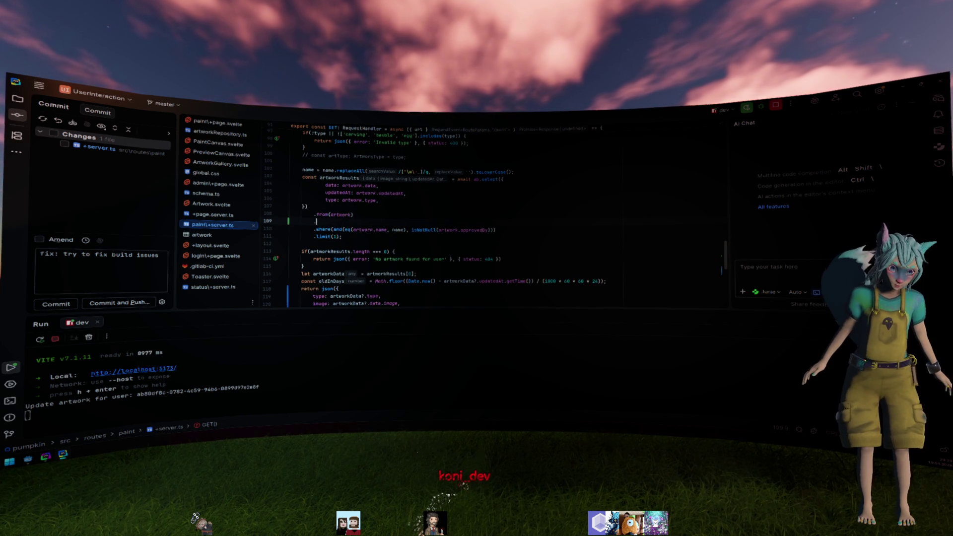
type(".jo")
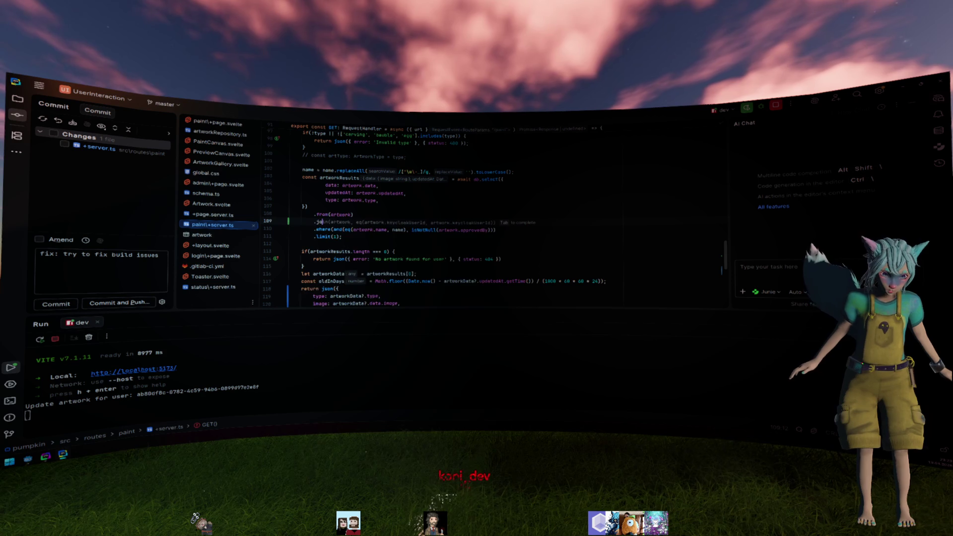
type("ine")
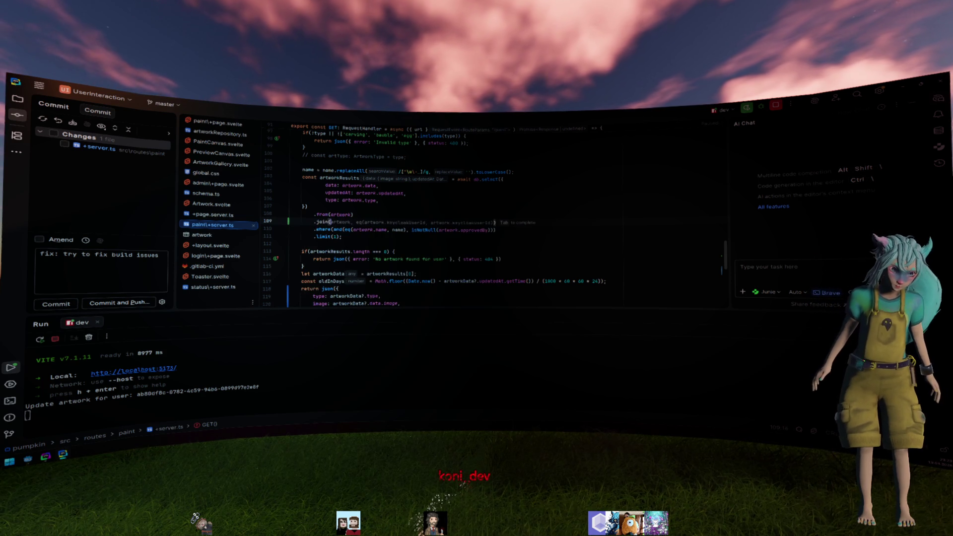
type("viewer")
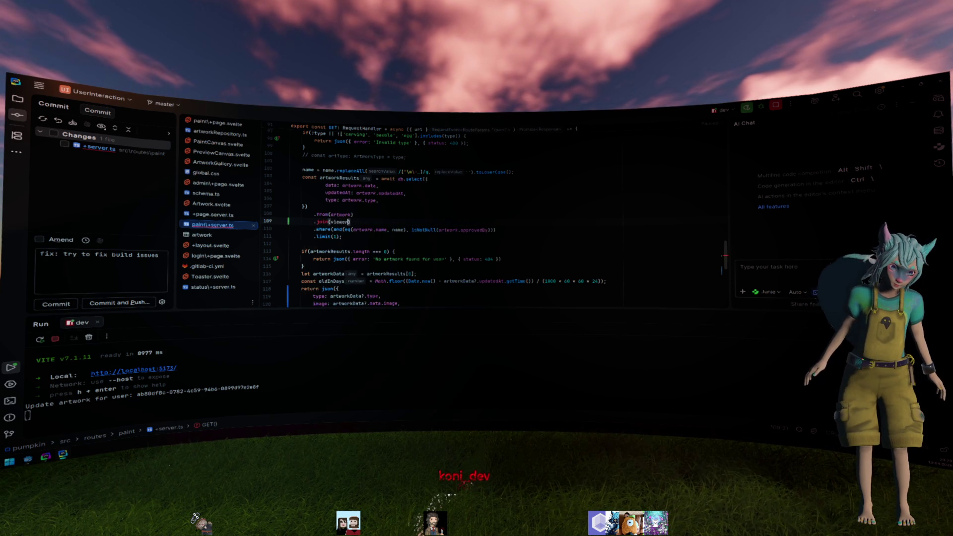
key("ctrl+BackSpace")
key("ctrl+BackSpace")
key("ctrl+BackSpace")
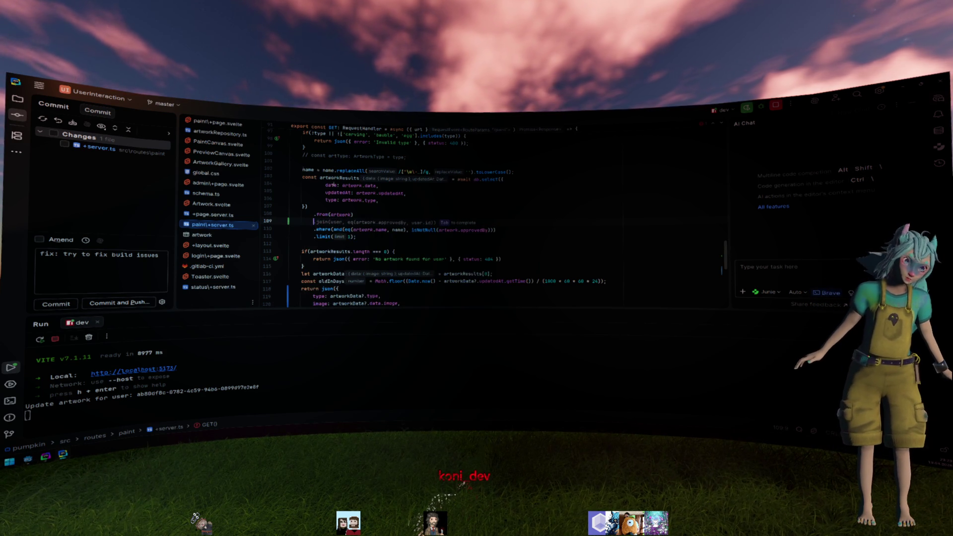
left_click(939, 130)
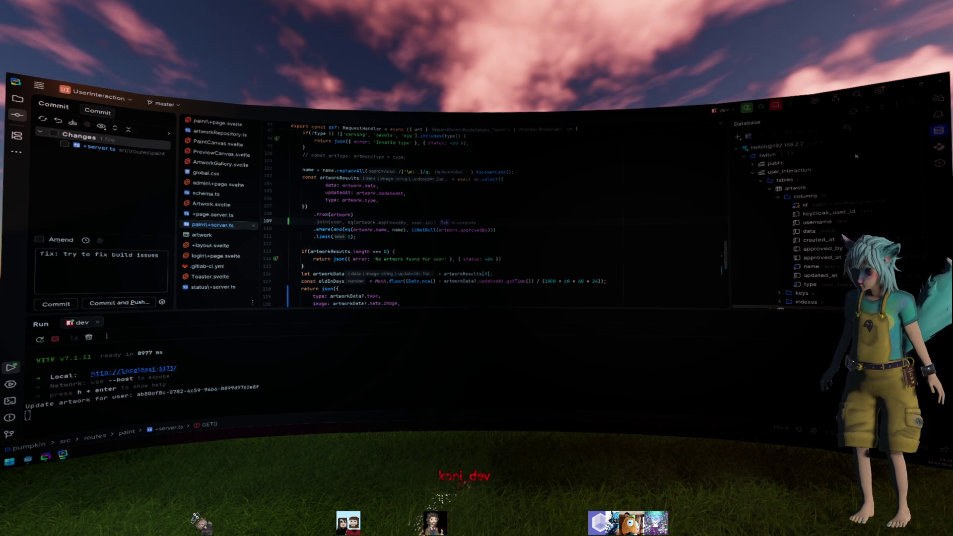
- Browse the twitch database tree, collapsing artwork's columns and the public schema's tables
left_click(769, 190)
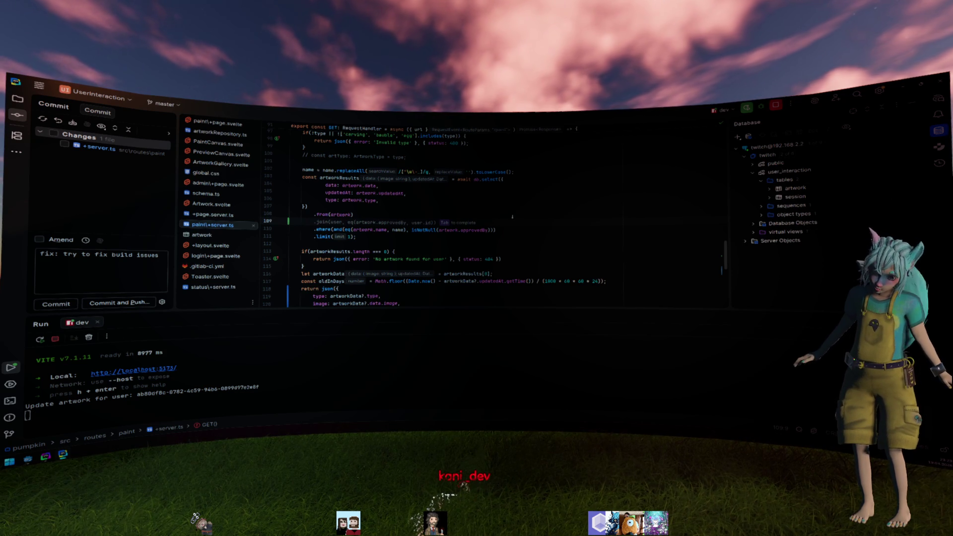
left_click(752, 165)
left_click(761, 172)
left_click(761, 172)
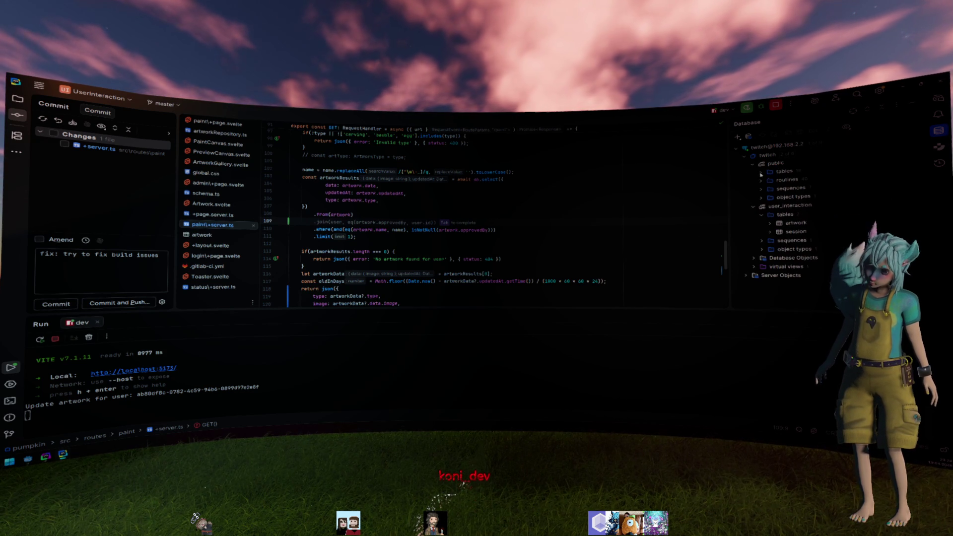
left_click(767, 155)
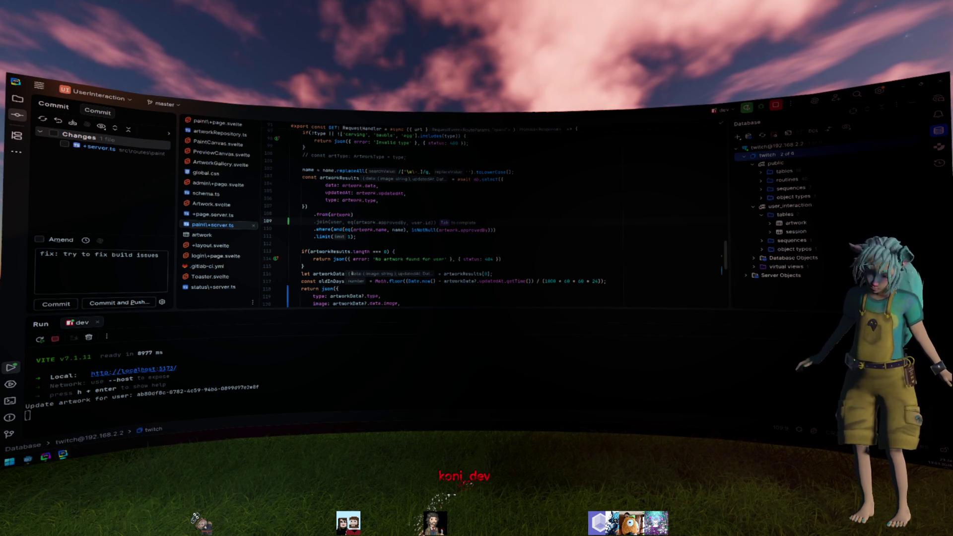
- Open schema.ts and scroll to its top
left_click(314, 222)
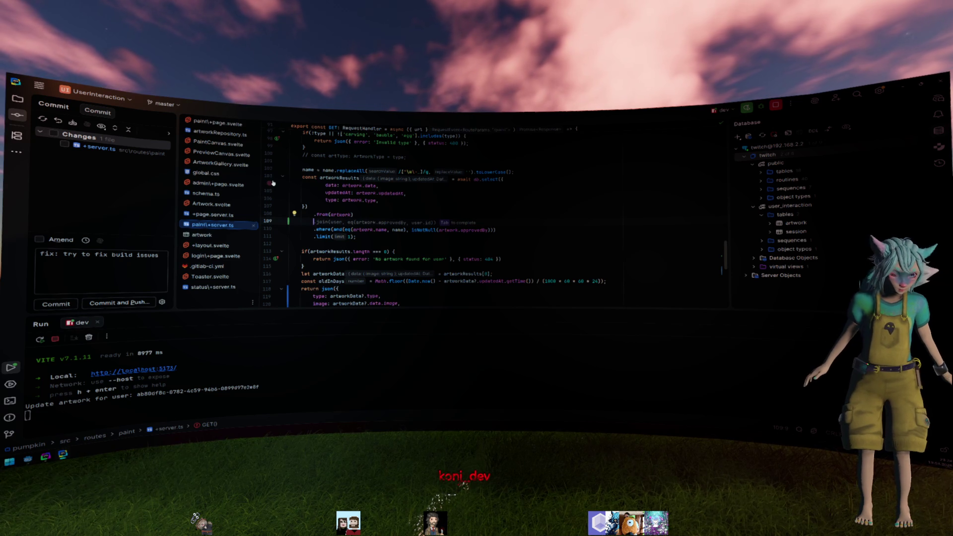
left_click(227, 197)
scroll(376, 201, "up", 2)
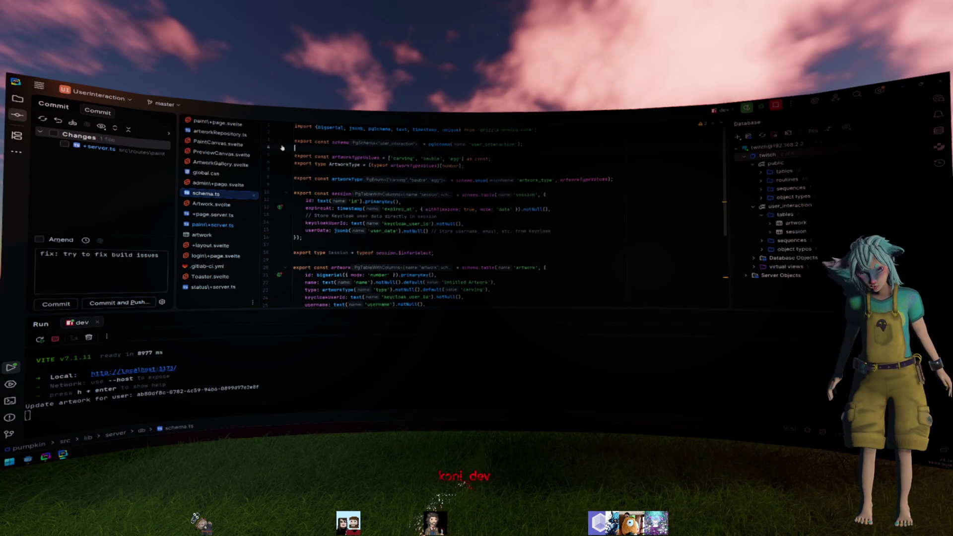
triple_click(347, 142)
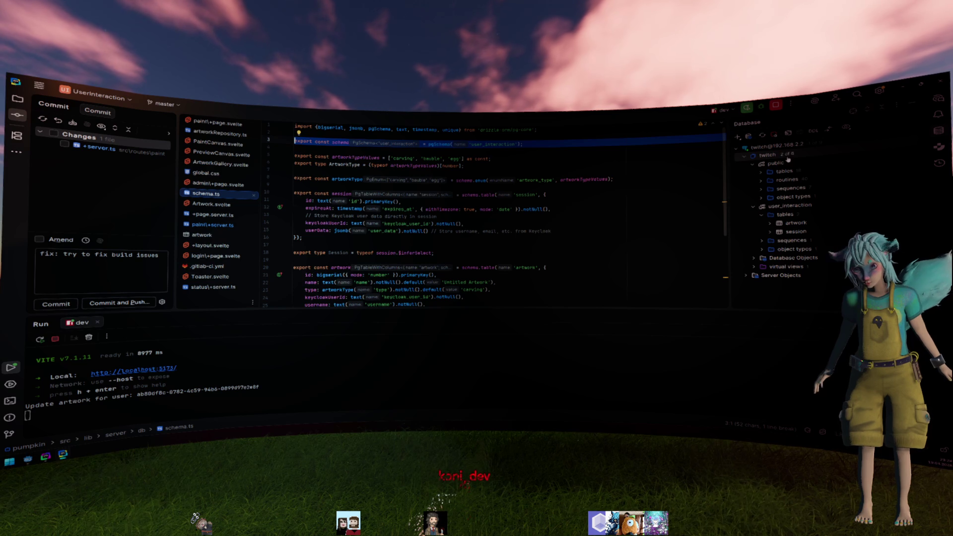
left_click(812, 164)
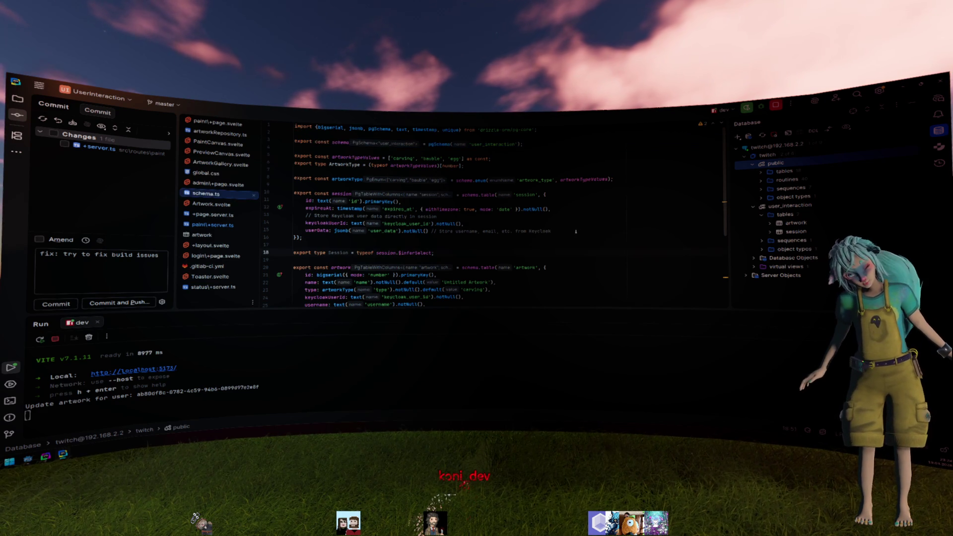
key("ctrl+Tab")
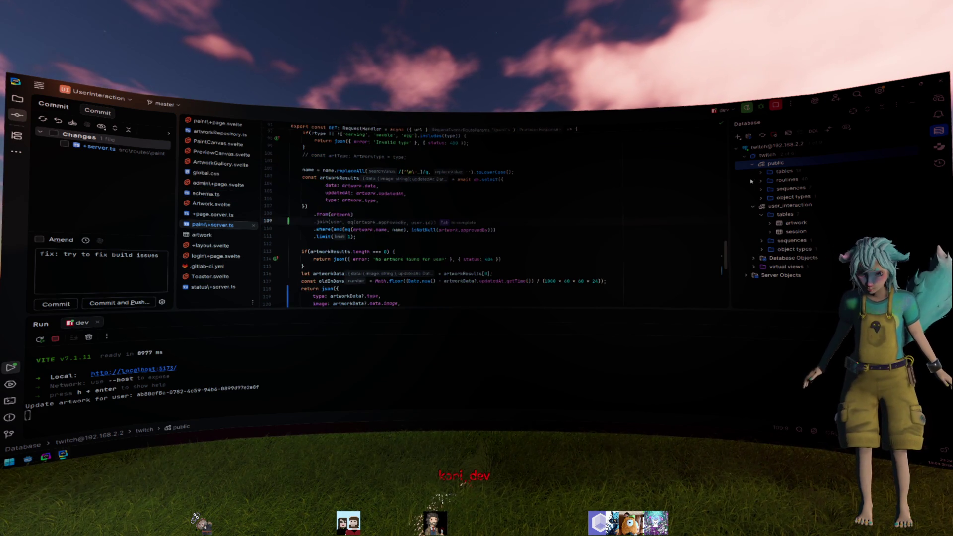
double_click(784, 171)
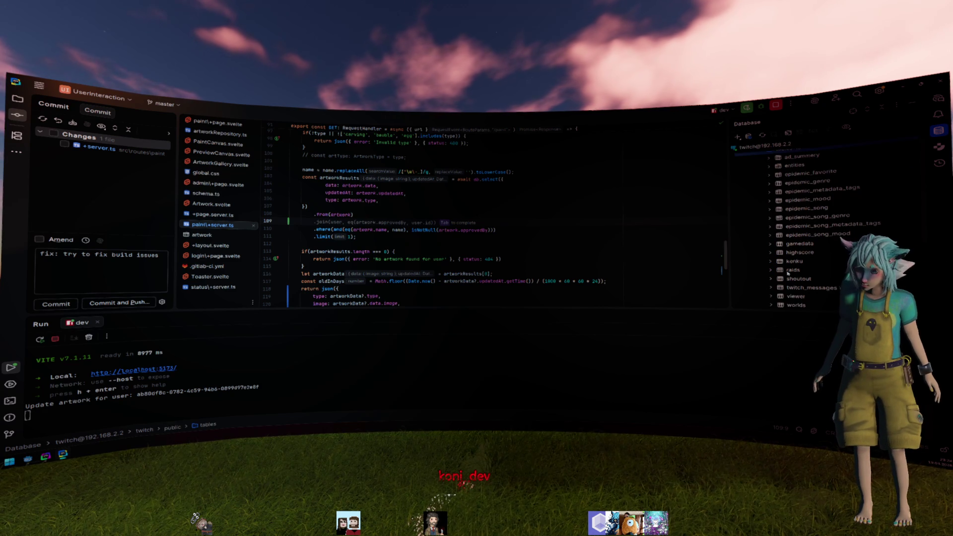
scroll(763, 174, "up", 1)
left_click(761, 172)
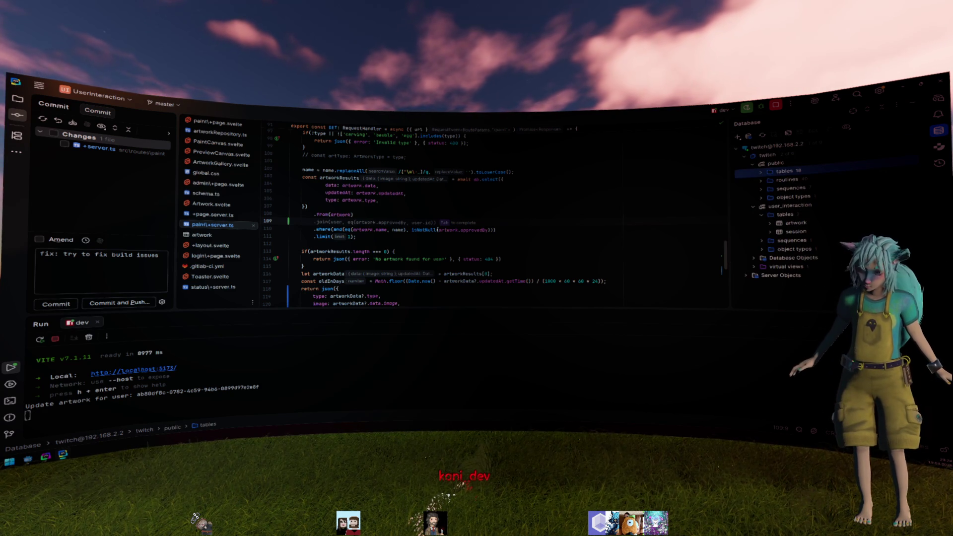
left_click(383, 230)
key("Up")
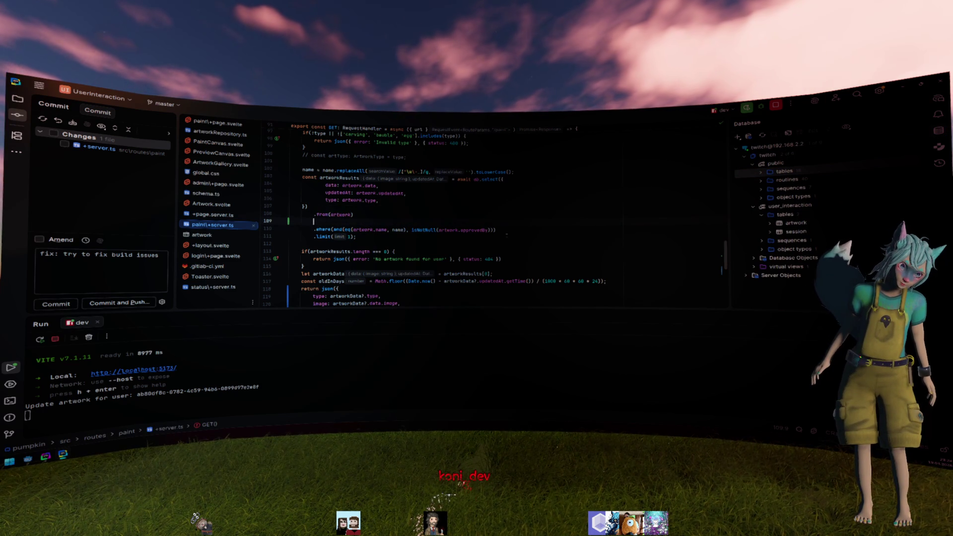
key("ctrl+Tab")
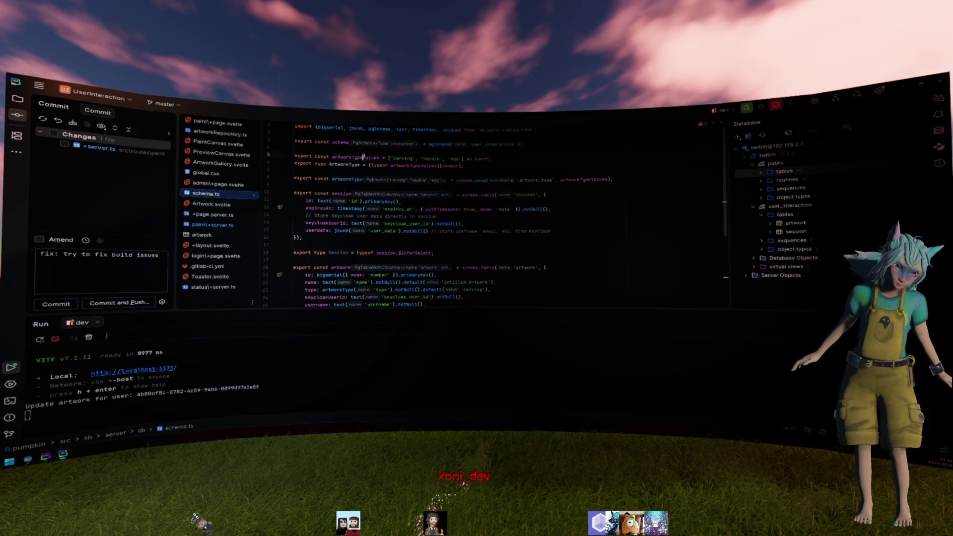
left_click(296, 148)
key("Return")
key("Return")
key("Up")
type("sd")
key("BackSpace")
type("chema.")
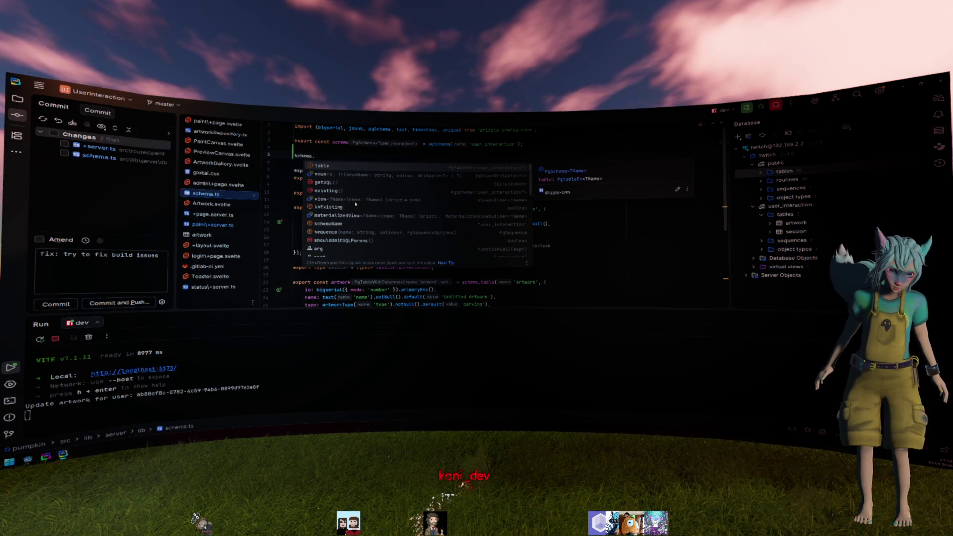
scroll(353, 205, "down", 1)
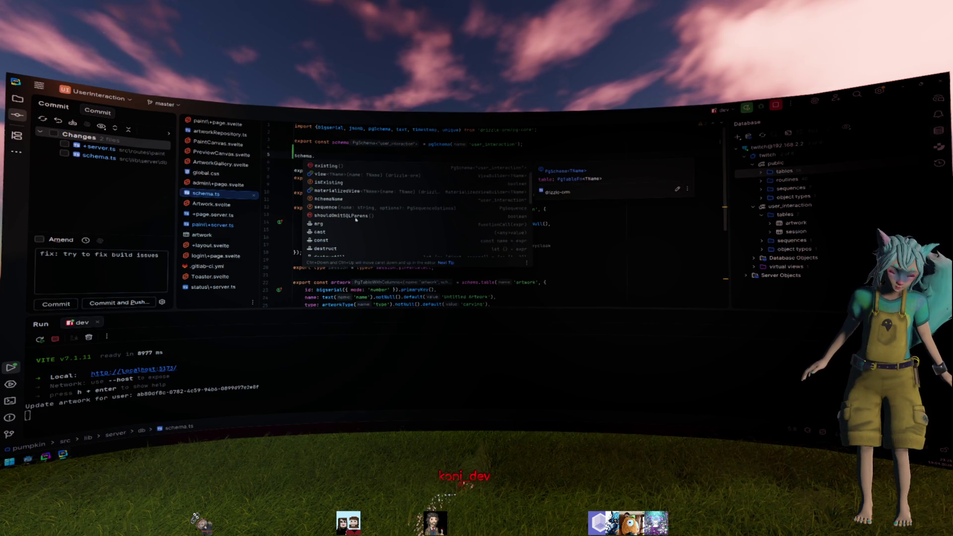
scroll(355, 219, "down", 3)
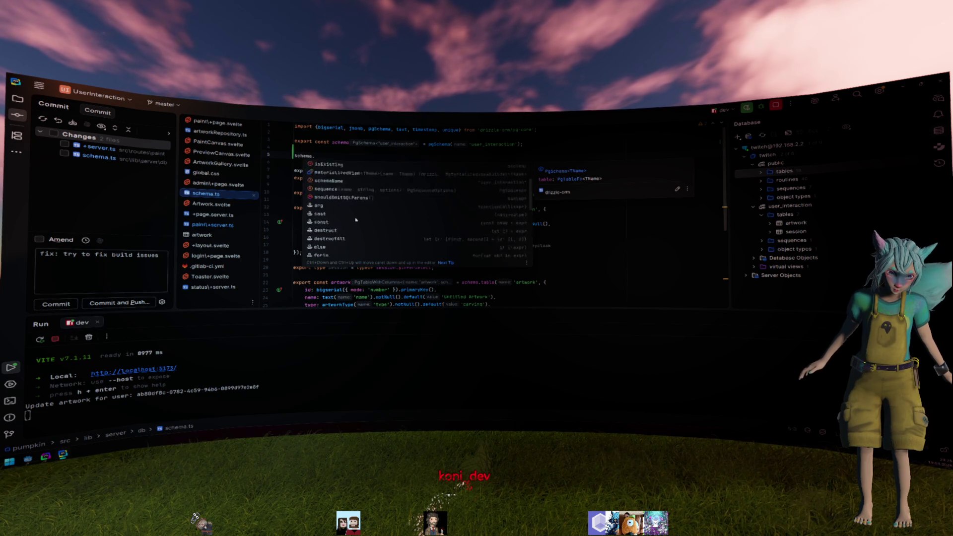
key("BackSpace")
key("BackSpace")
key("BackSpace")
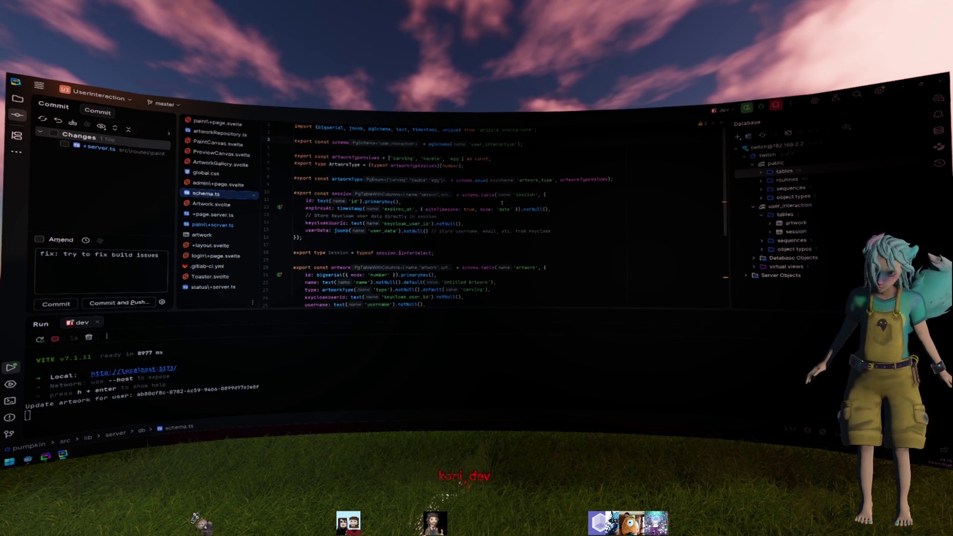
- Ask the AI chat whether a PgSchema can be excluded from Drizzle migrations, then enlarge the editor
left_click(939, 98)
type("Ca")
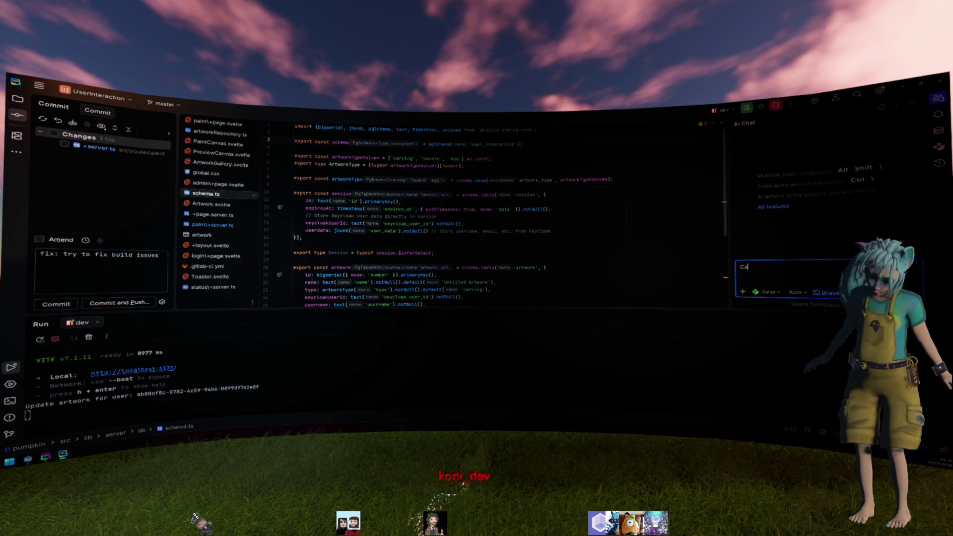
type("n Drizzle be")
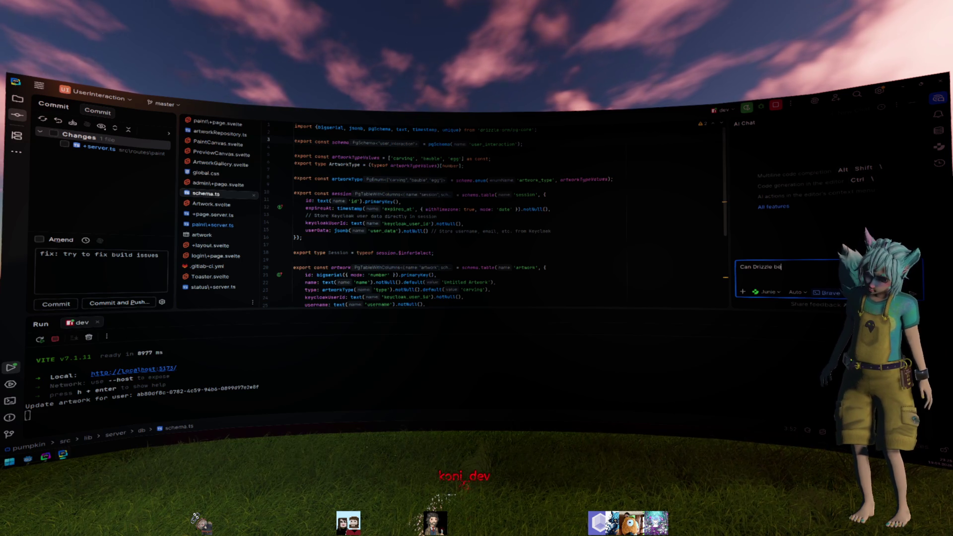
type(" excluded ")
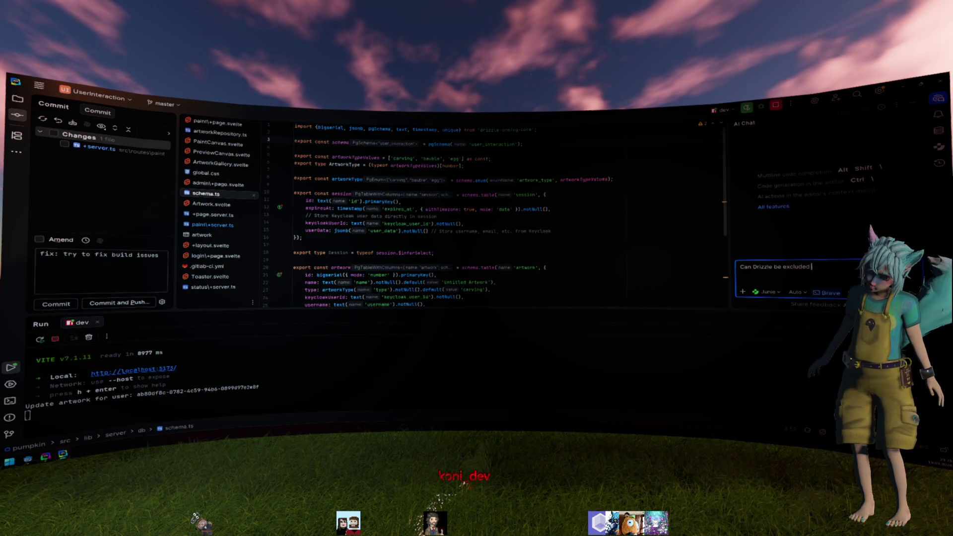
type("from mig")
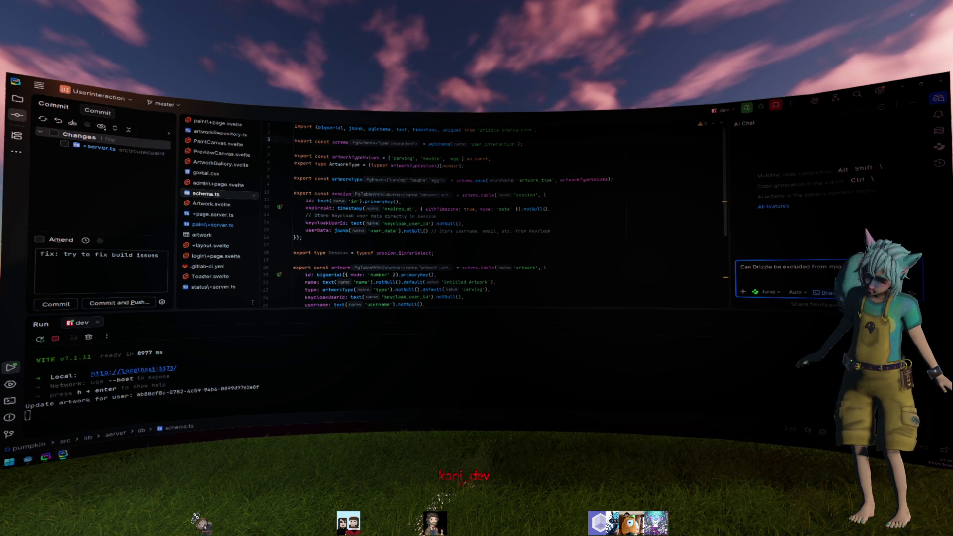
type("rating")
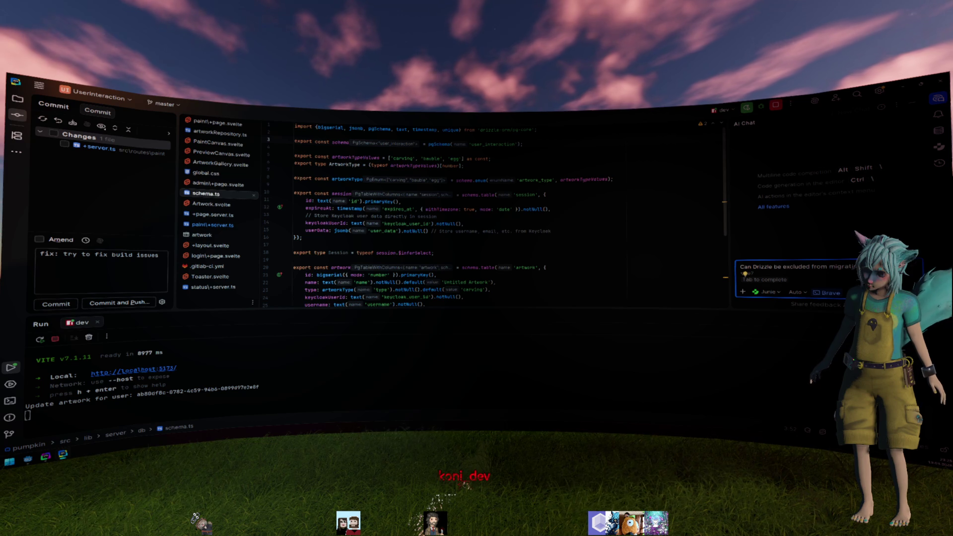
key("Escape")
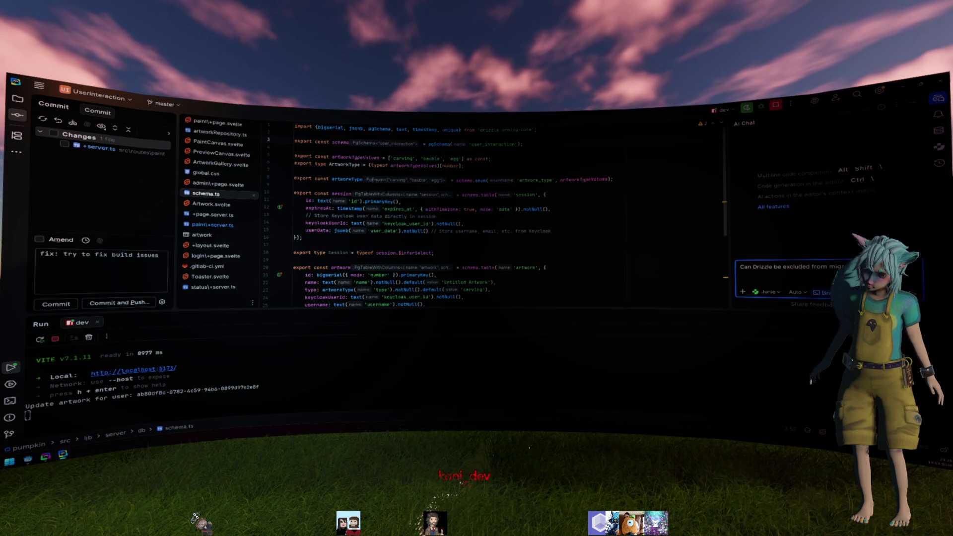
type("P")
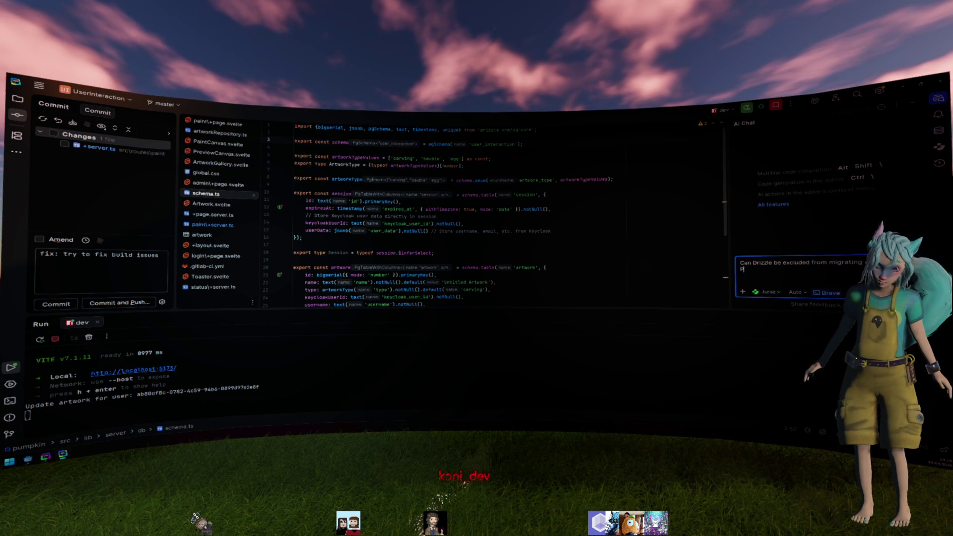
type("gSchema? And only use")
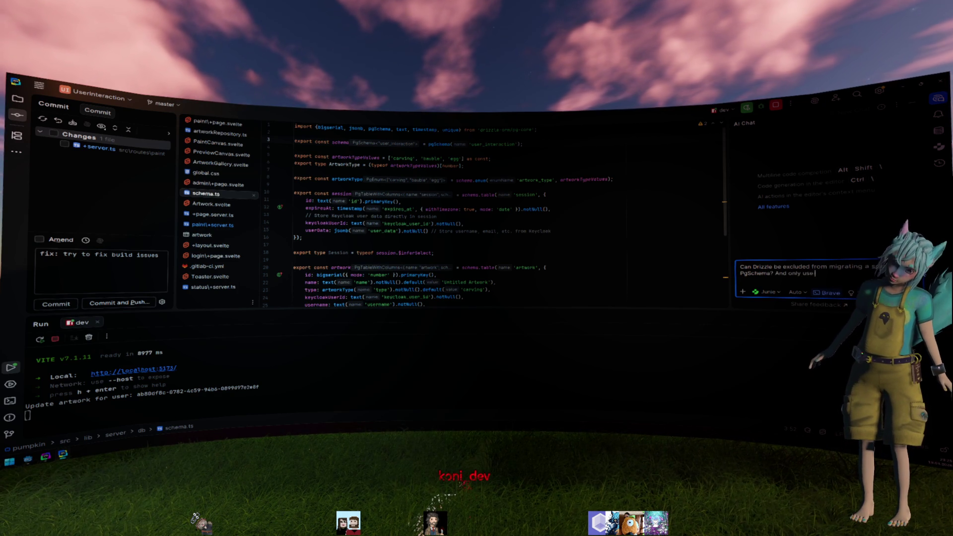
type("if for query purp")
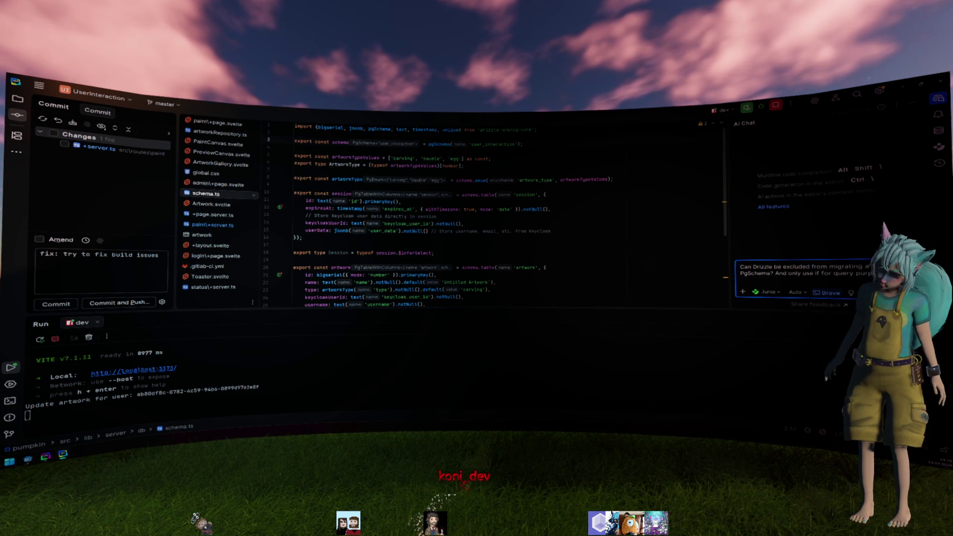
key("Return")
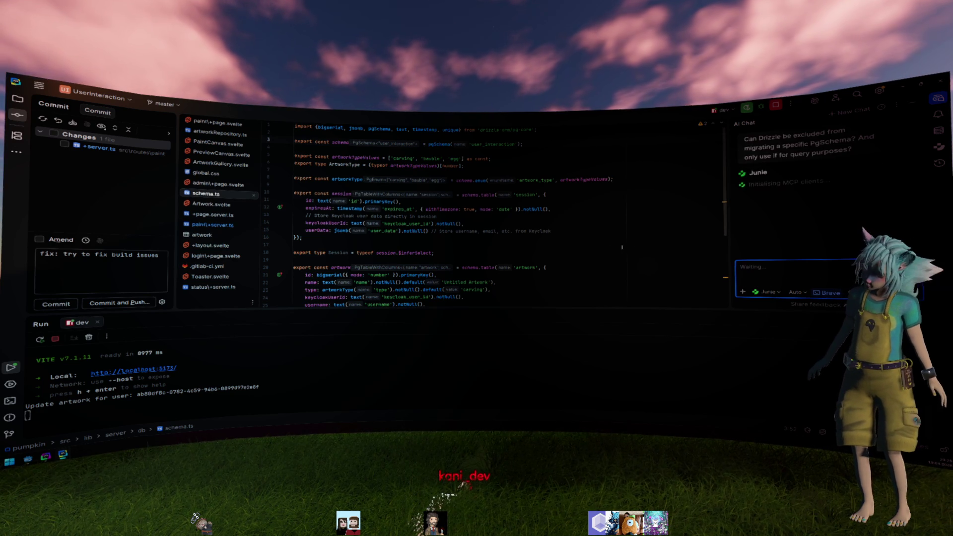
left_click_drag(771, 310, 797, 356)
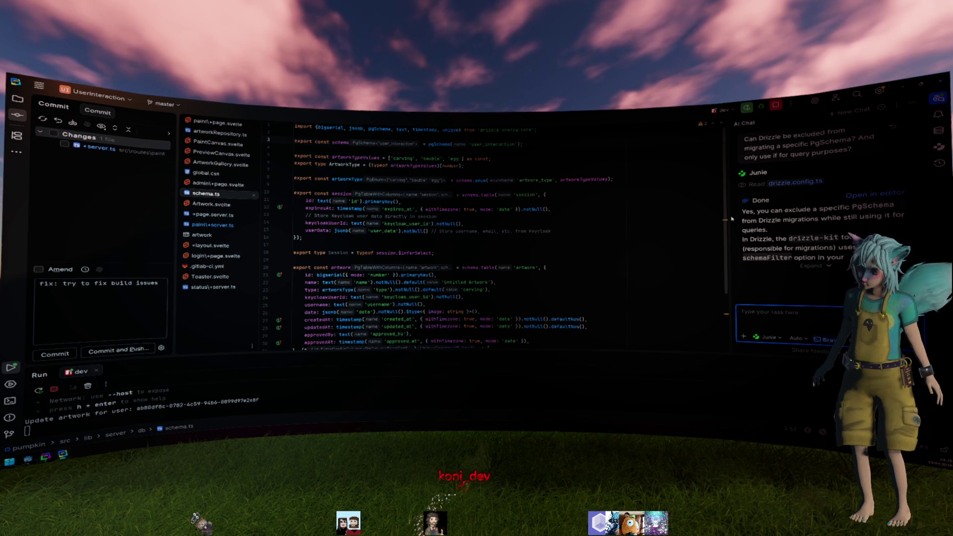
left_click_drag(727, 219, 655, 220)
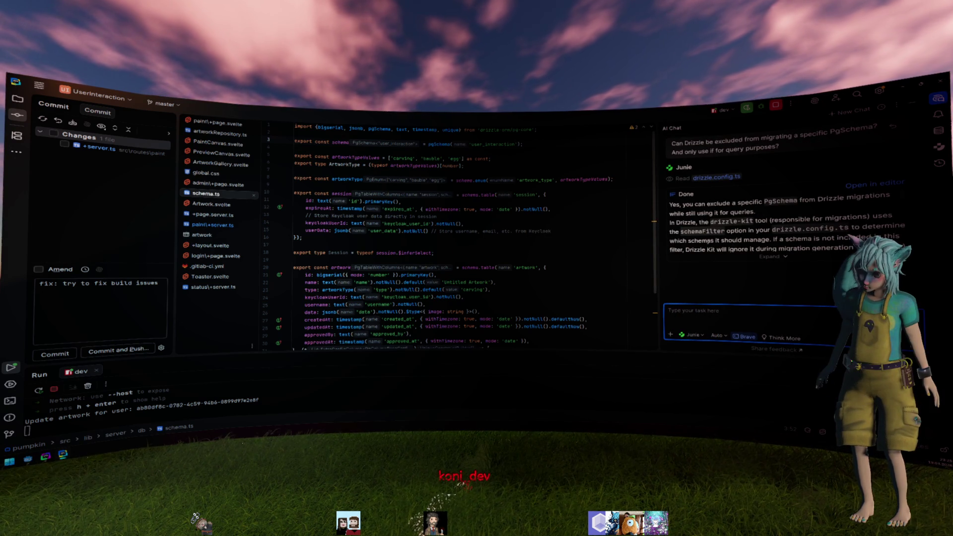
left_click_drag(769, 211, 687, 205)
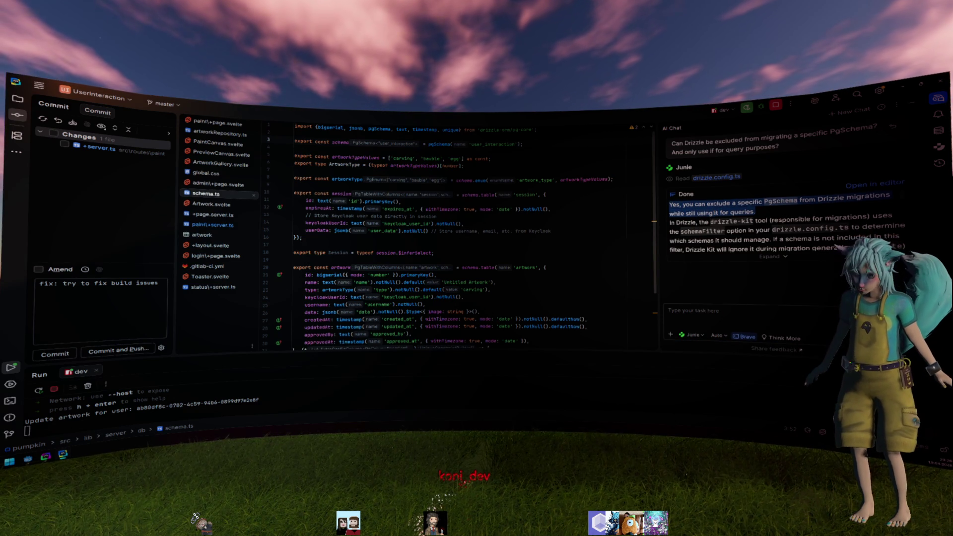
scroll(714, 213, "down", 1)
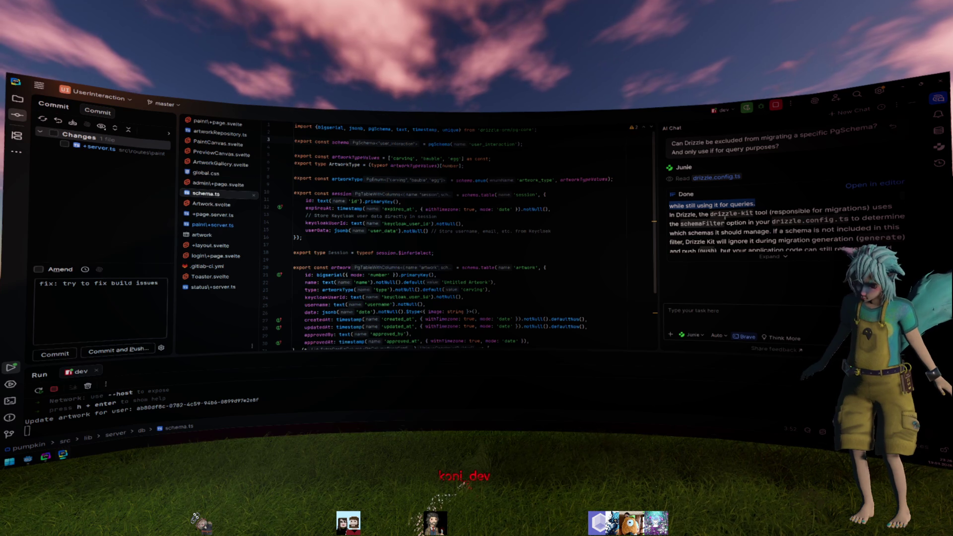
left_click(740, 223)
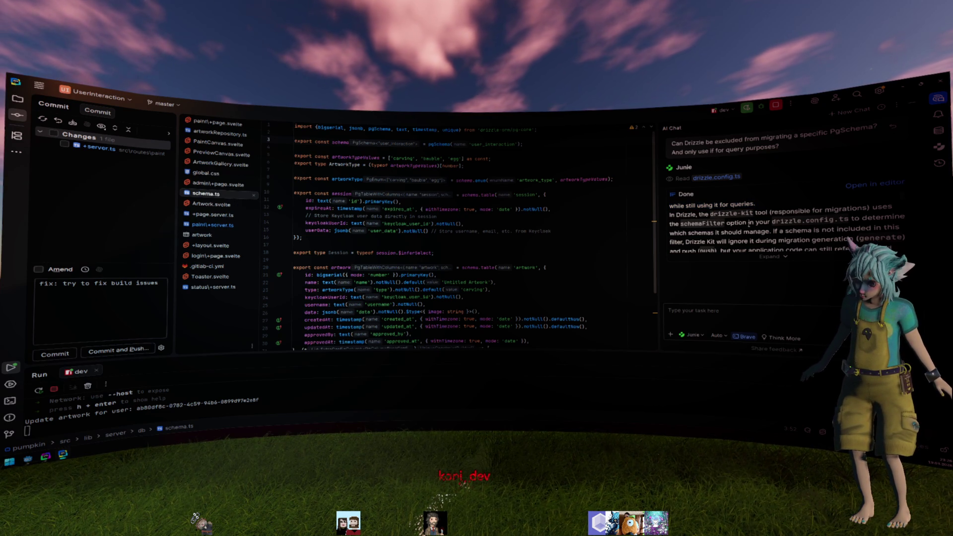
- Open drizzle.config.ts from the project file tree
left_click(16, 103)
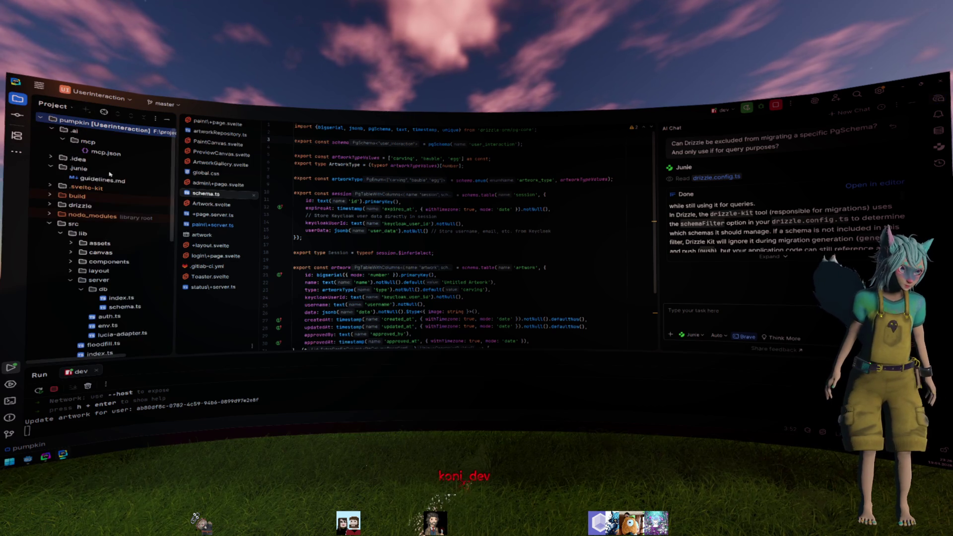
double_click(82, 206)
double_click(81, 207)
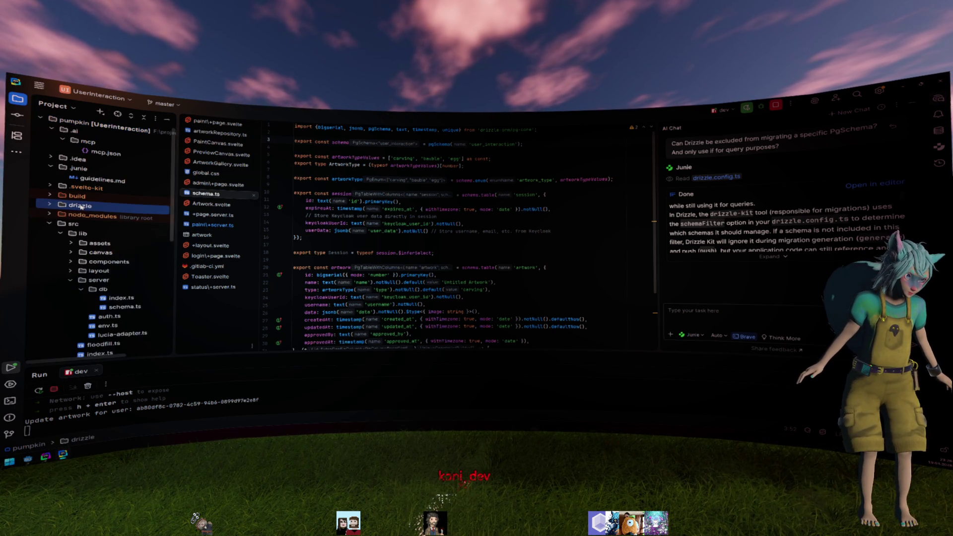
scroll(92, 281, "down", 8)
double_click(91, 281)
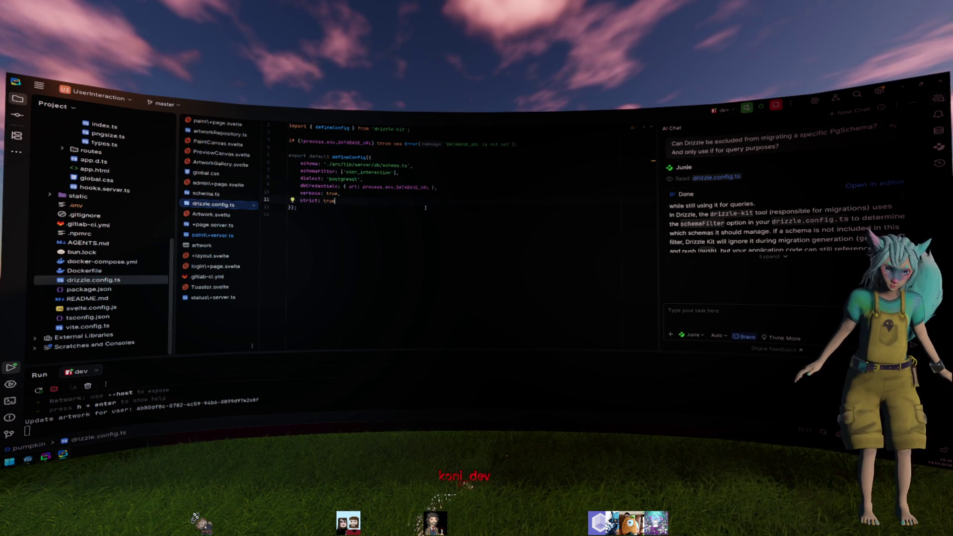
- Check the Quick Documentation for schemaFilter and select its value on line 7
double_click(356, 173)
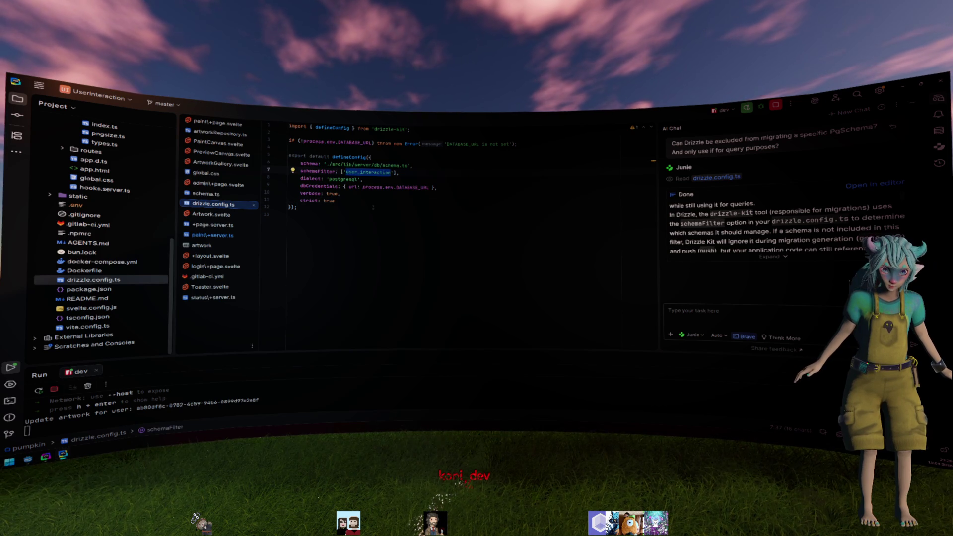
key("Home")
key("ctrl+q")
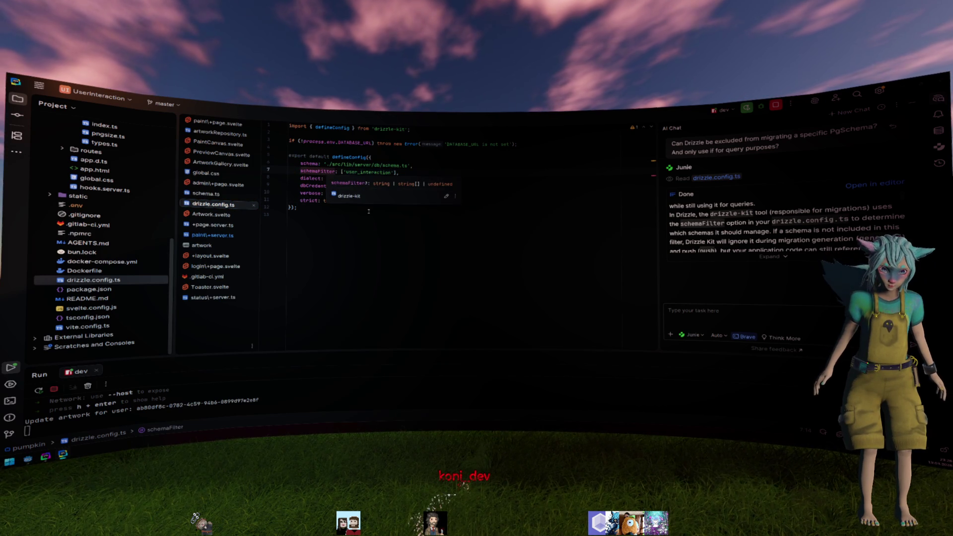
left_click(384, 214)
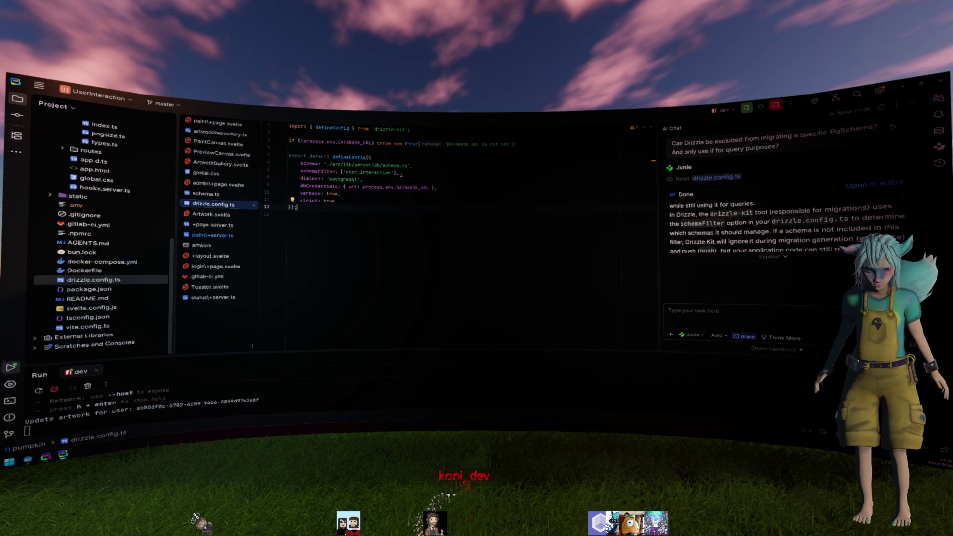
left_click_drag(399, 173, 321, 171)
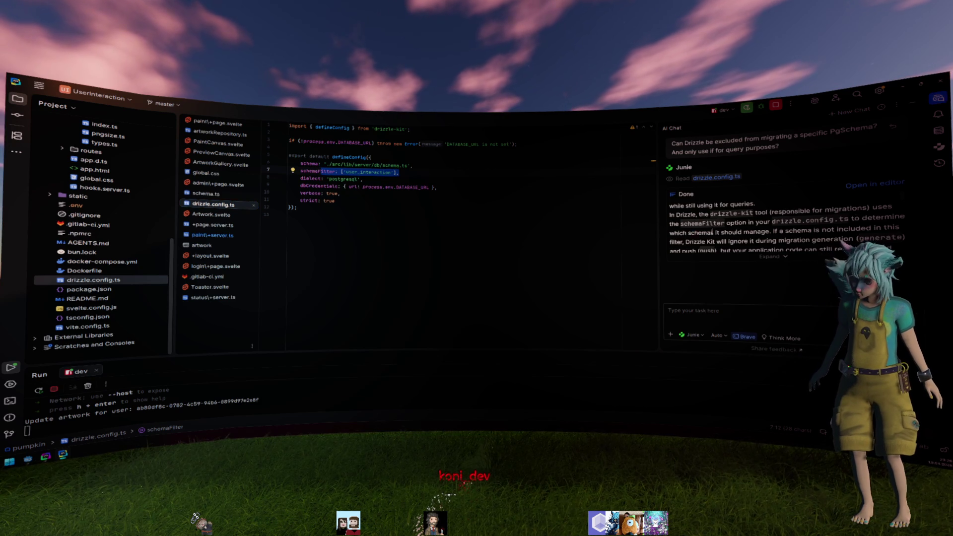
- Read Junie's answer about managed schemas, hide the AI chat, and open schema.ts
left_click_drag(770, 232, 688, 233)
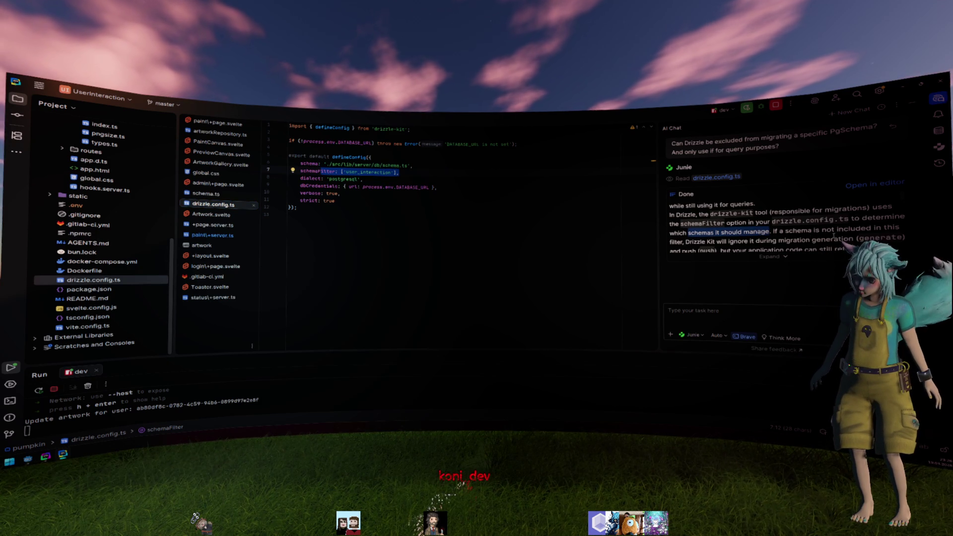
scroll(847, 236, "down", 2)
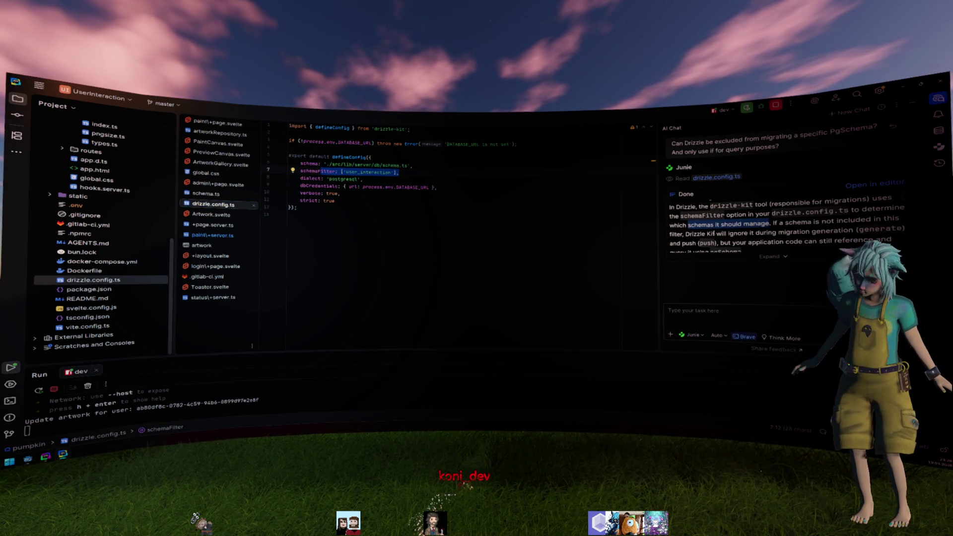
left_click_drag(801, 224, 853, 222)
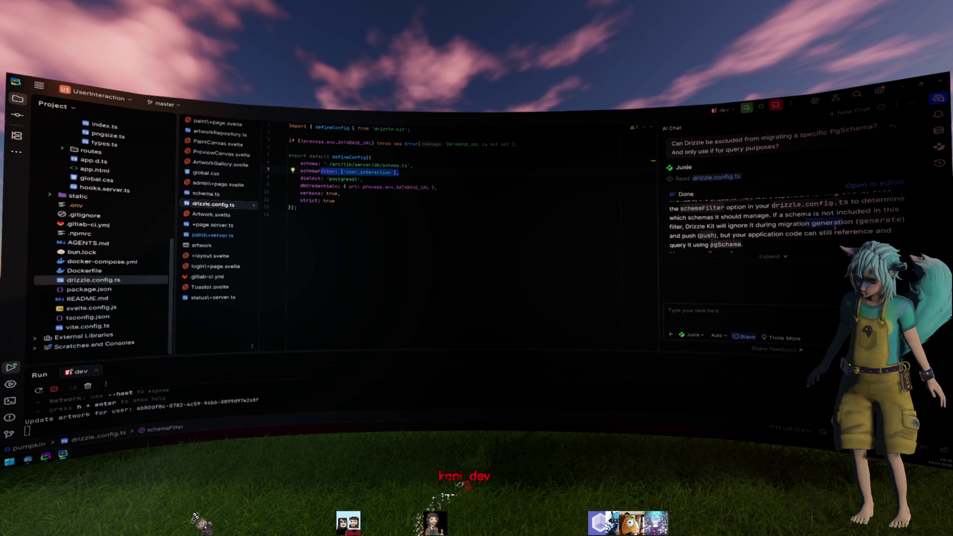
scroll(835, 229, "down", 5)
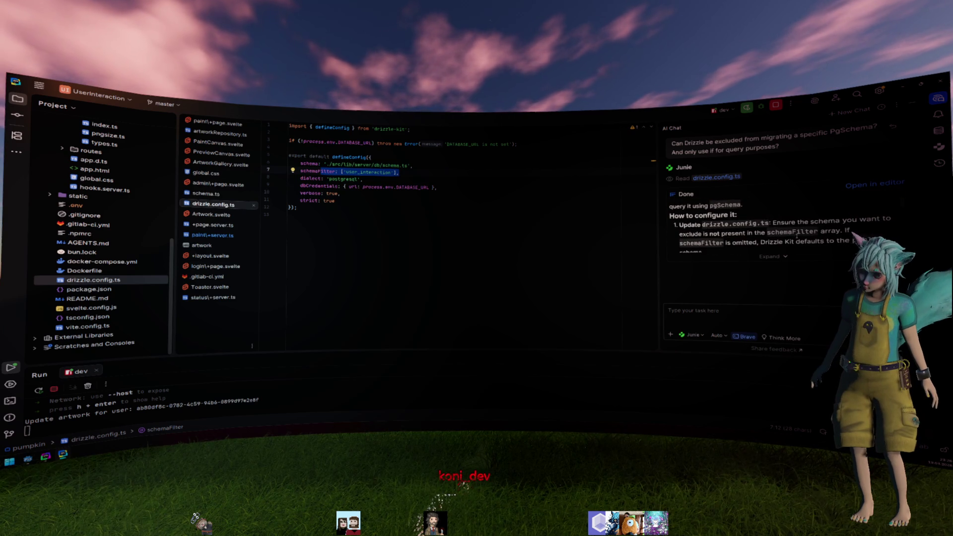
scroll(796, 237, "down", 5)
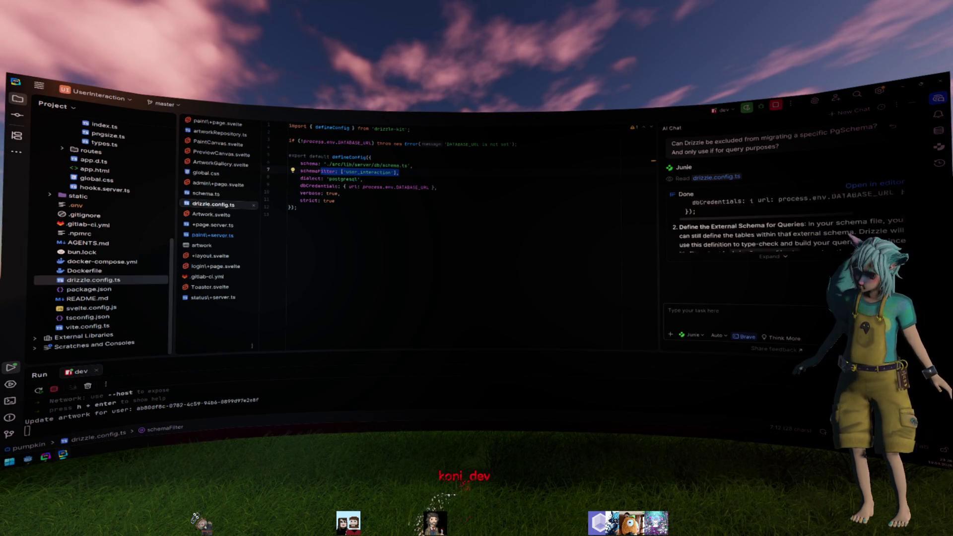
key("Escape")
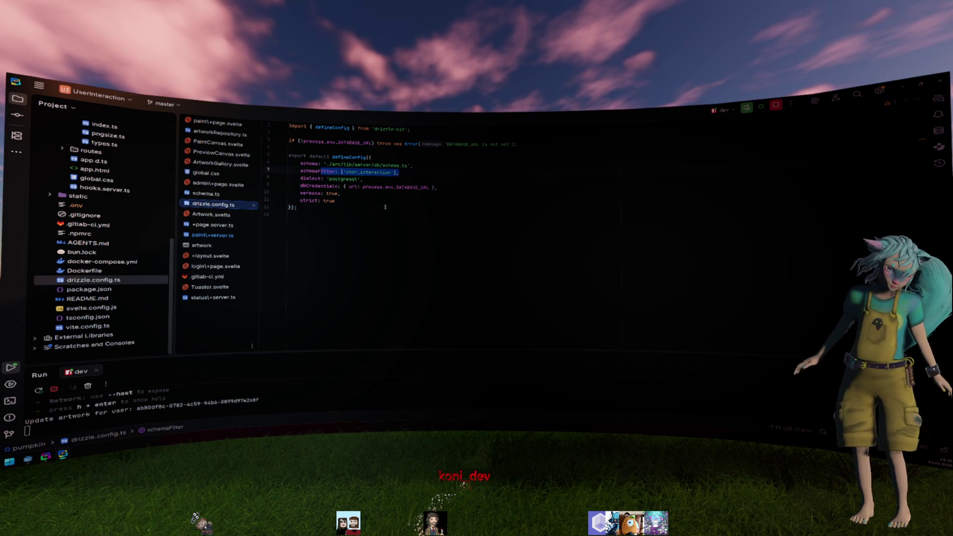
left_click(338, 208)
scroll(135, 303, "up", 10)
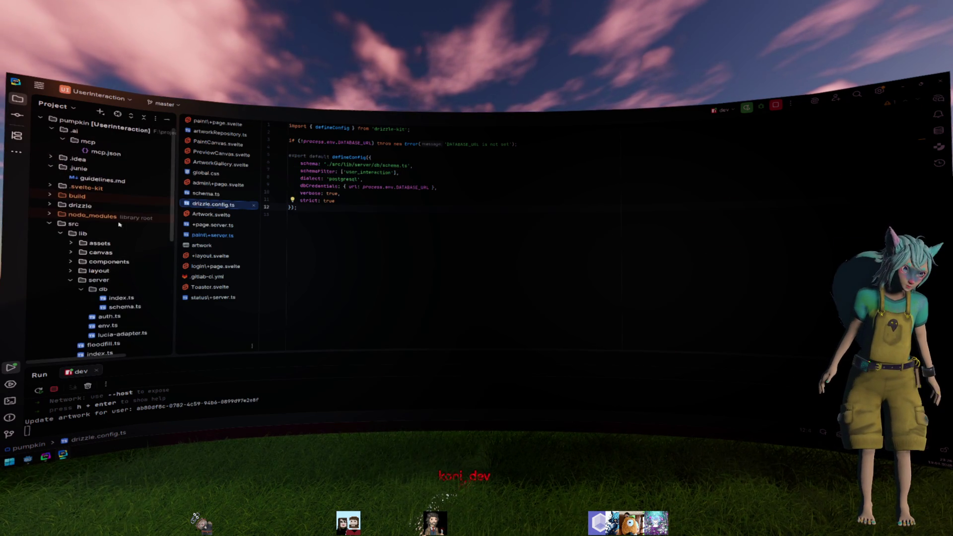
double_click(135, 305)
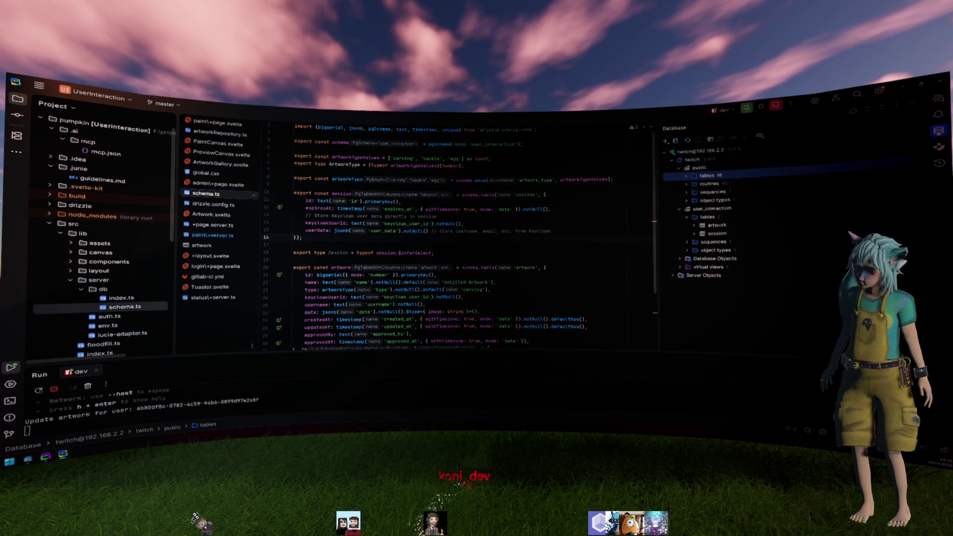
- Draft a Junie request to create the Drizzle schema for public.viewer
left_click(938, 99)
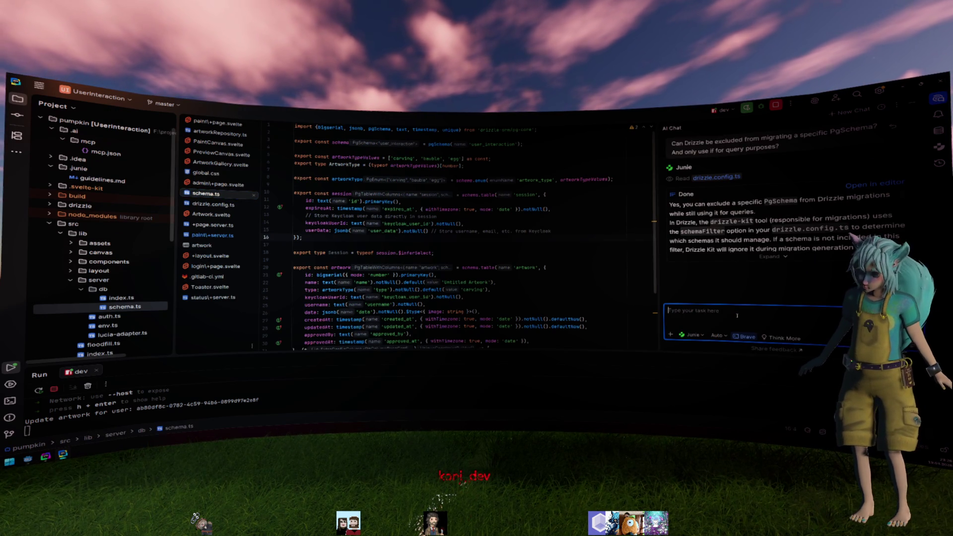
type("Can you c")
type("reate ")
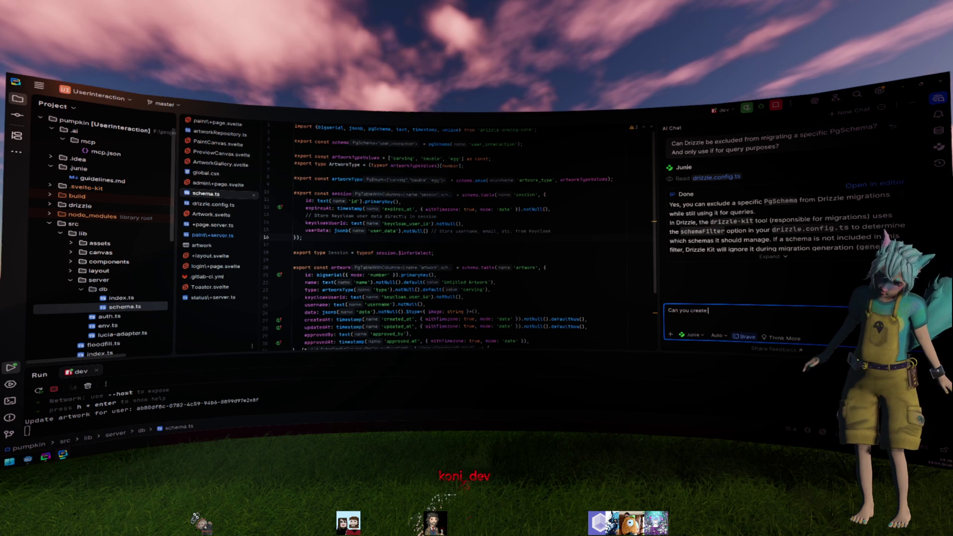
type("the dr")
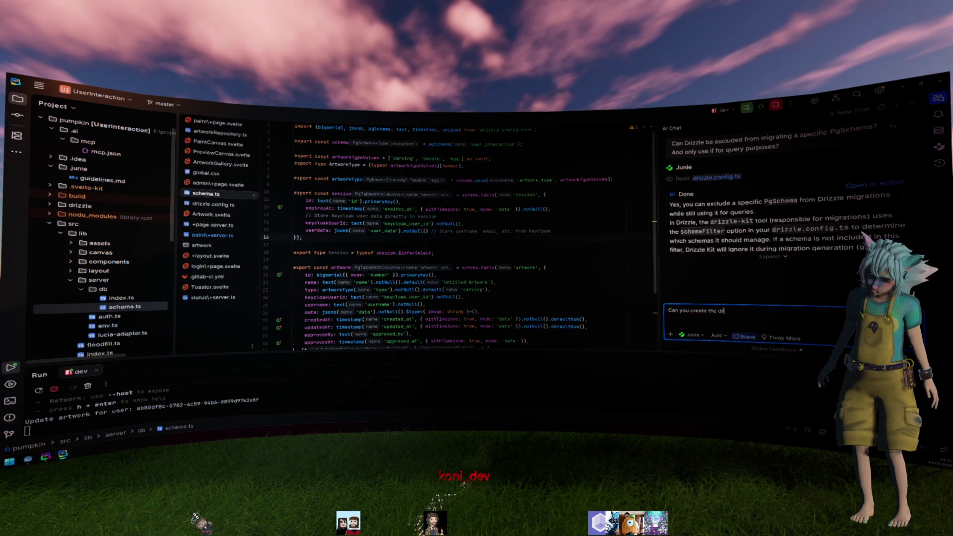
key("Tab")
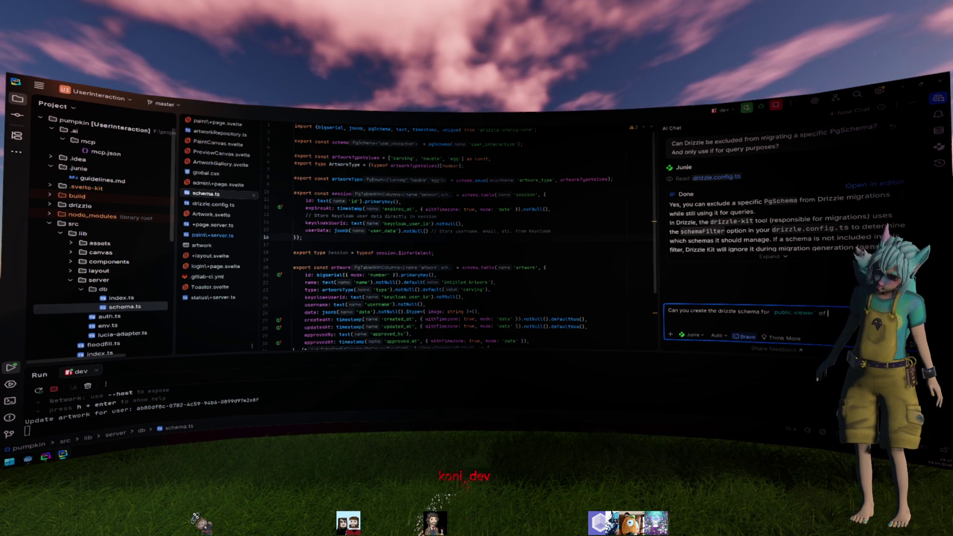
- Try the file-attach picker, cancel it without attaching, and switch to the database explorer
left_click(939, 131)
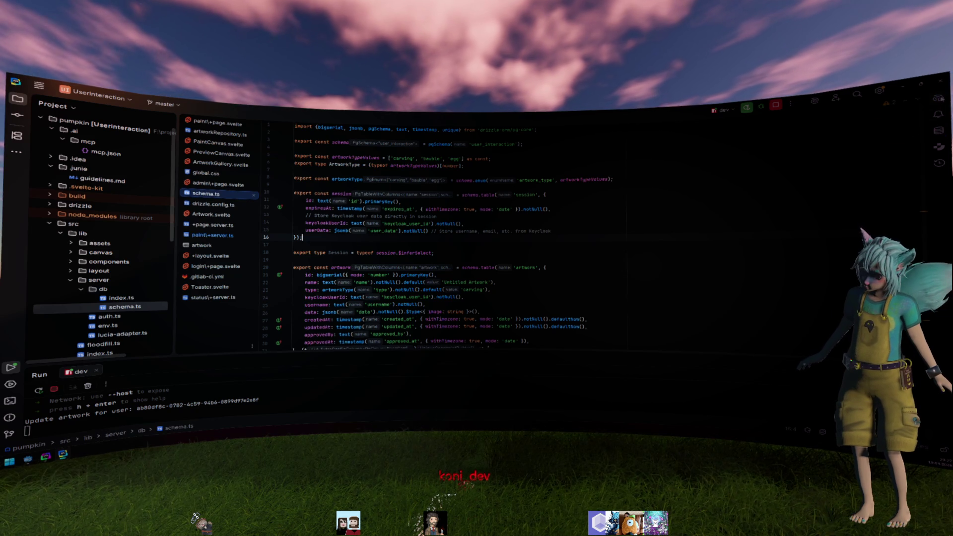
left_click(939, 99)
left_click(671, 335)
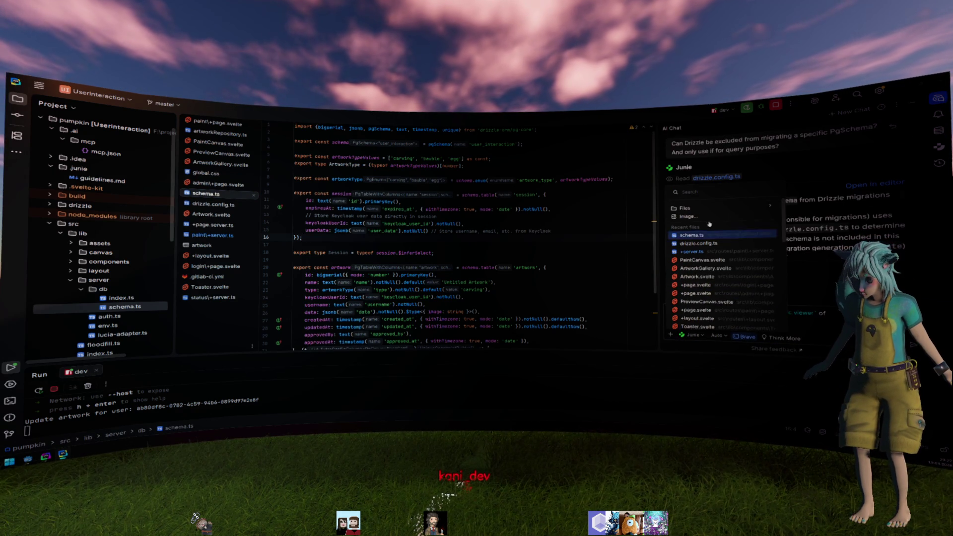
left_click(705, 208)
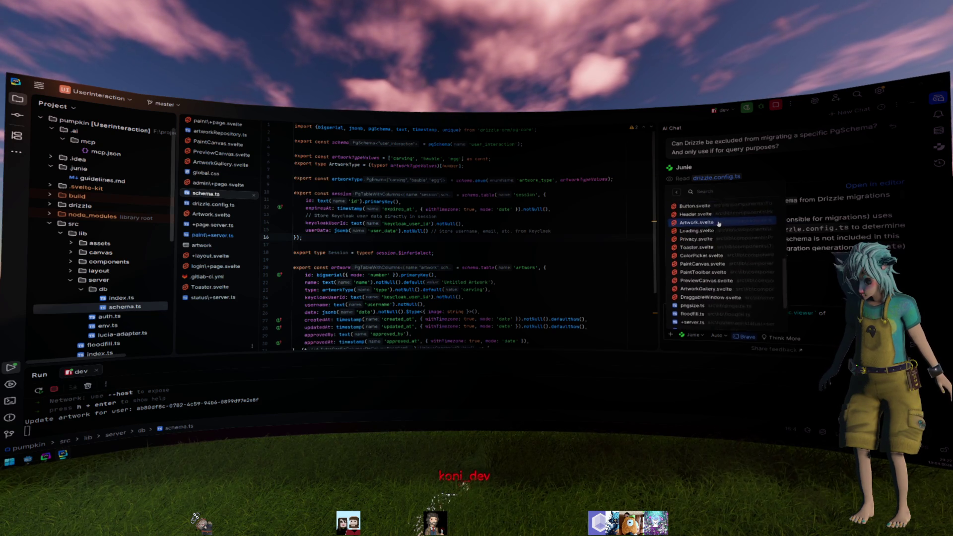
key("Escape")
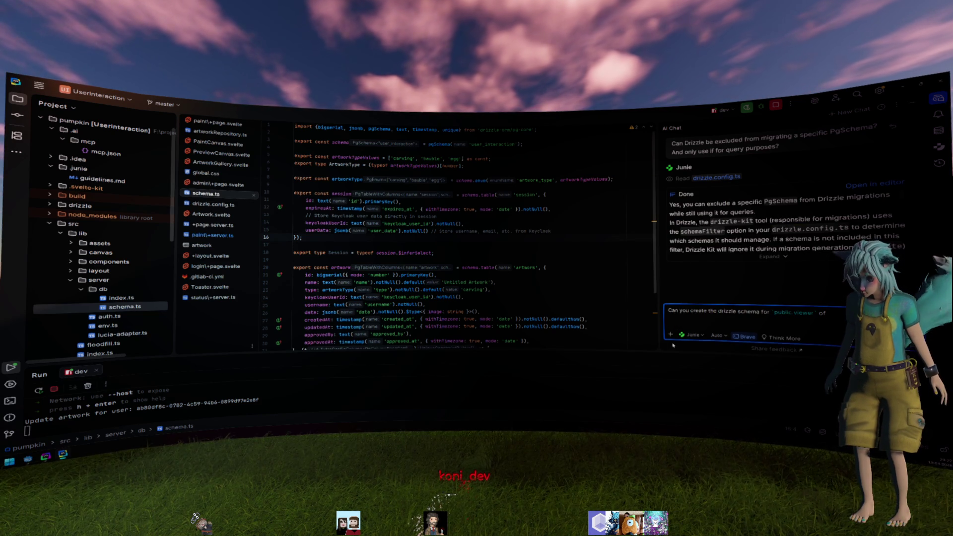
left_click(938, 130)
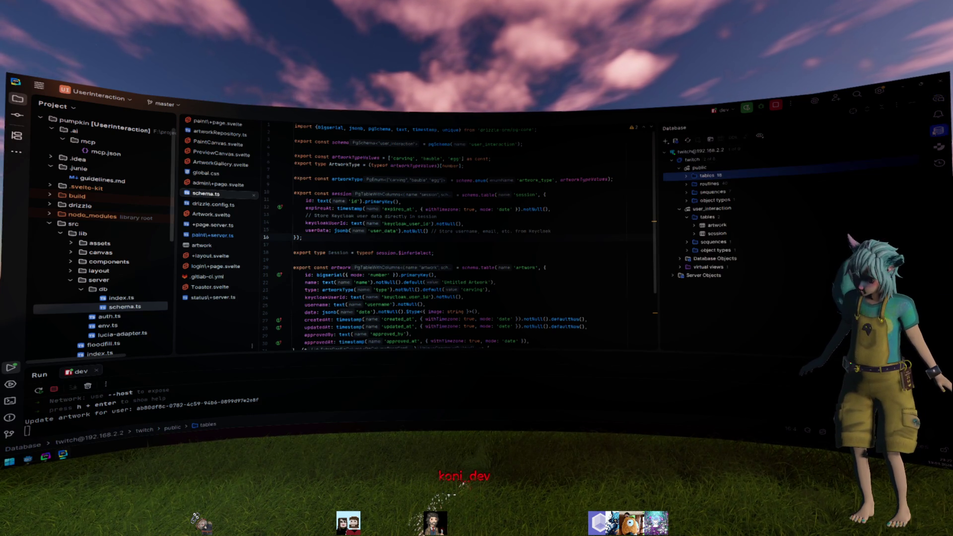
- Expand the public schema's tables and the viewer table's columns, keys and indexes
left_click(700, 168)
left_click(687, 176)
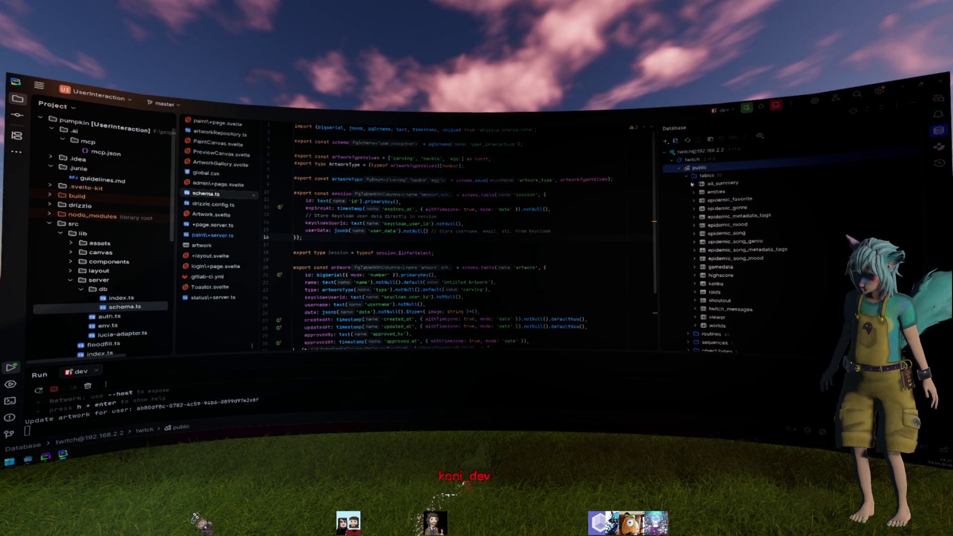
right_click(710, 317)
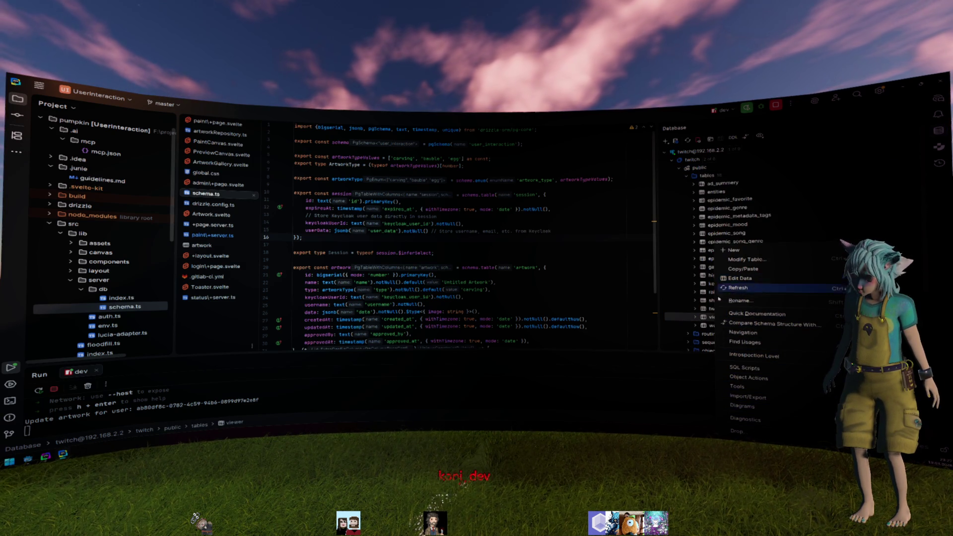
left_click(711, 318)
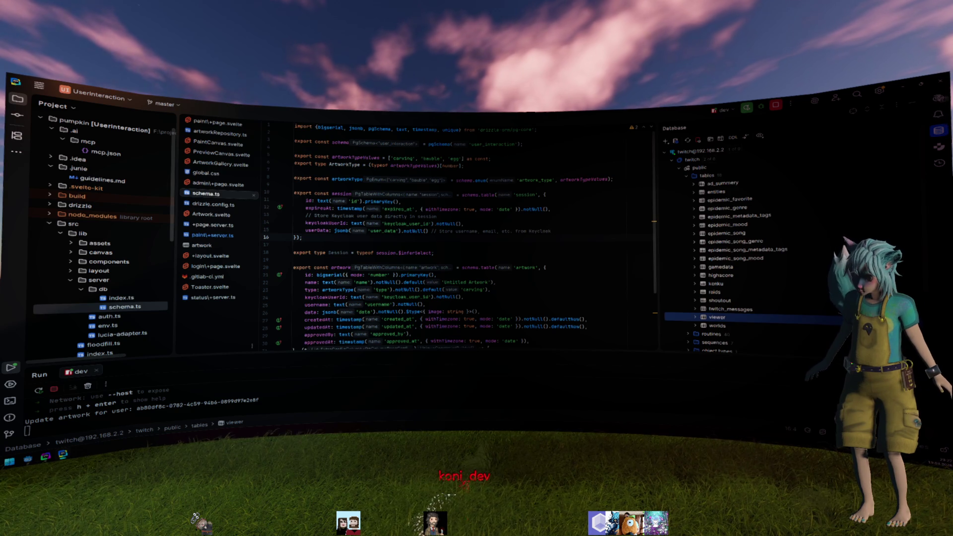
left_click(695, 317)
- Bring the AI chat with the draft viewer schema request back up
right_click(937, 131)
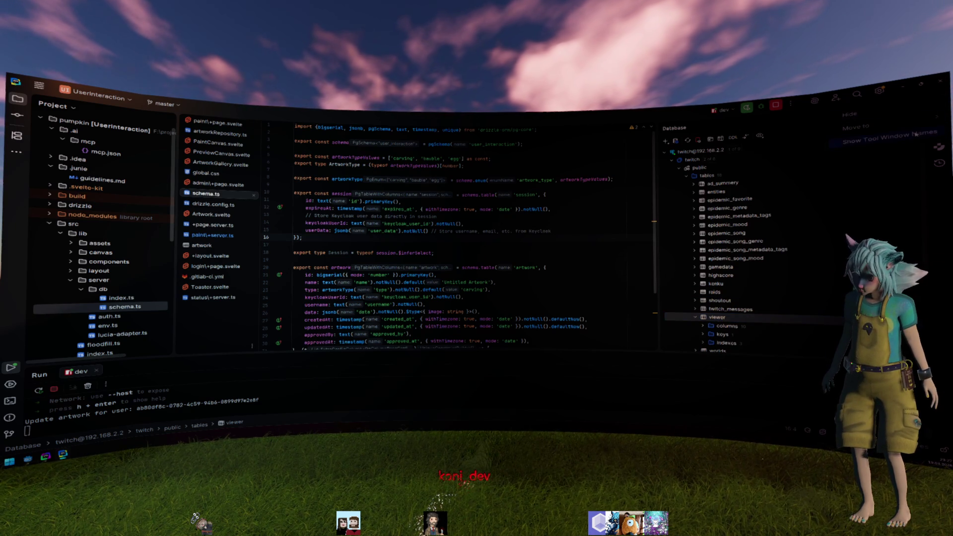
key("Escape")
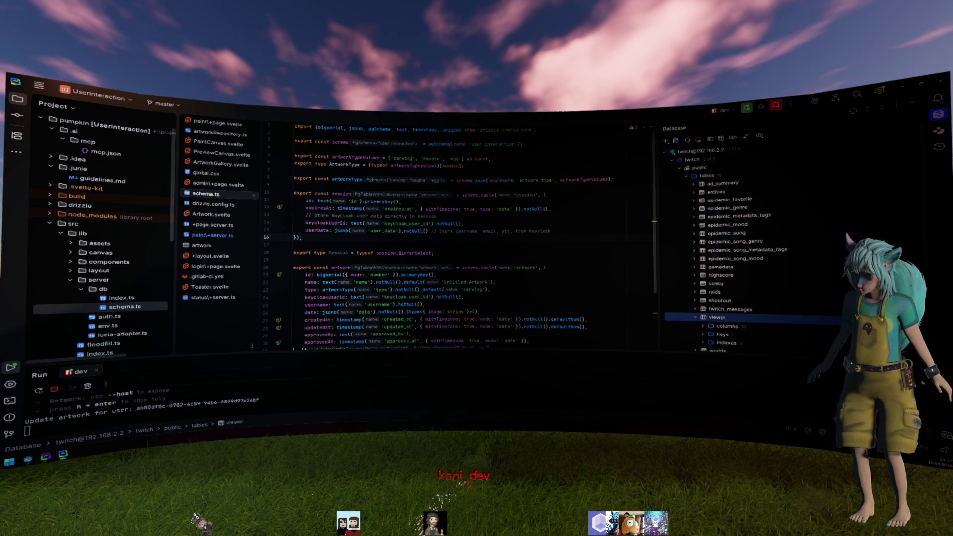
key("ctrl+shift+a")
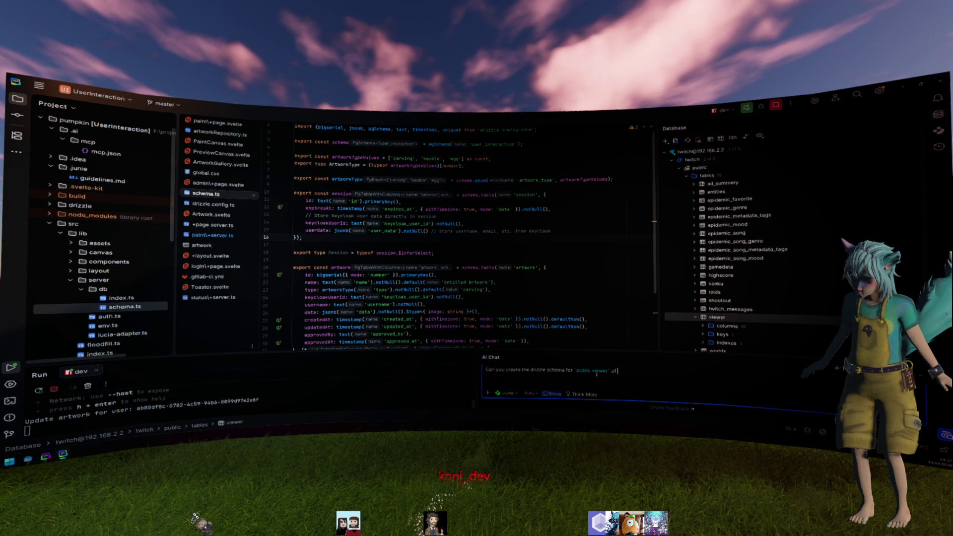
- Attach the viewer table from the Database tree to the AI chat prompt and trim redundant wording
left_click_drag(601, 351, 601, 300)
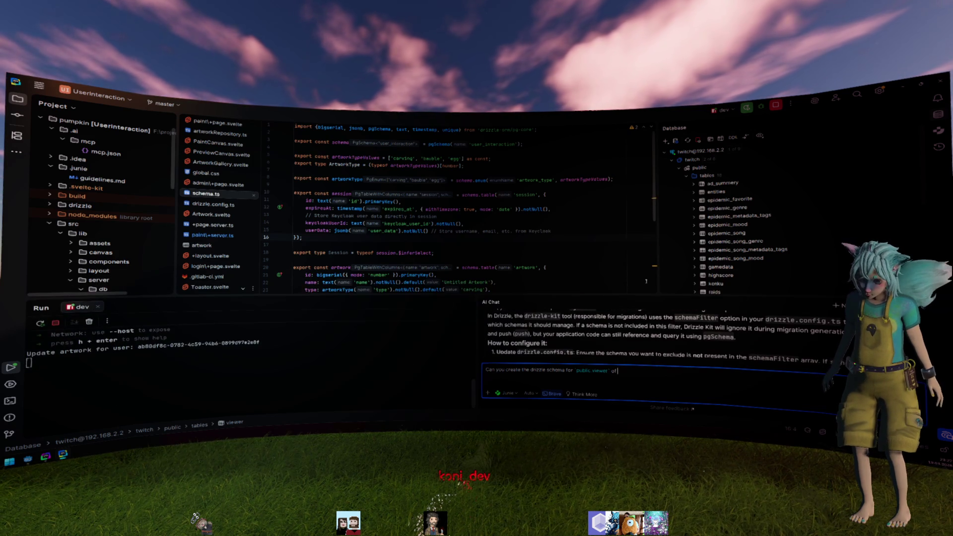
scroll(718, 221, "down", 4)
left_click_drag(718, 221, 648, 382)
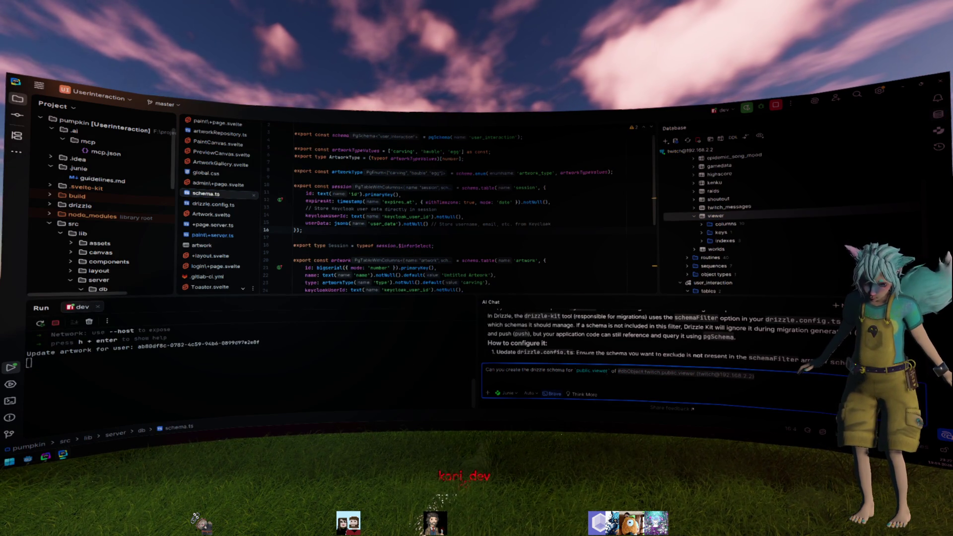
key("ctrl+shift+Left")
key("ctrl+shift+Left")
key("ctrl+shift+Left")
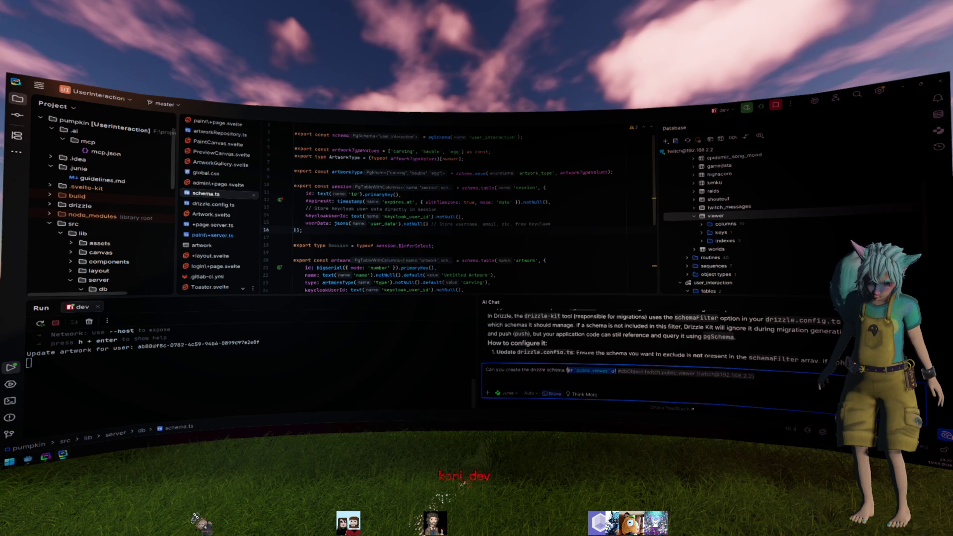
key("BackSpace")
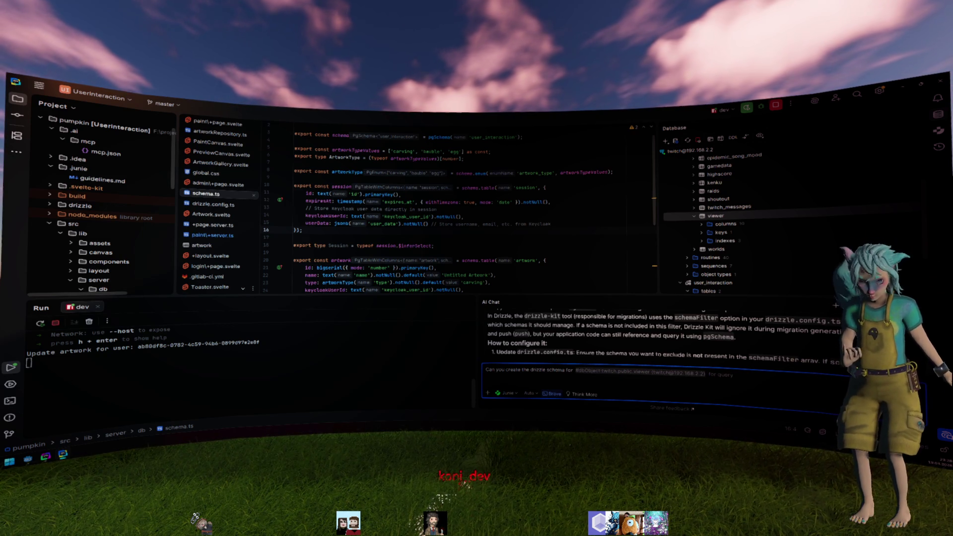
- Send the viewer schema request to the assistant and dock the AI chat on the right
type("hou")
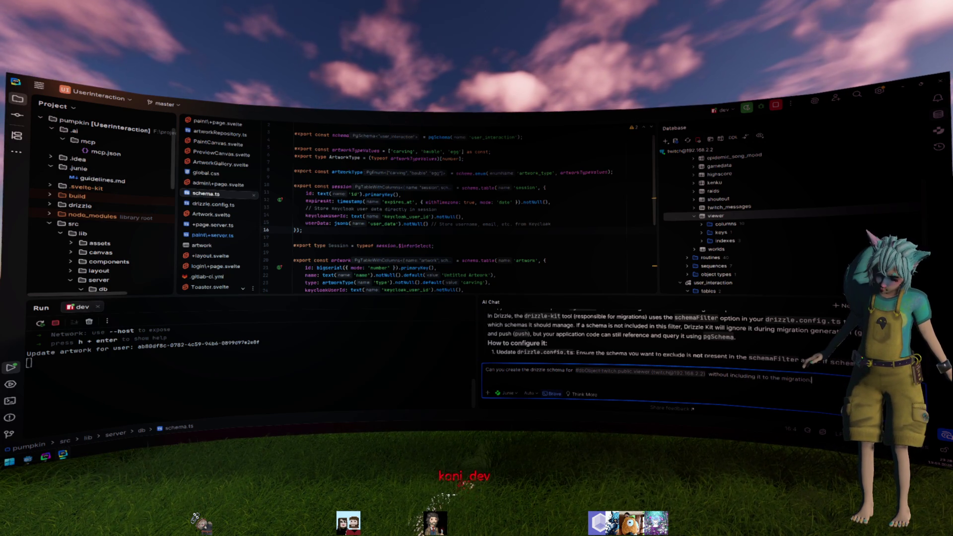
key("Return")
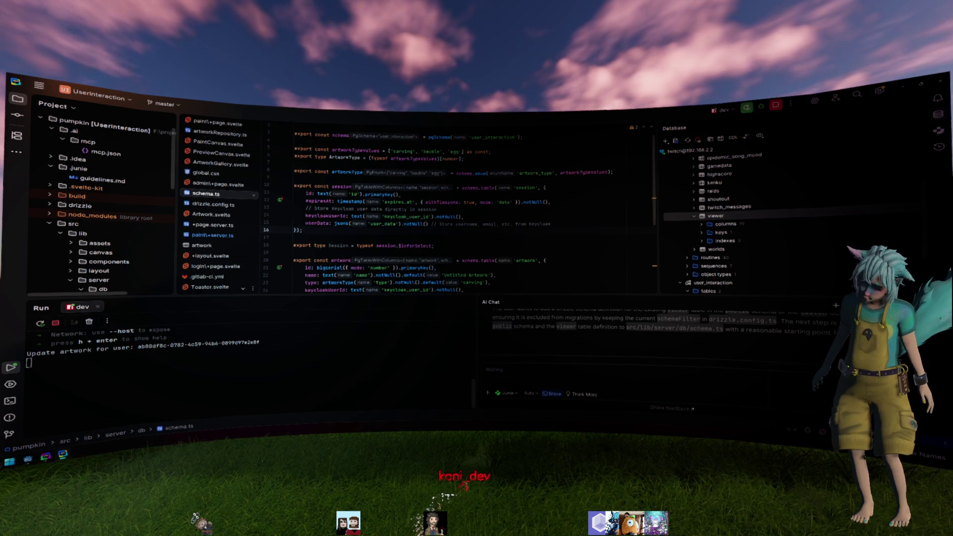
left_click(847, 304)
left_click(797, 411)
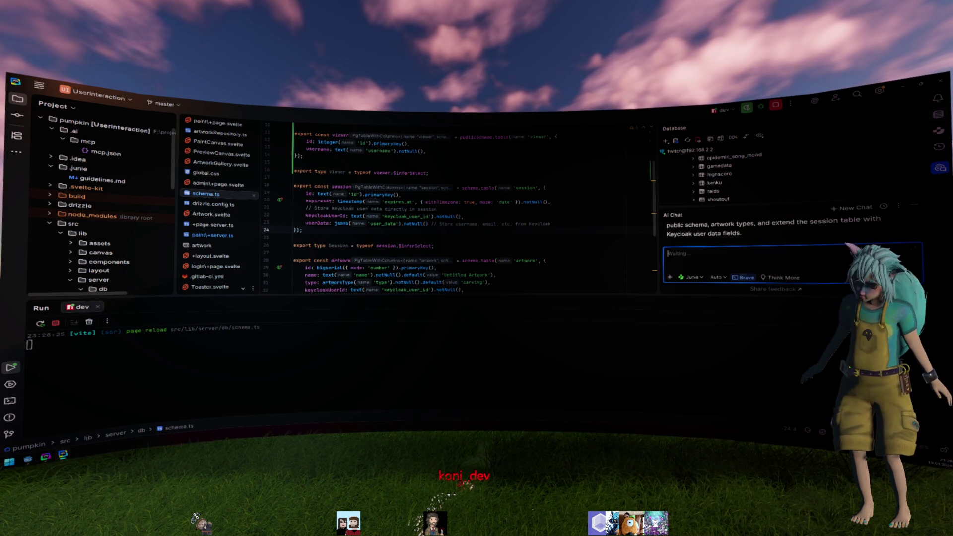
- Enlarge the AI chat, select the generated viewer block in schema.ts, and expand viewer in Database
left_click_drag(751, 268, 751, 241)
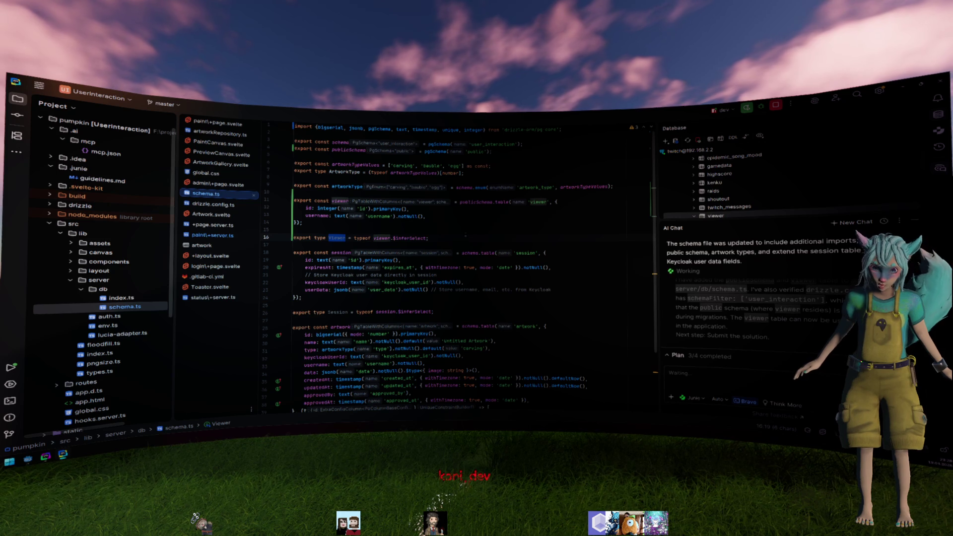
left_click_drag(302, 223, 268, 200)
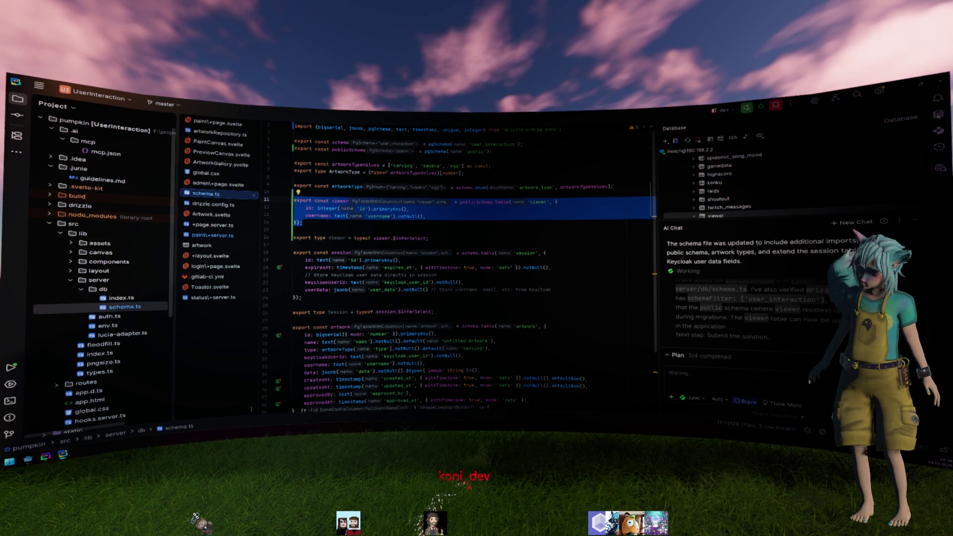
left_click(724, 217)
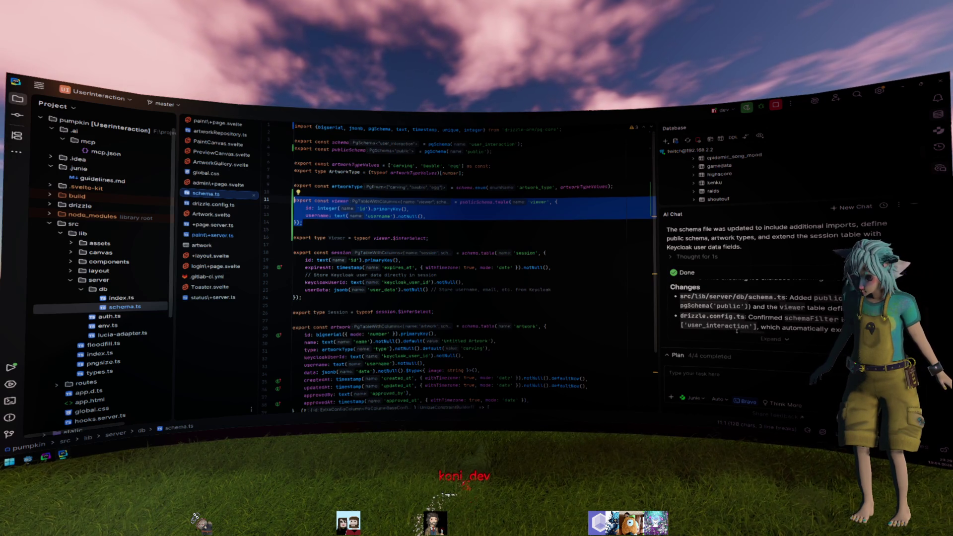
- Inspect publicSchema and the generated viewer table definition in schema.ts
double_click(339, 150)
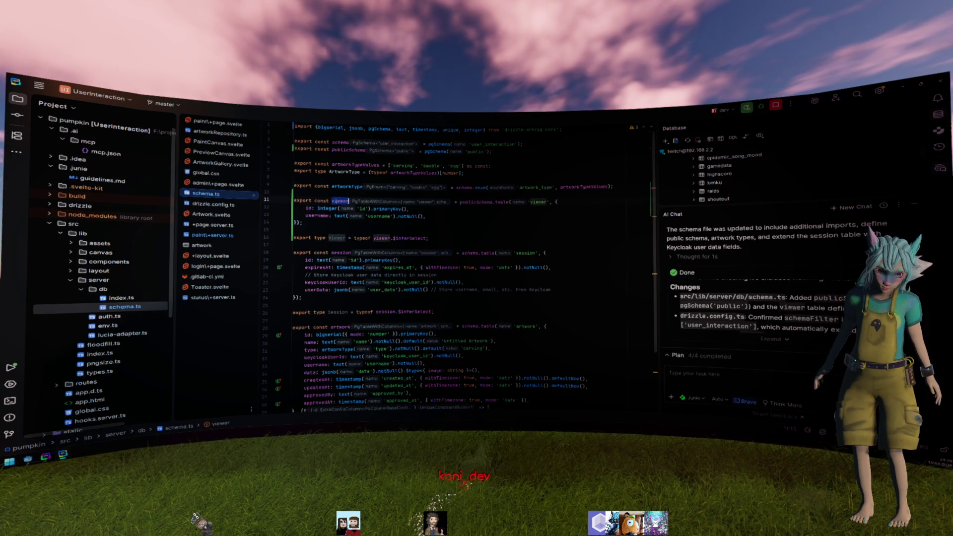
left_click_drag(425, 217, 285, 195)
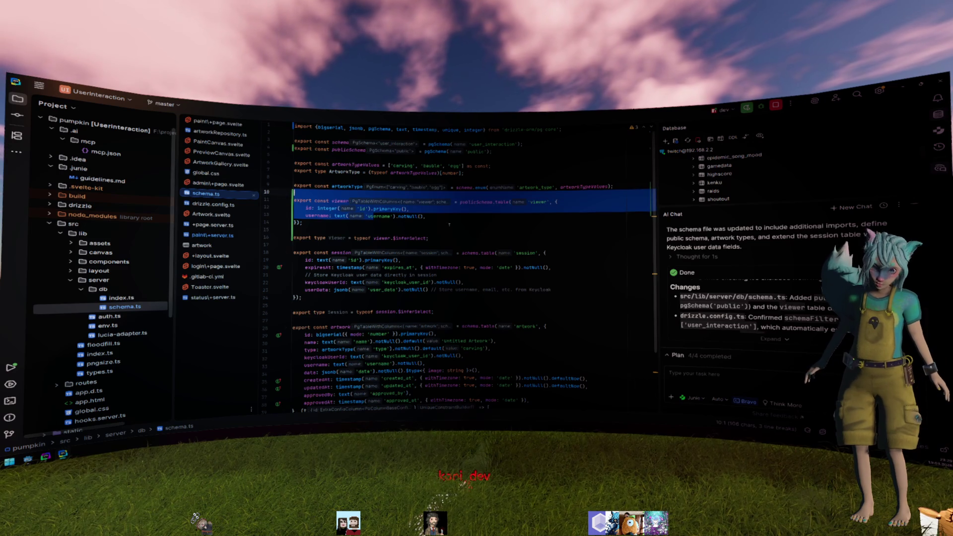
left_click(534, 229)
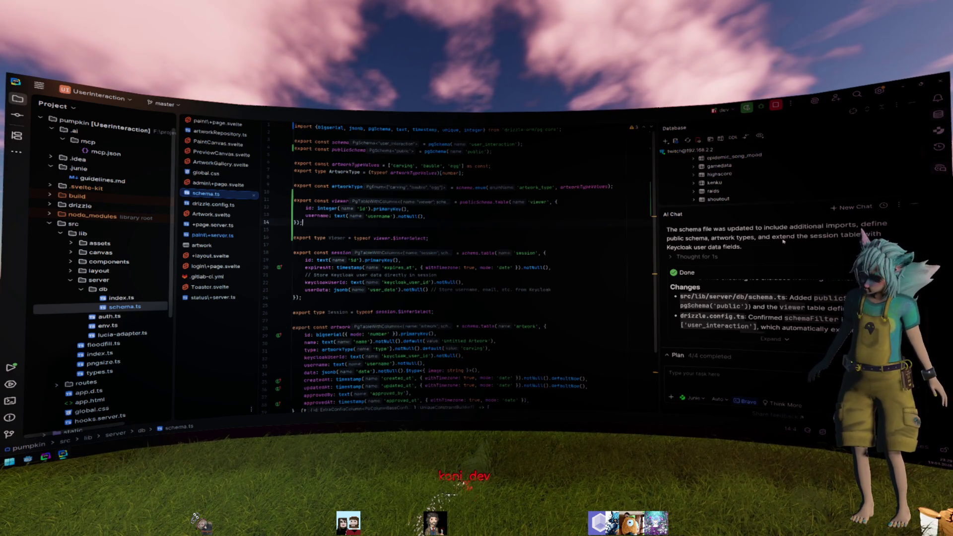
- Expand the viewer table in the Database tree and open its context menu
left_click(836, 258)
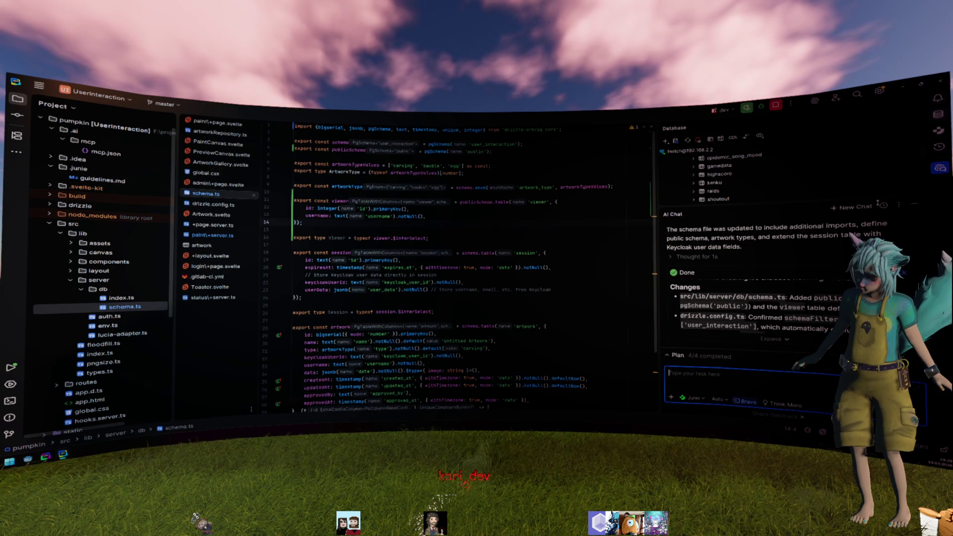
scroll(716, 169, "down", 3)
left_click(716, 168)
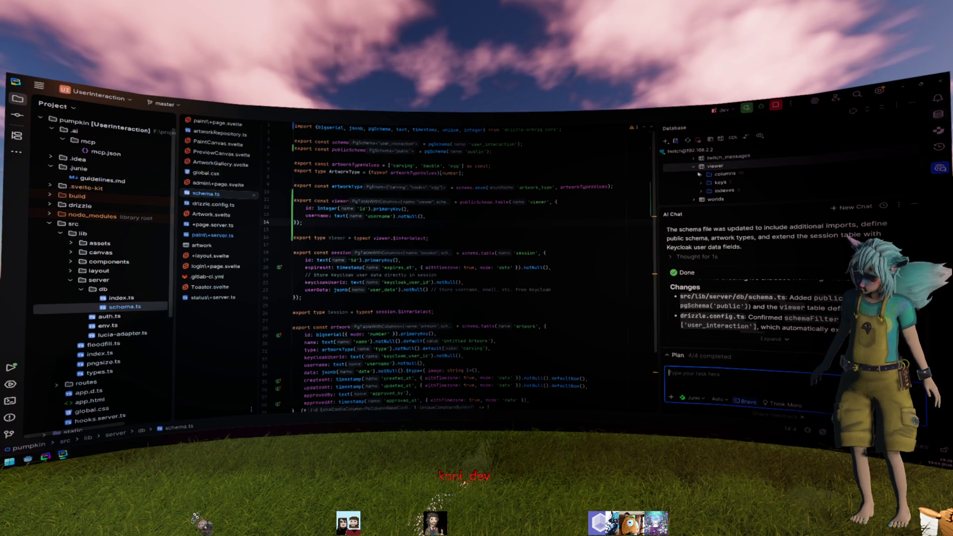
right_click(716, 168)
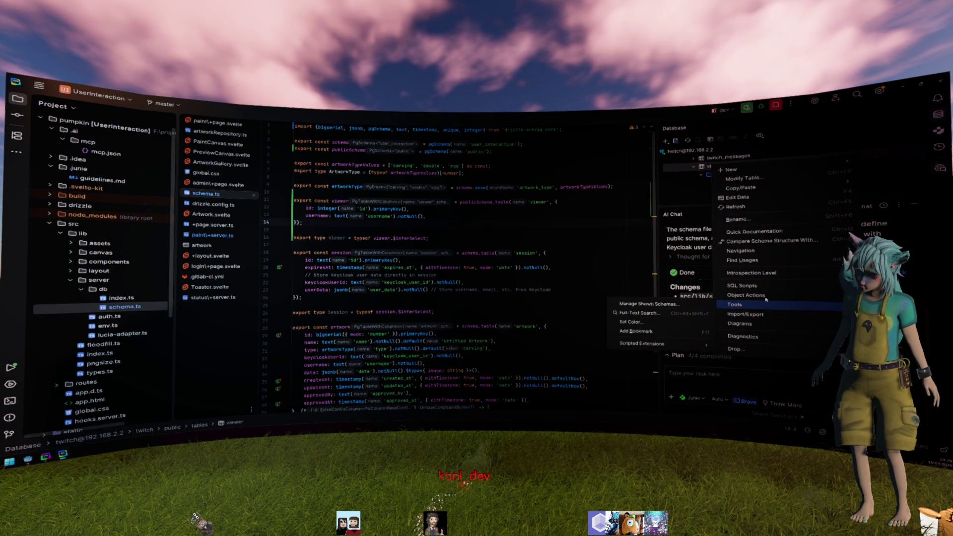
- Generate the viewer DDL to the clipboard, paste it into AI chat, and ask for a Drizzle recheck
mouse_move(743, 286)
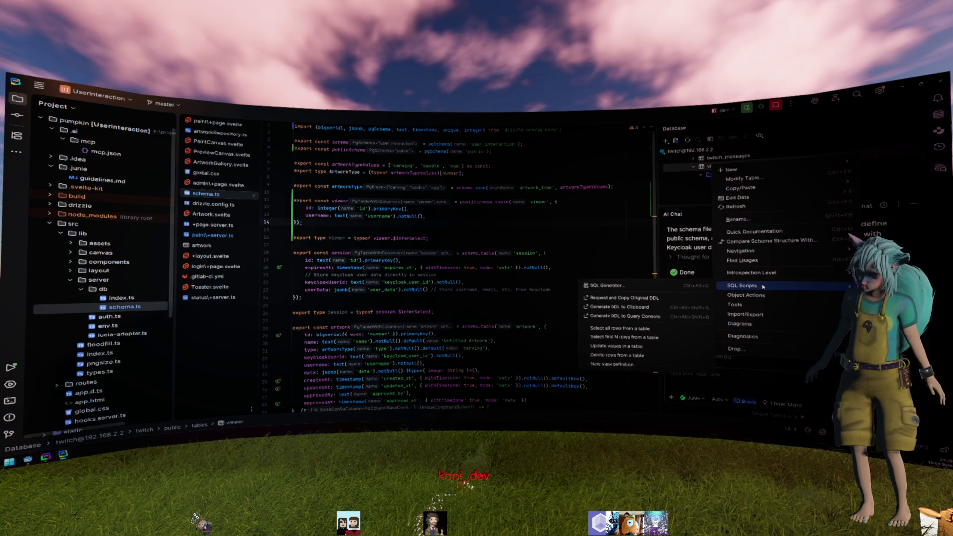
left_click(610, 299)
left_click(755, 384)
key("ctrl+v")
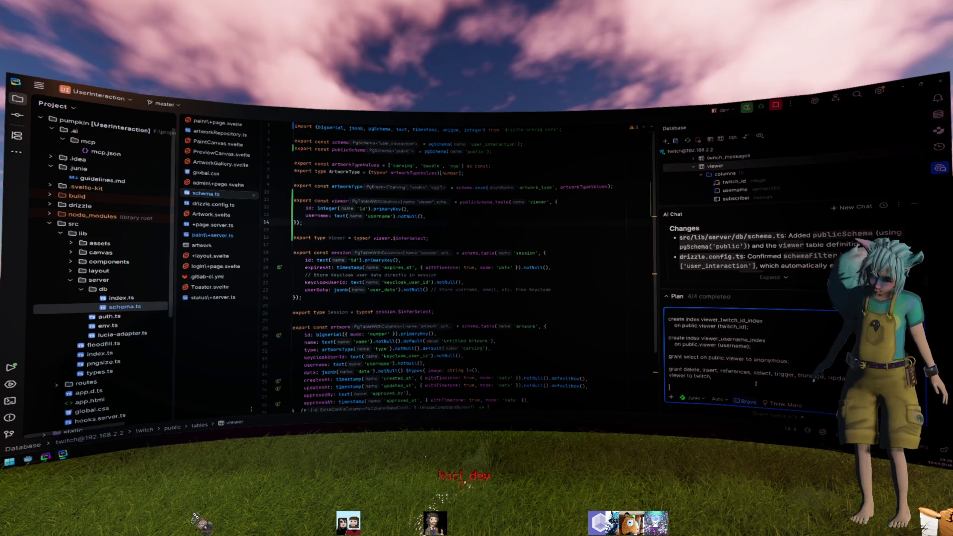
type("That is ac")
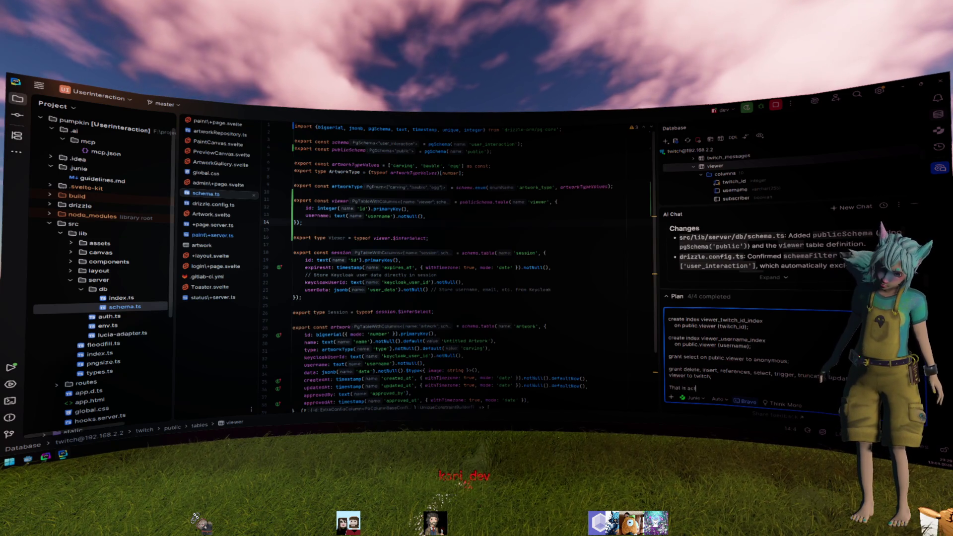
type("tually the viewer ddl can you c")
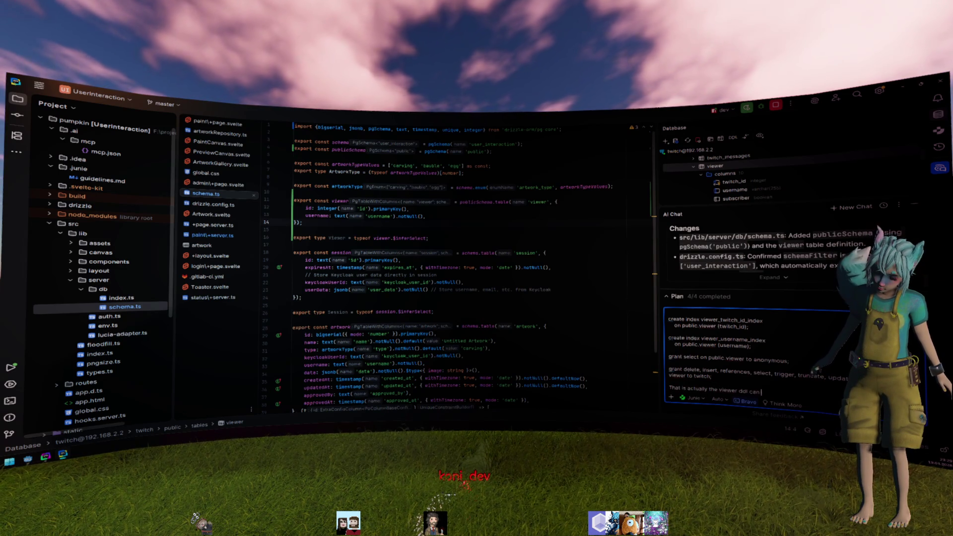
type("heck again that you c ")
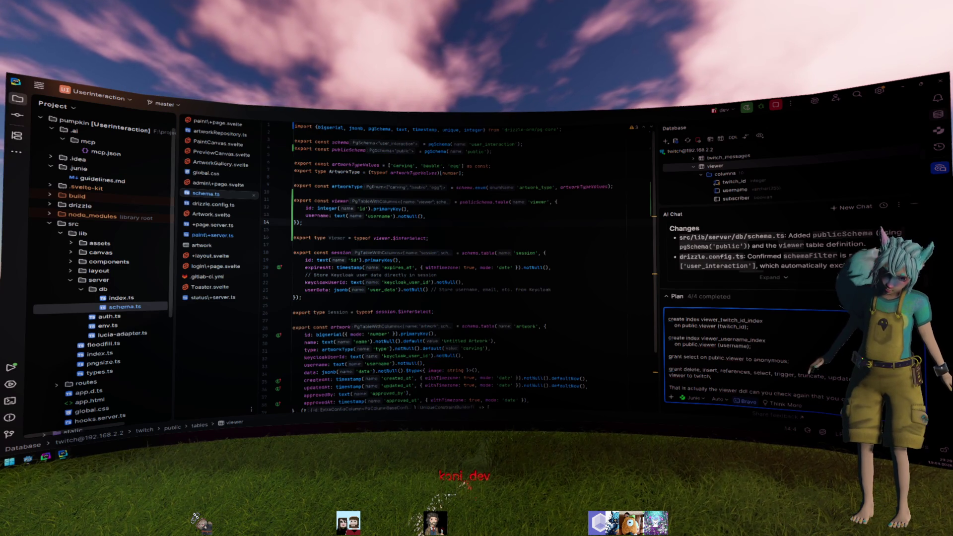
type("drizz")
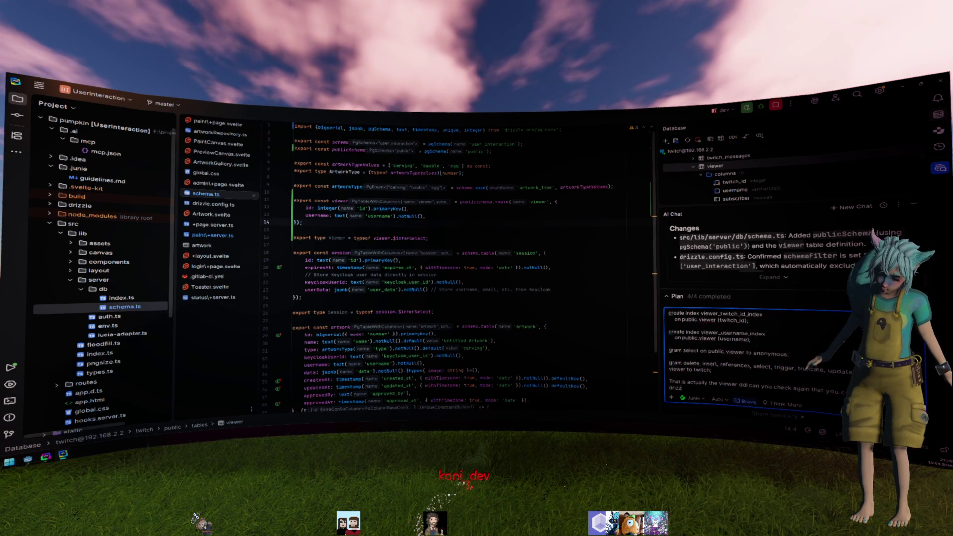
type("le schema?")
key("Return")
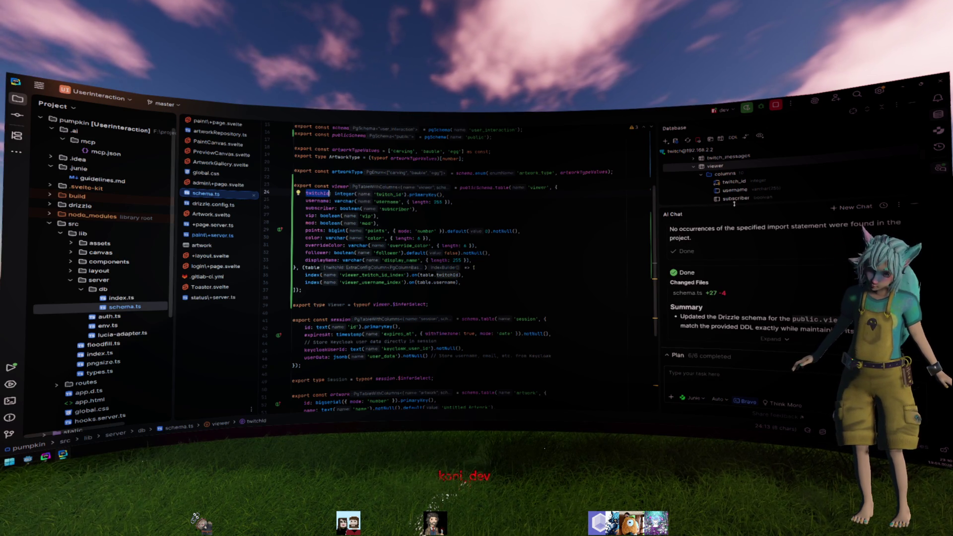
- Start a foreign key request in the AI chat, then clear it unsent
left_click(783, 386)
type("Can")
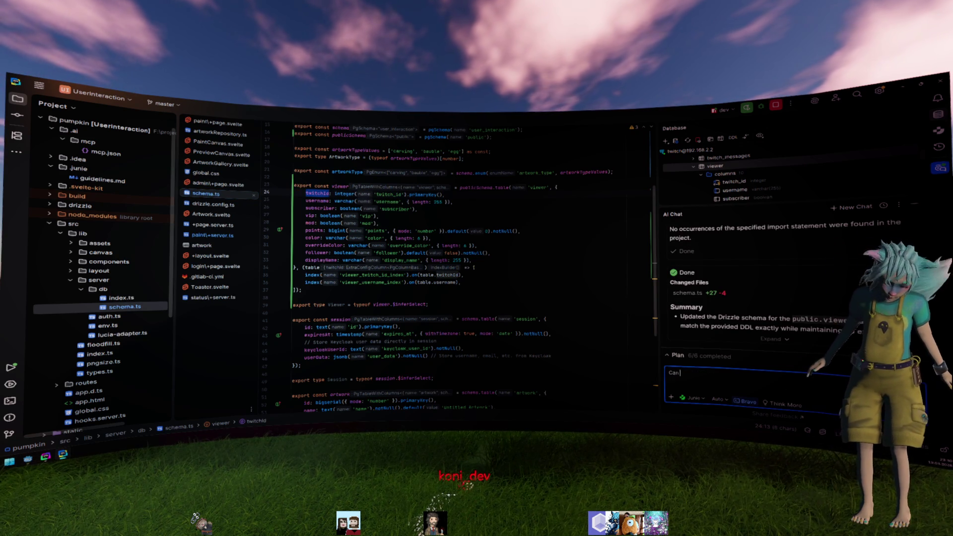
type(" you create a")
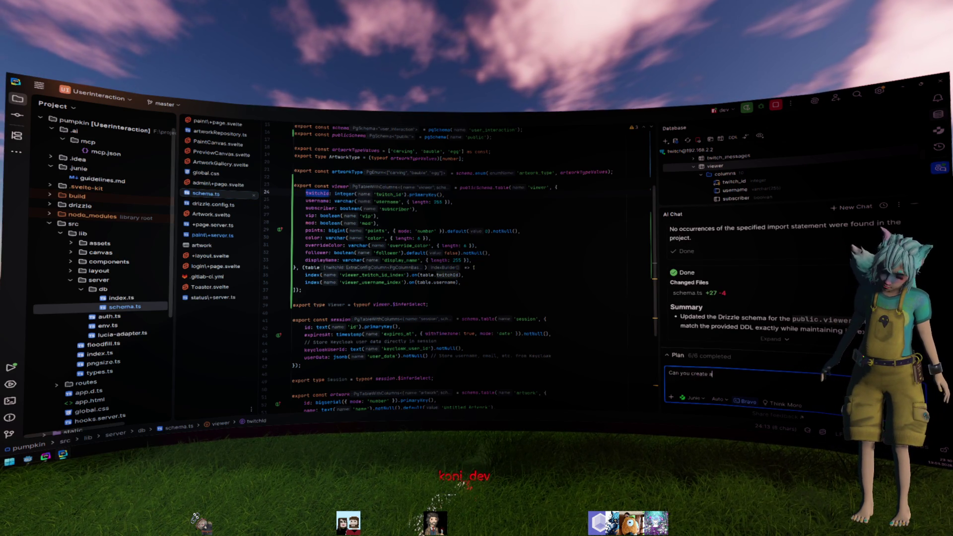
type(" for")
type("ei")
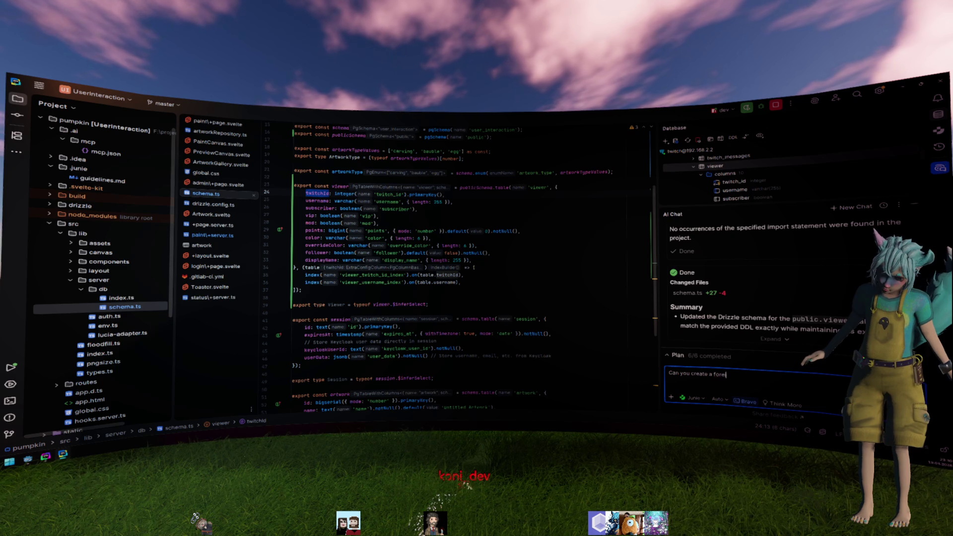
type("gn key")
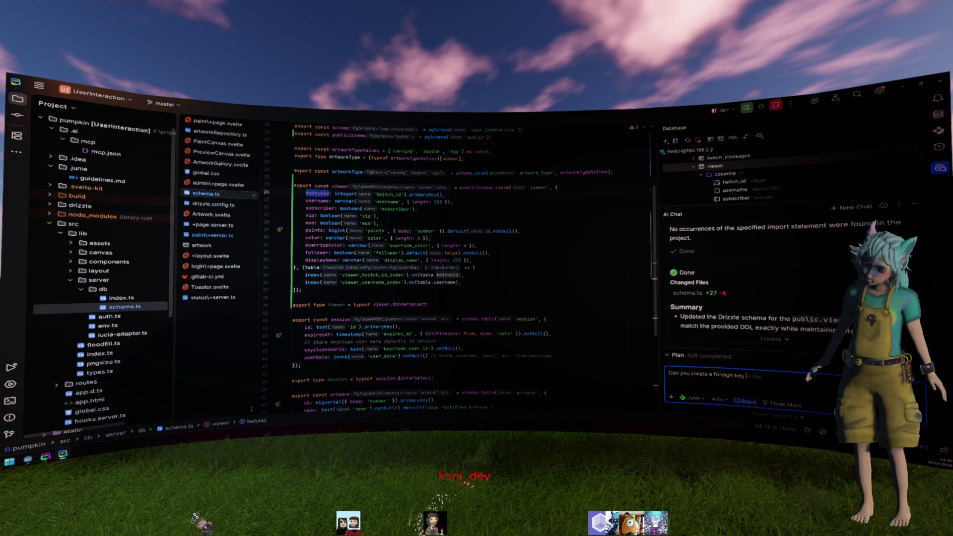
key("ctrl+a")
key("BackSpace")
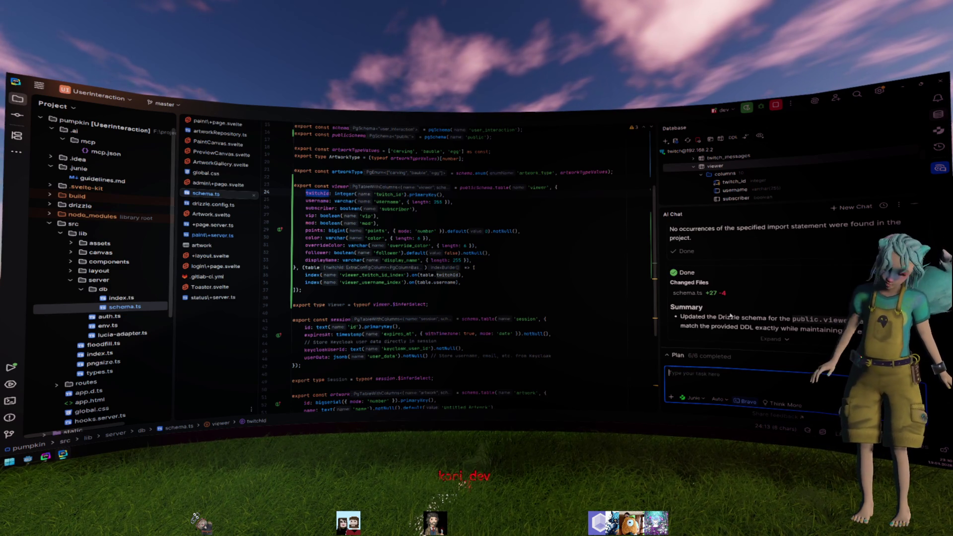
- Hide the AI chat, narrow the Database panel, and review the viewer definition in schema.ts
key("shift+Escape")
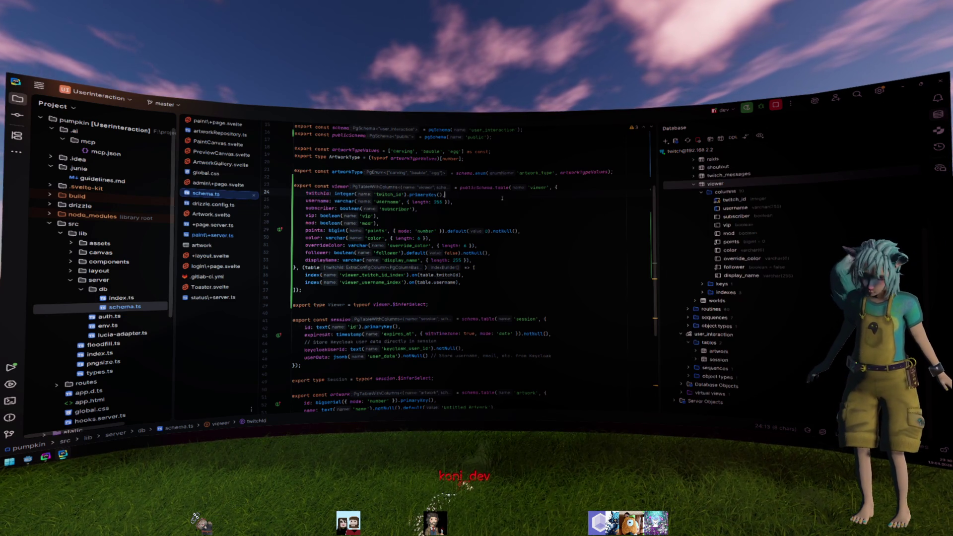
key("End")
left_click_drag(657, 190, 743, 195)
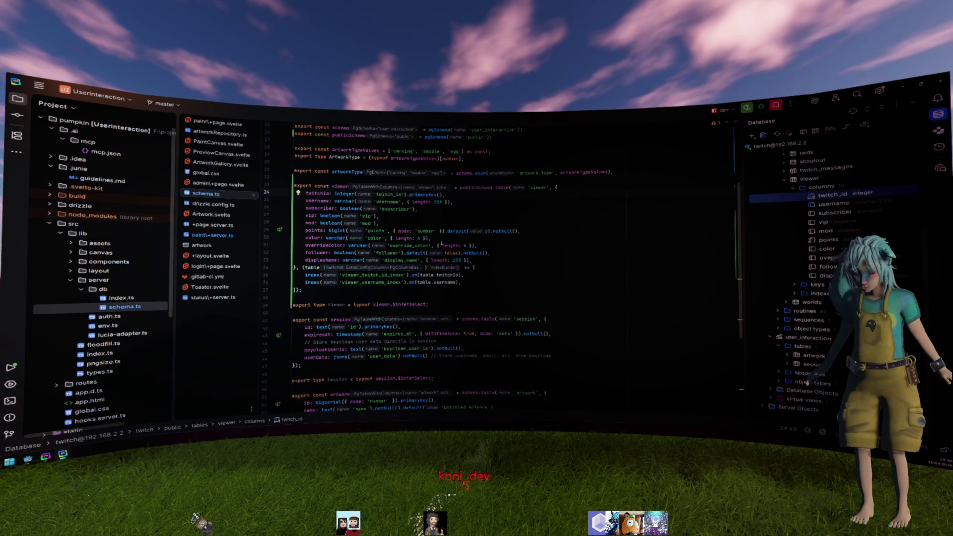
left_click_drag(430, 239, 437, 231)
left_click(294, 194)
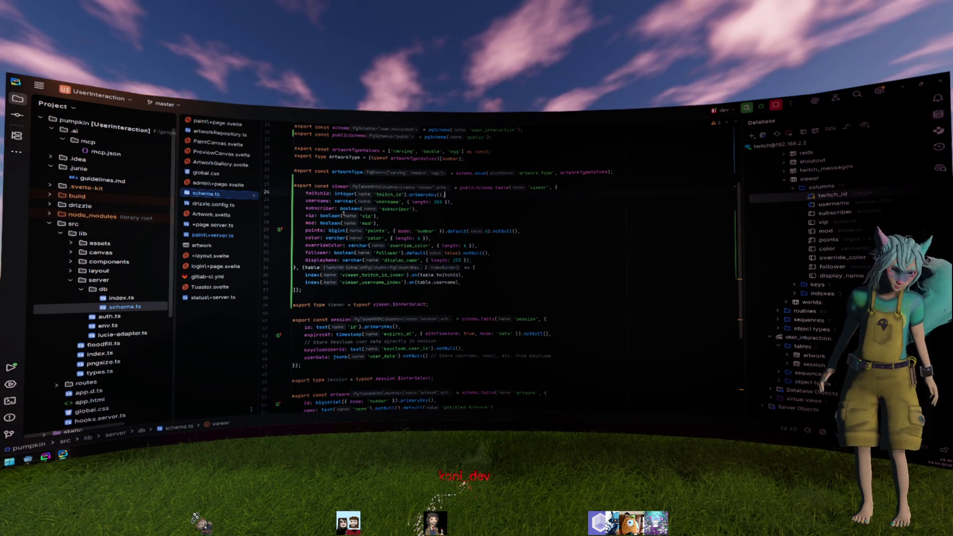
- In paint/+server.ts, join viewer on viewer.username equal to artwork.username
scroll(346, 219, "up", 2)
key("alt+Right")
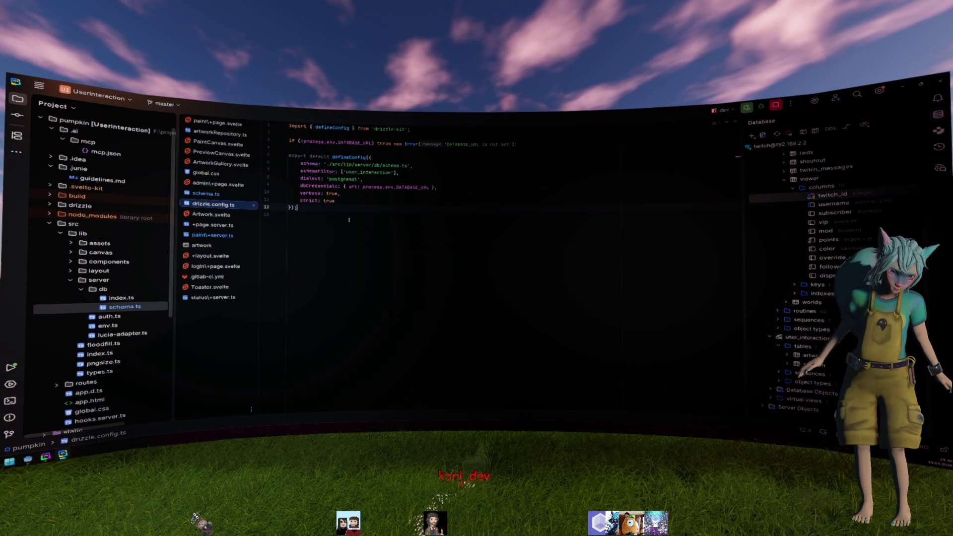
key("alt+Right")
key("alt+Right")
key("alt+Right")
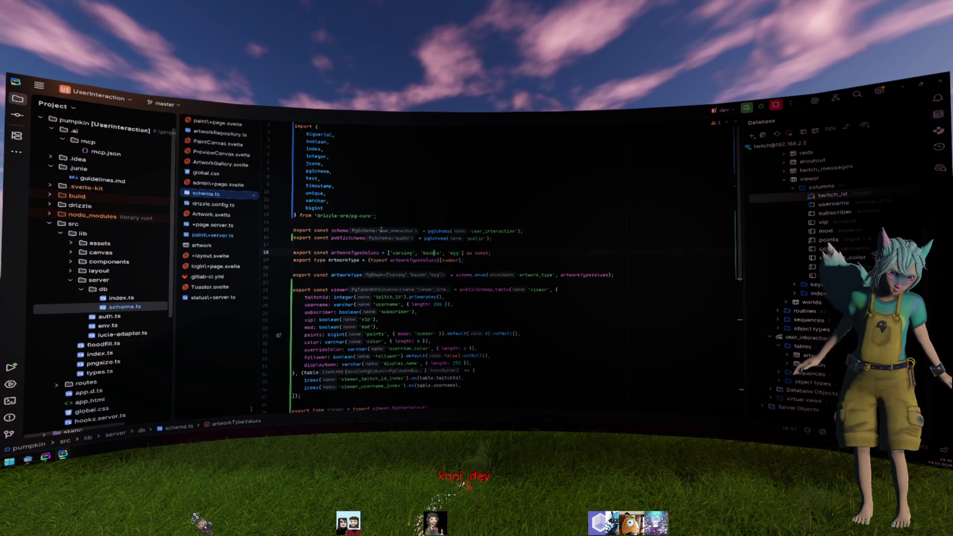
key("Tab")
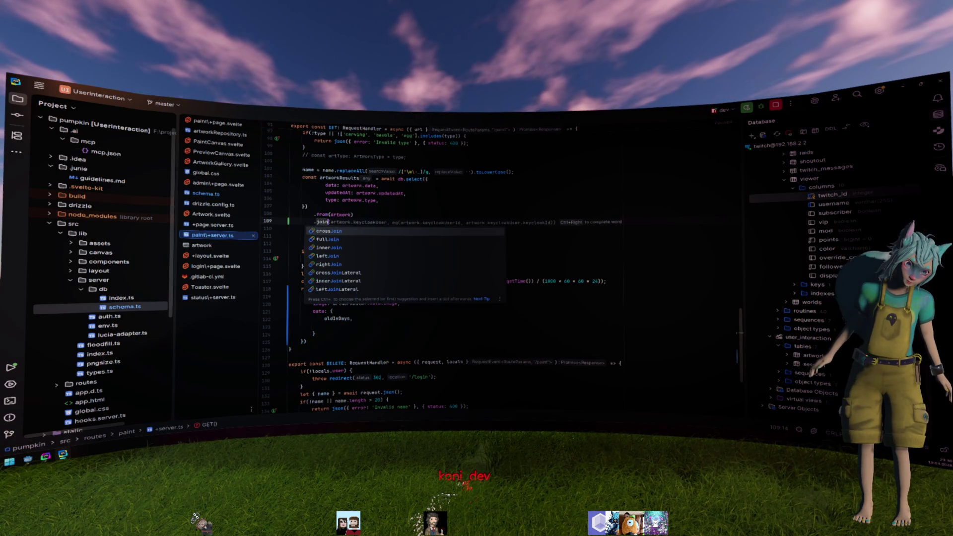
type("v")
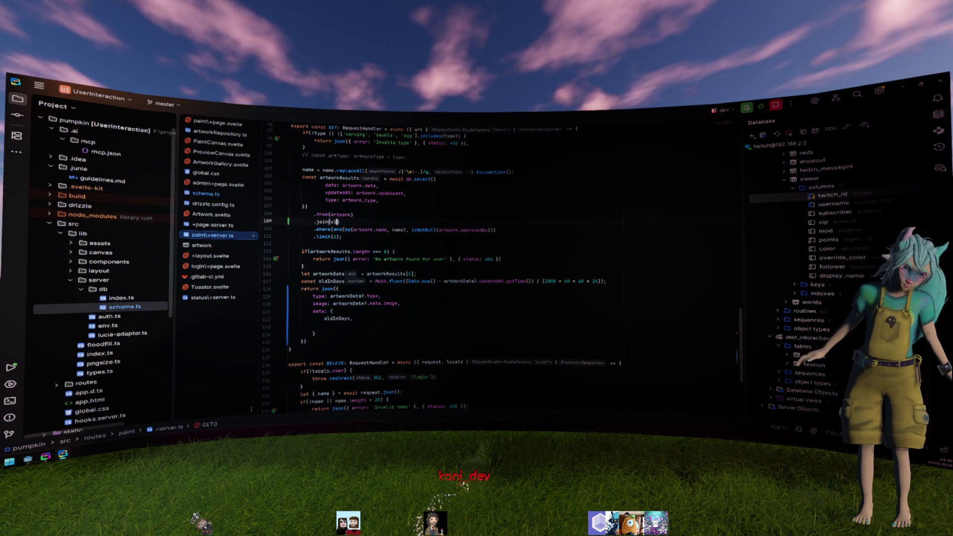
key("Return")
type(",")
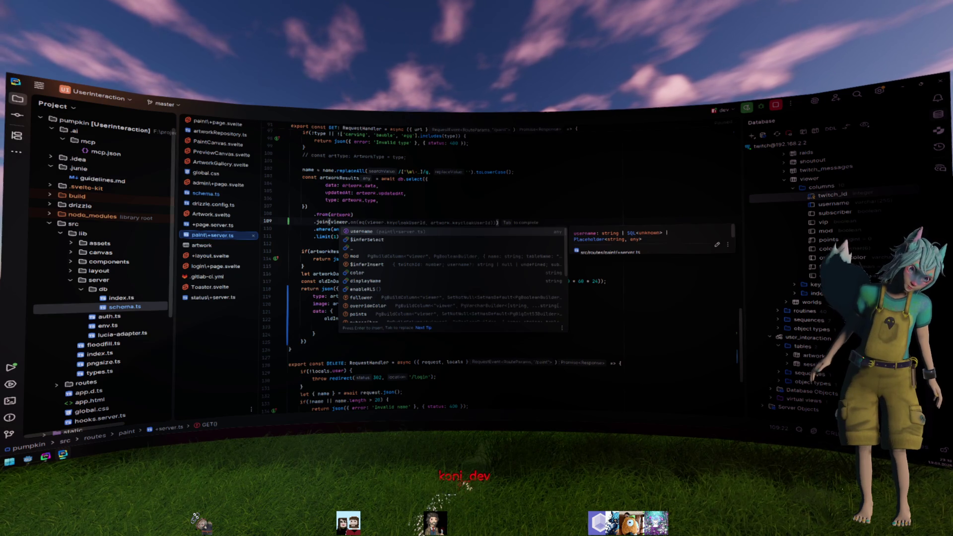
key("Return")
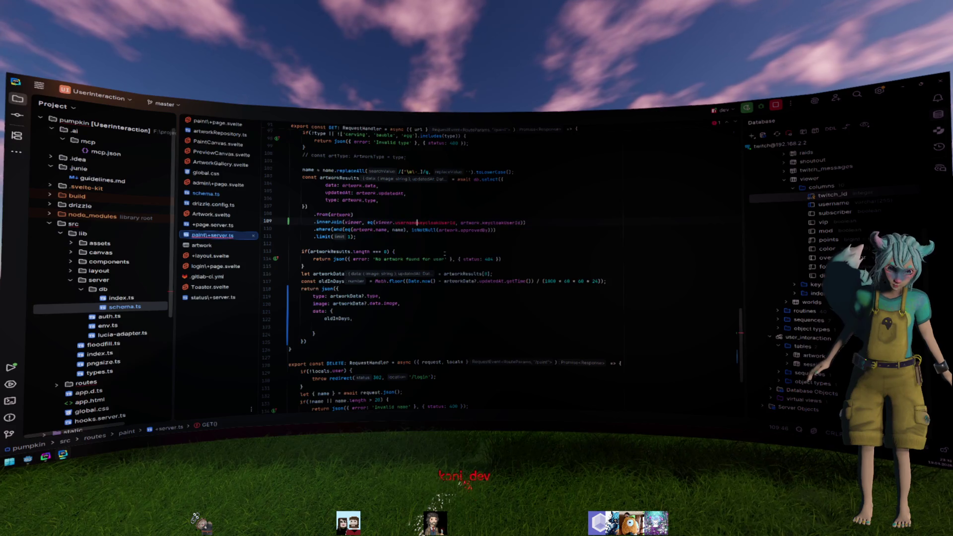
key("ctrl+Delete")
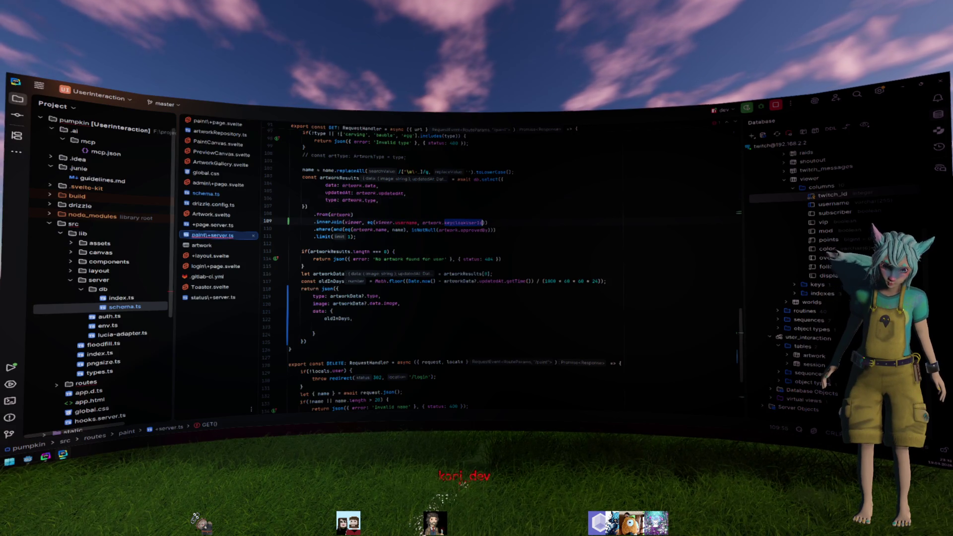
key("ctrl+Delete")
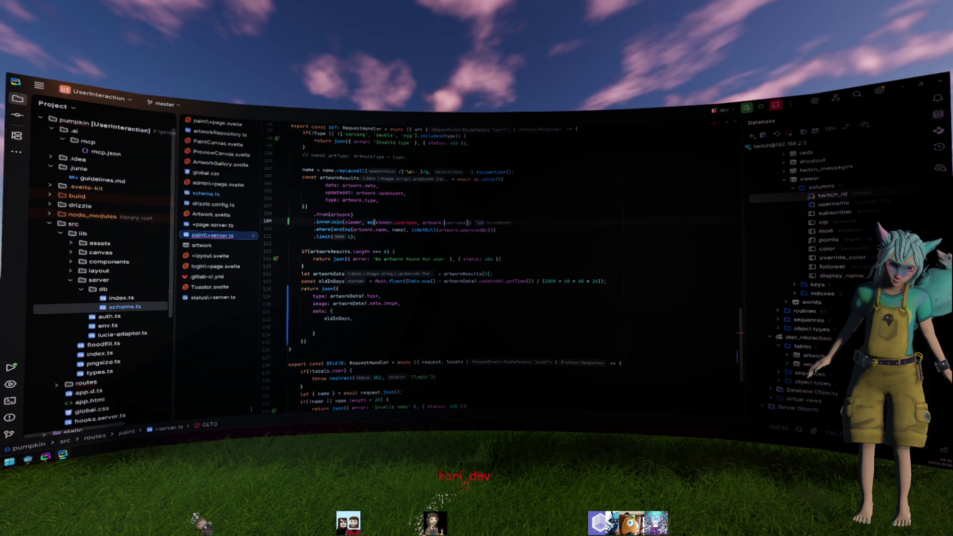
type("u")
key("Return")
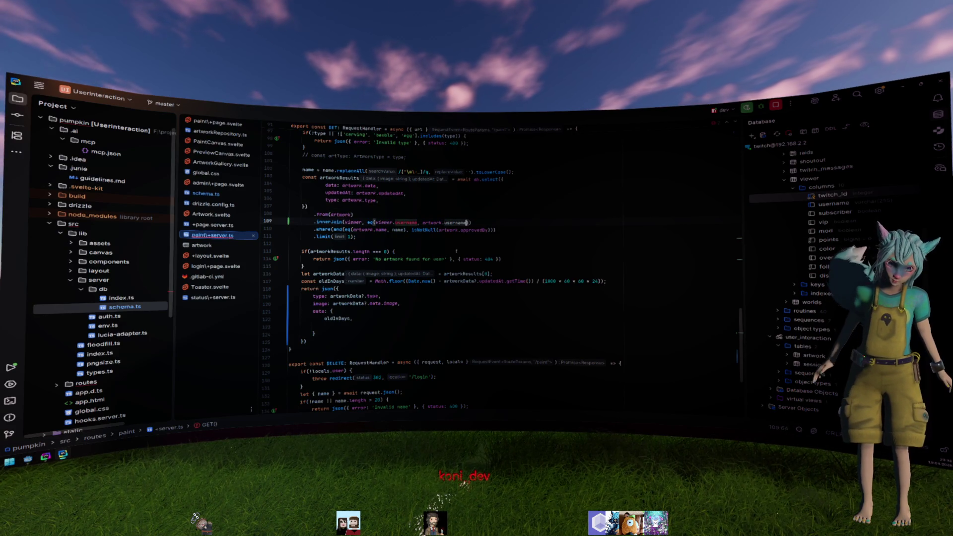
- Add twitch_id: viewer.twitchId to the query's selected fields
key("Up")
key("Up")
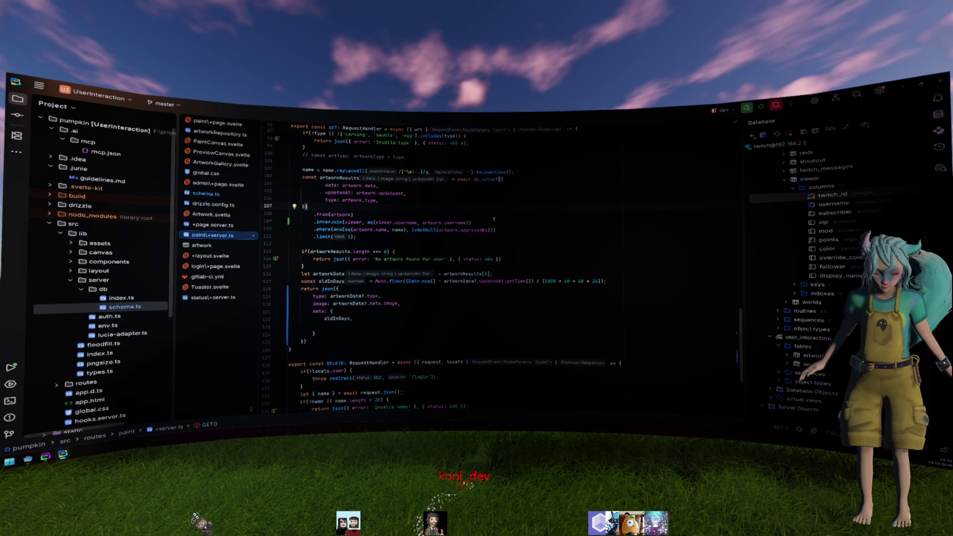
key("Down")
key("Down")
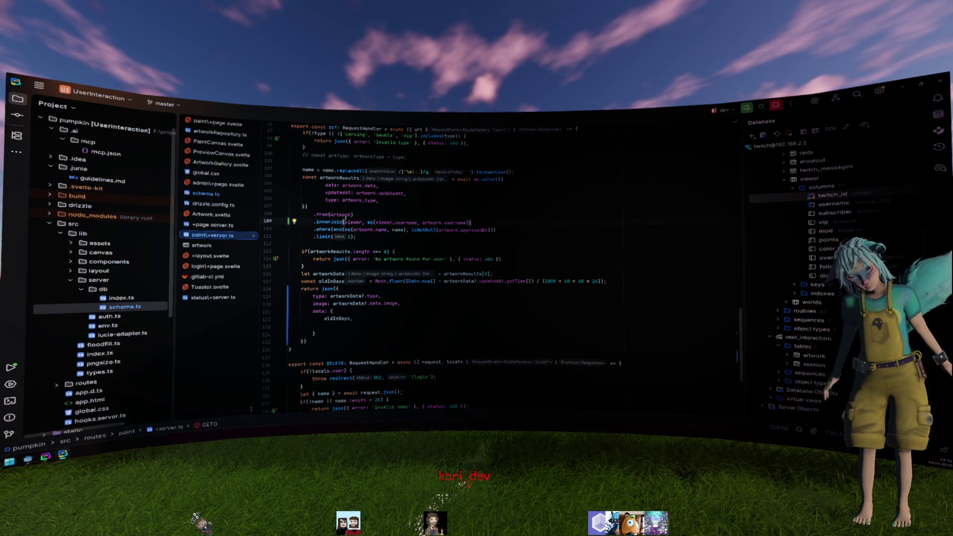
key("Up")
key("Up")
key("Up")
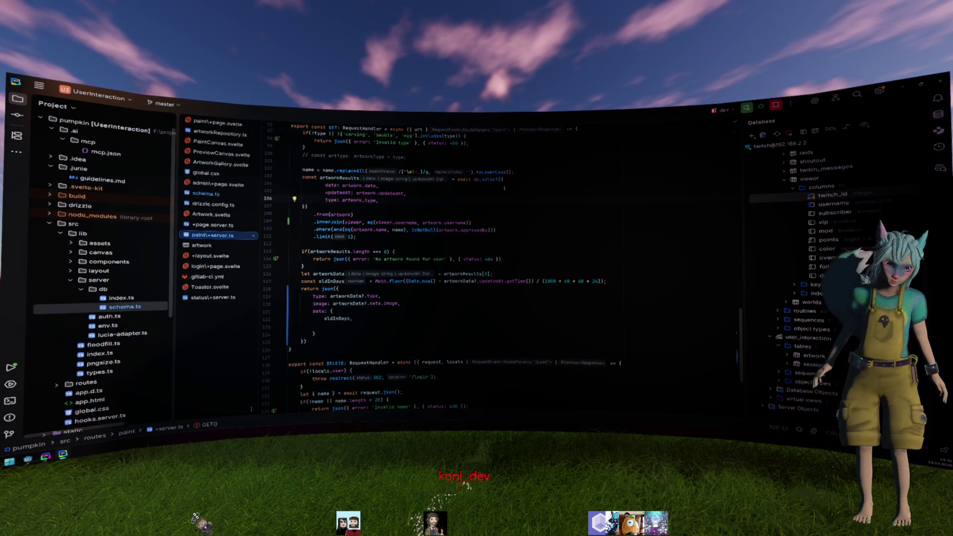
key("Return")
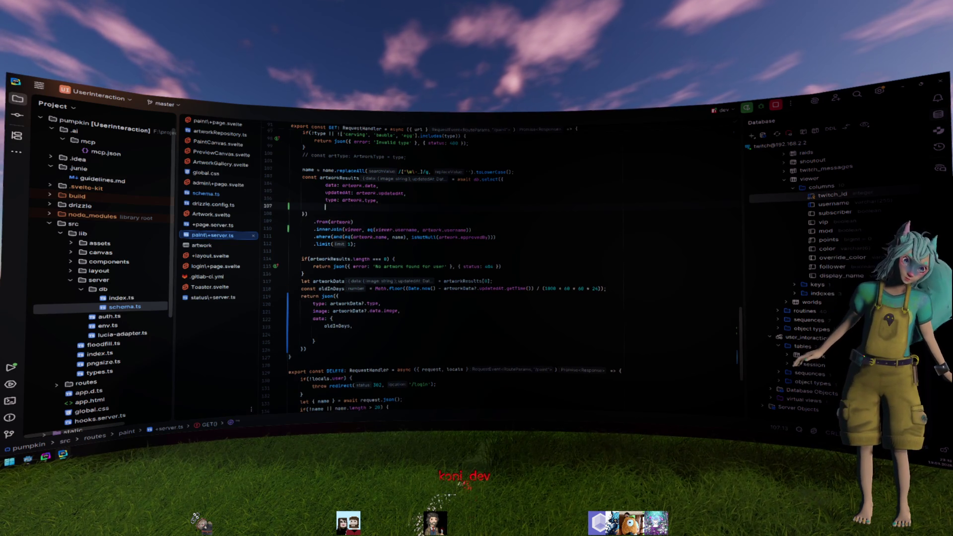
type("twitch")
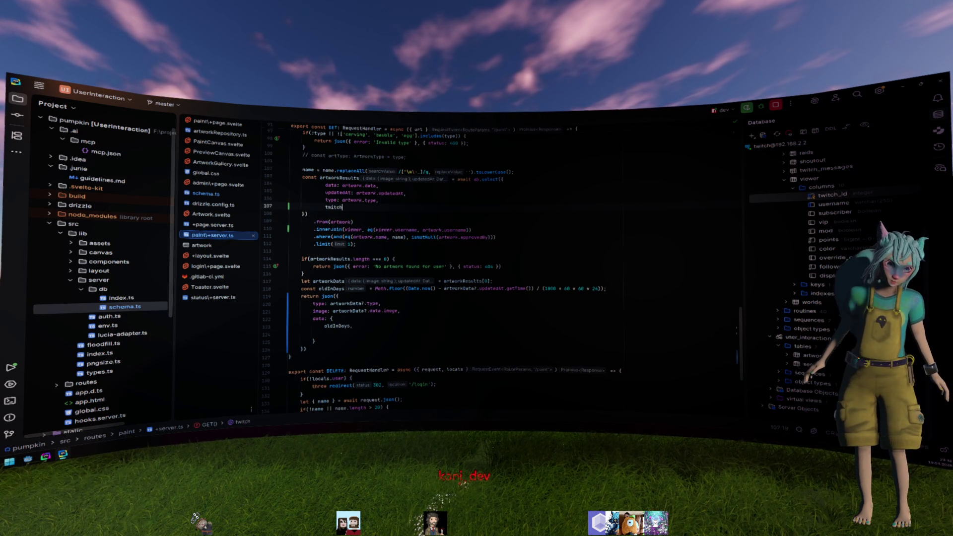
type("_id: viewer.")
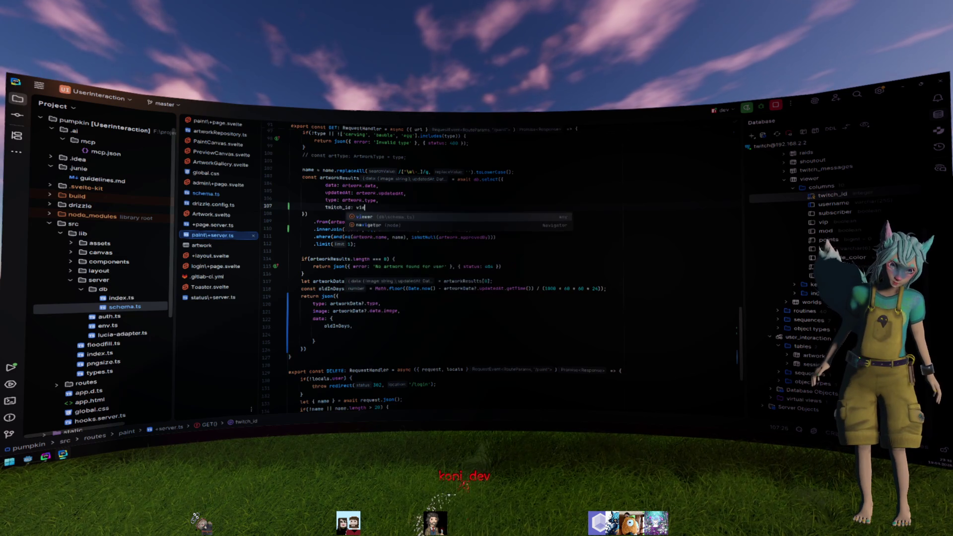
key("Return")
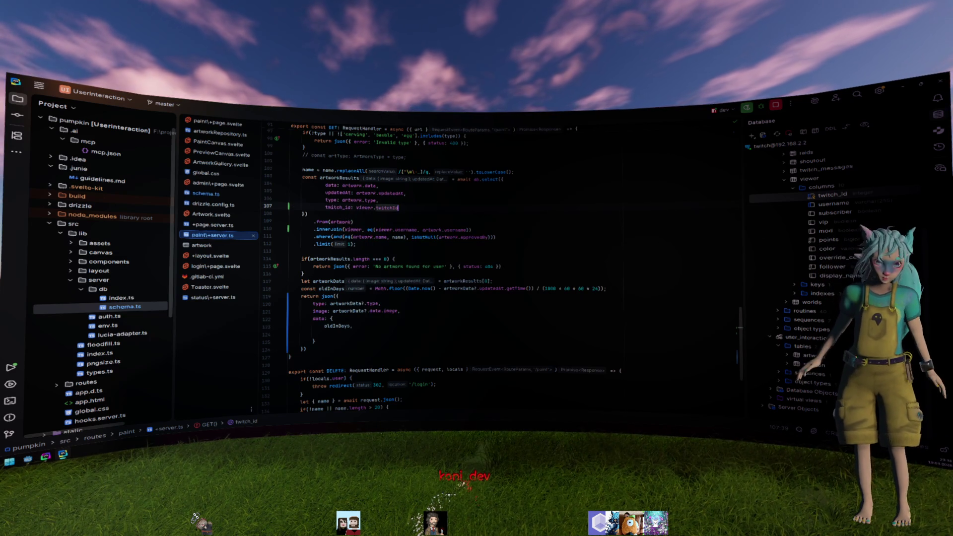
- Insert artworkData?.twitch_id into the route's response data
left_click(328, 333)
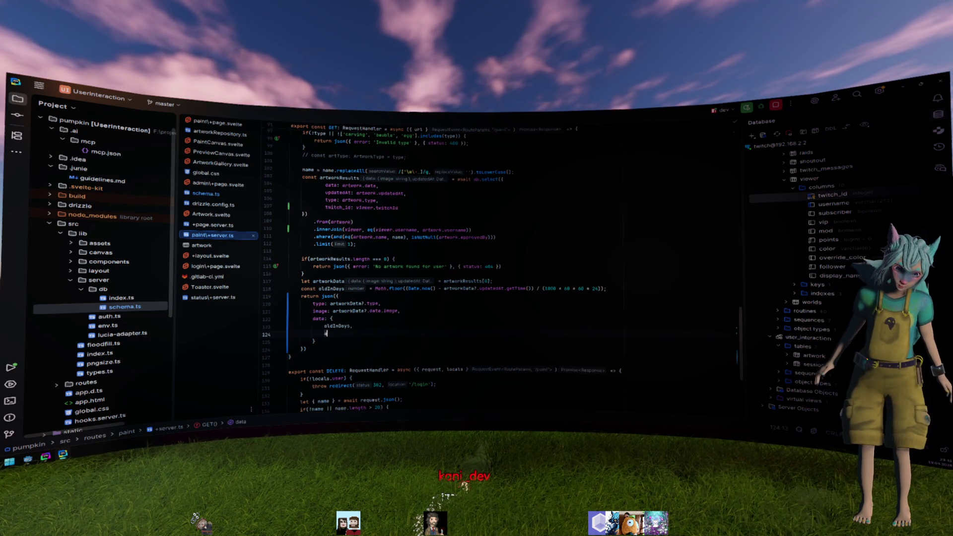
type("ar")
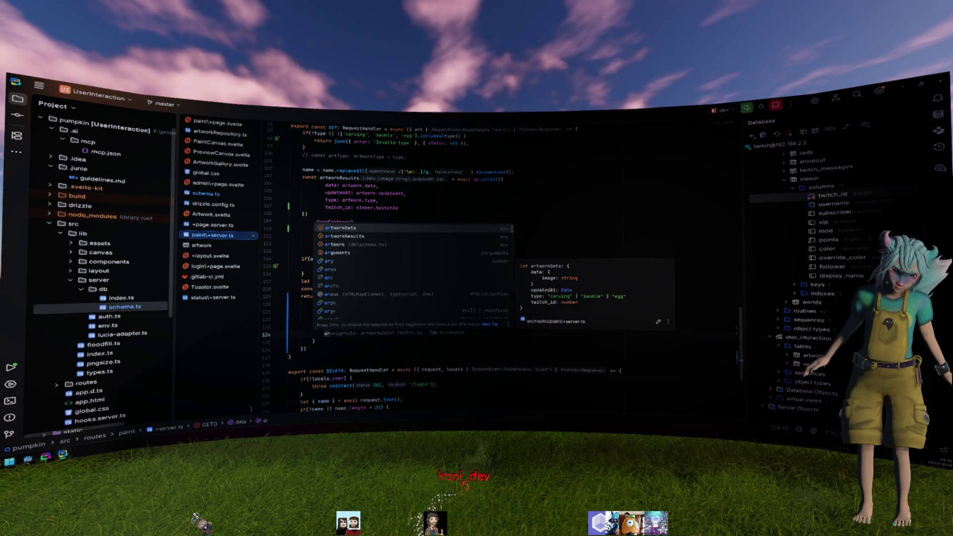
key("Down")
key("Down")
key("Return")
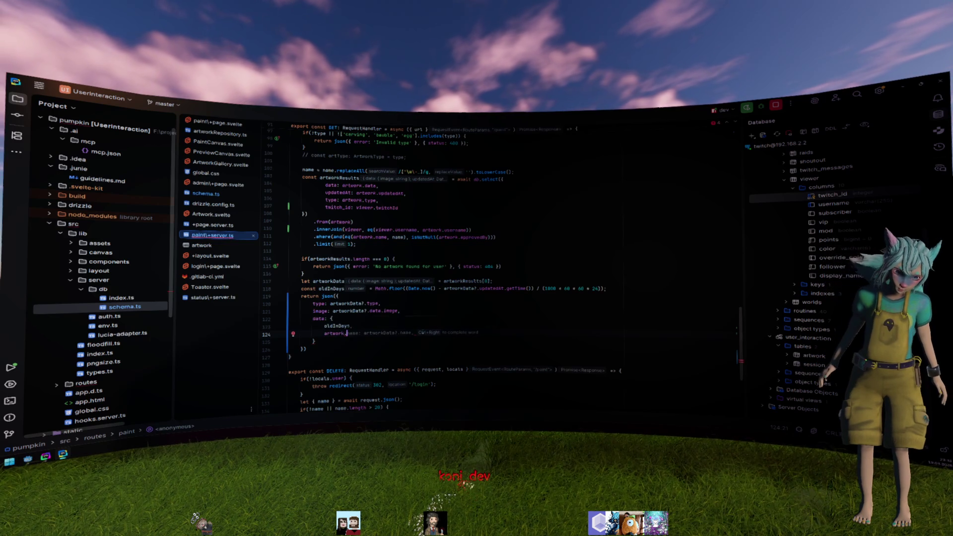
key("BackSpace")
key("BackSpace")
key("BackSpace")
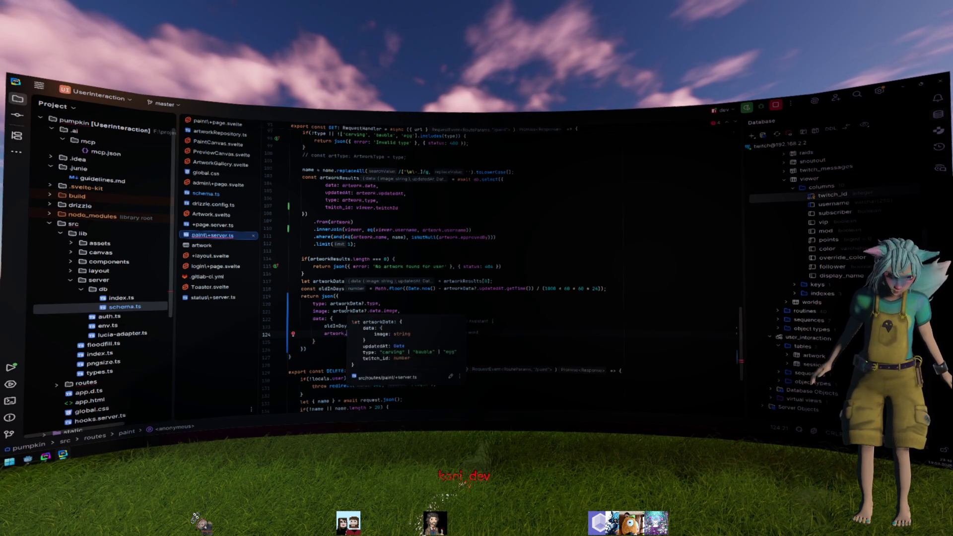
left_click(349, 303)
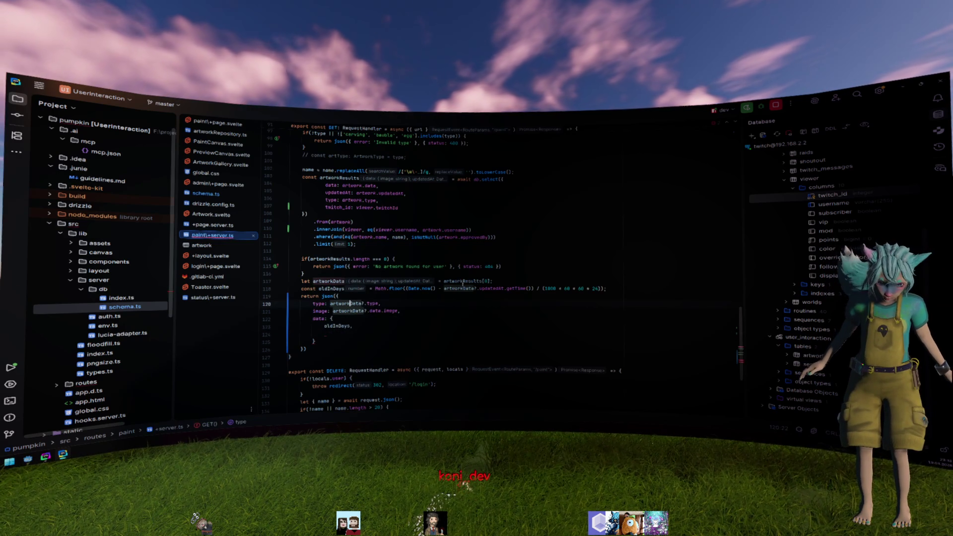
left_click(348, 333)
type("artworkData.")
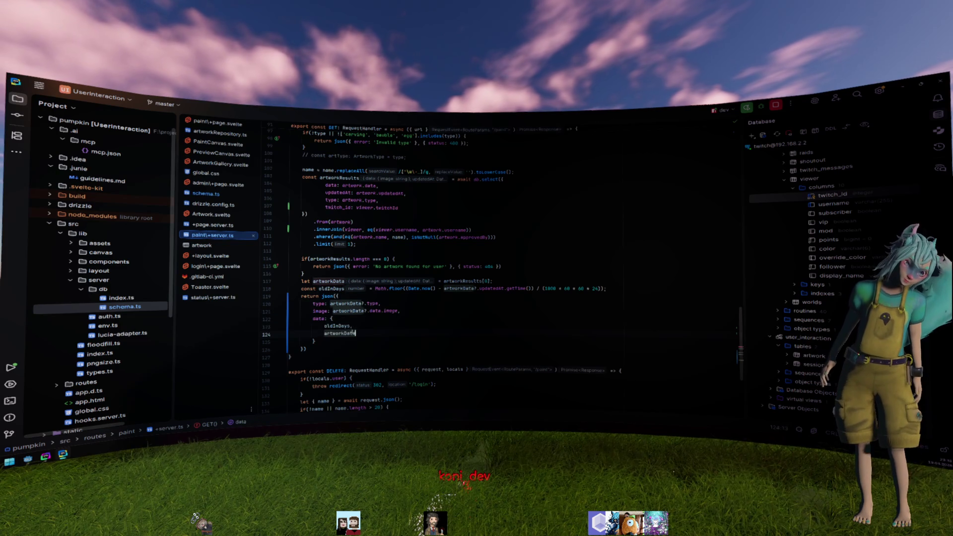
key("ctrl+space")
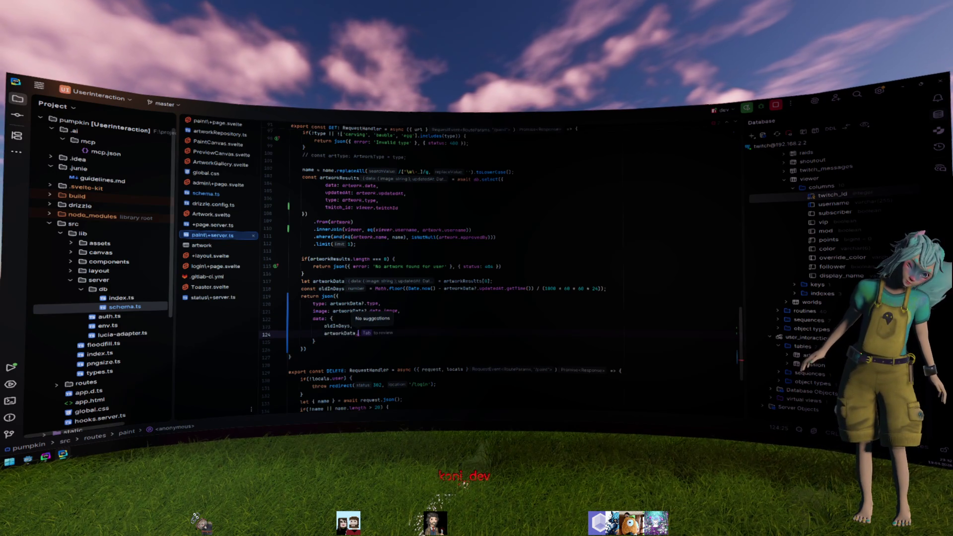
type("twitch_id")
key("Up")
key("Up")
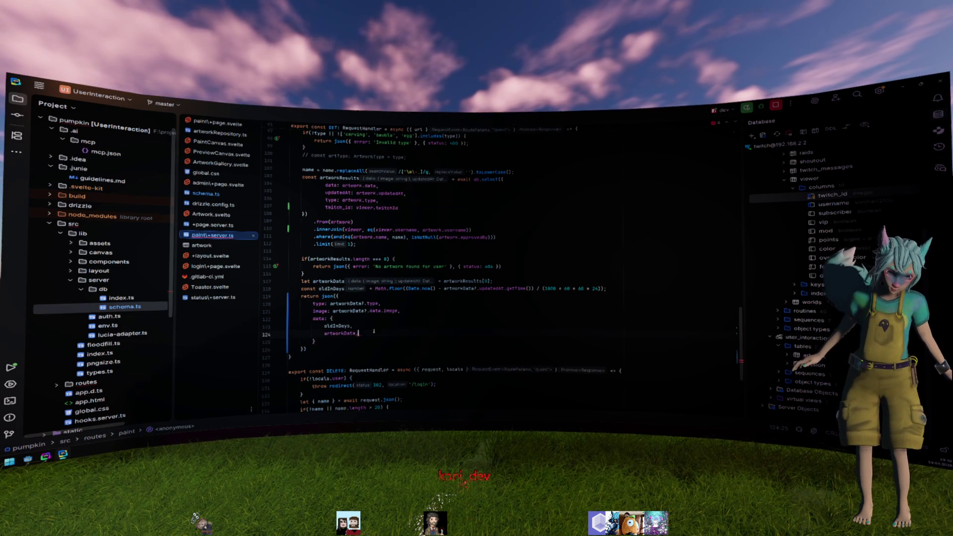
left_click(358, 333)
type("?")
- Label the response field twitch_id: artworkData?.twitch_id and review its usages
key("Up")
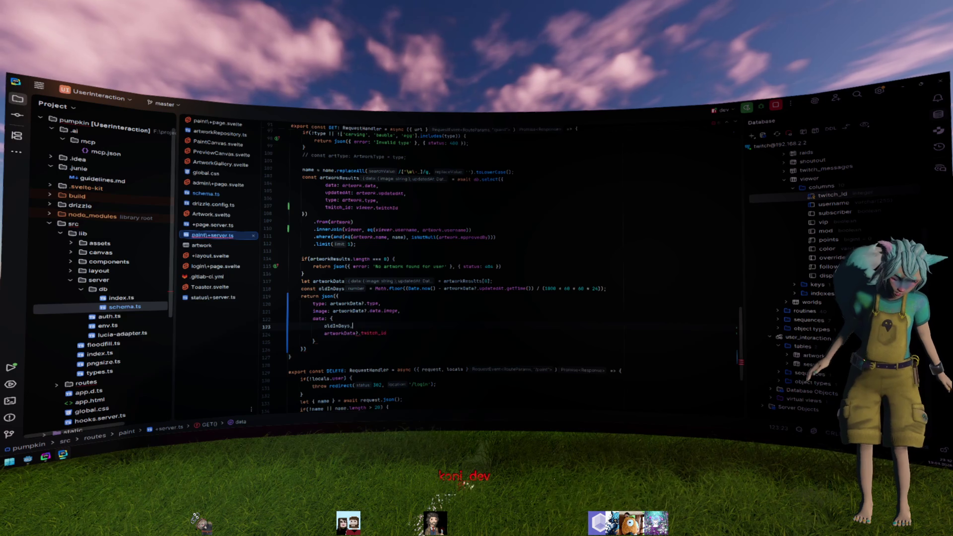
left_click(354, 334, "ctrl")
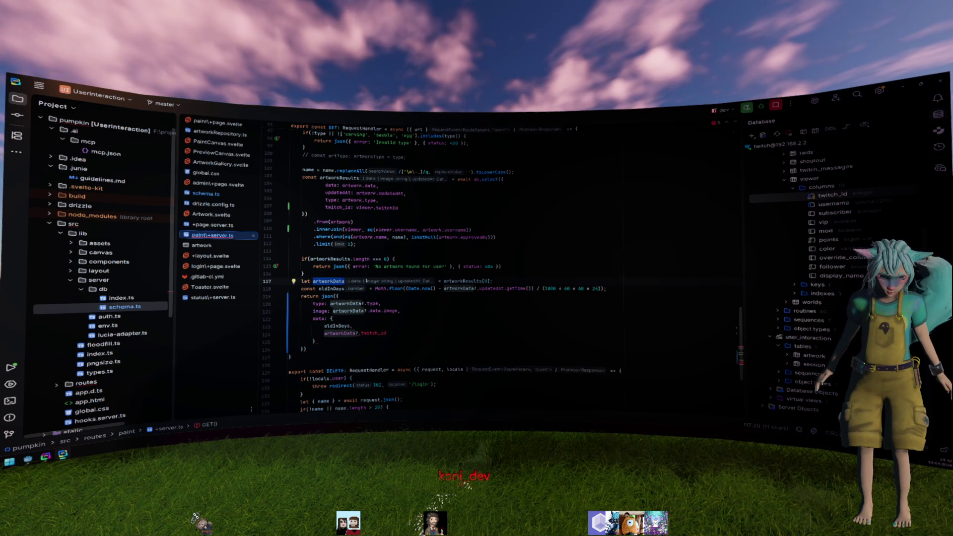
double_click(462, 281)
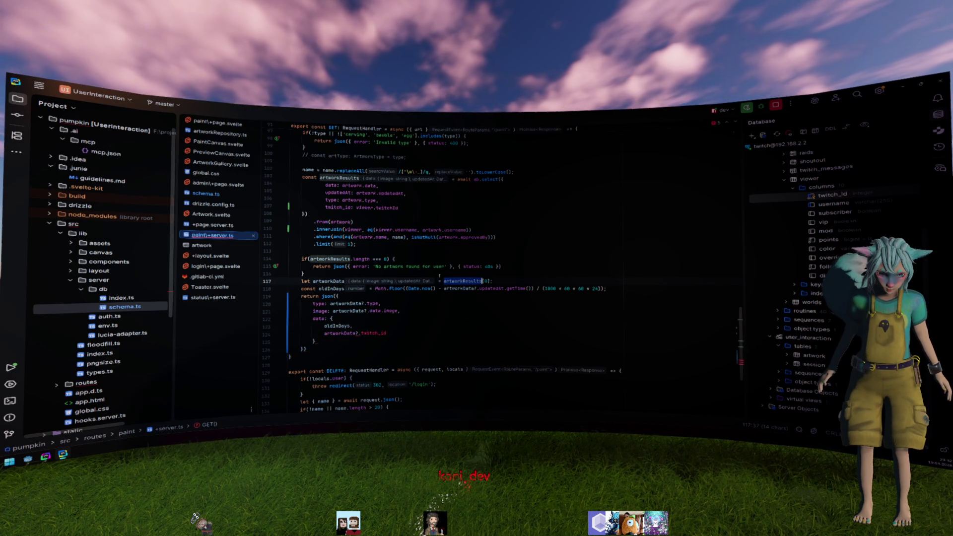
left_click_drag(398, 208, 328, 207)
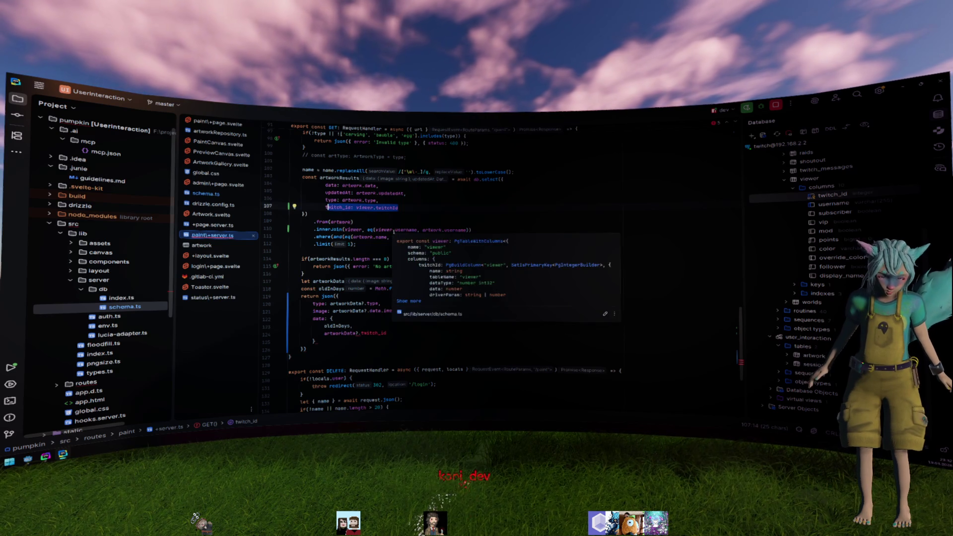
double_click(374, 333)
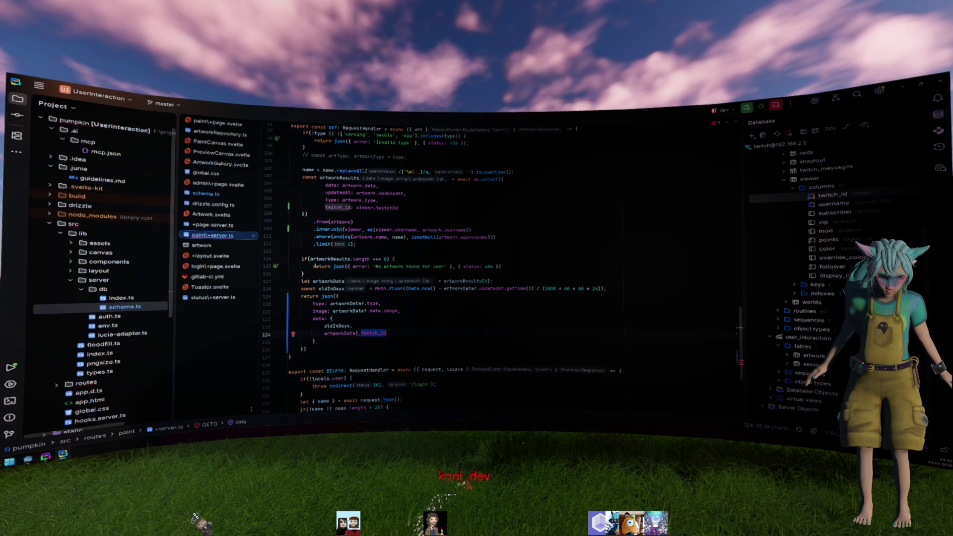
left_click(414, 334)
left_click(323, 333)
type("twitch_")
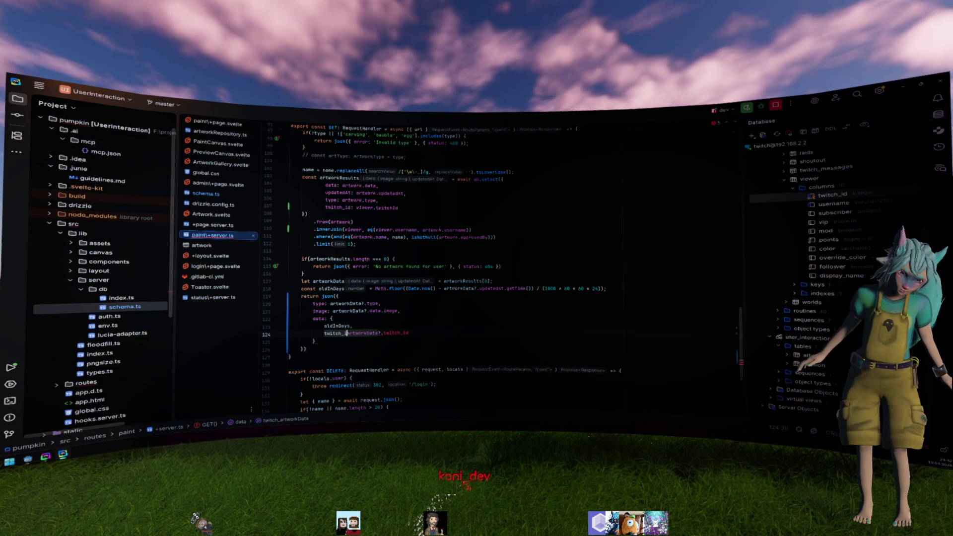
type("id:")
left_click(353, 327)
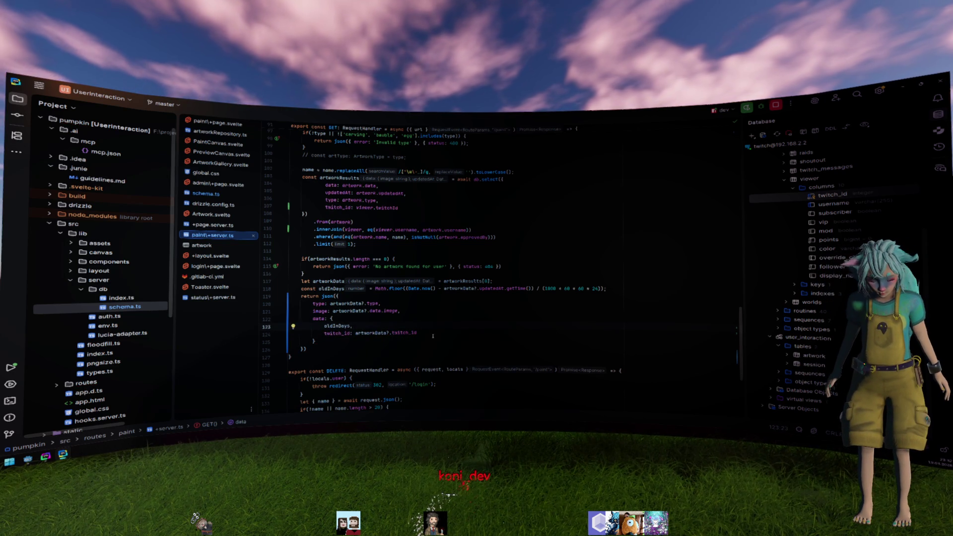
double_click(335, 334)
left_click(471, 320)
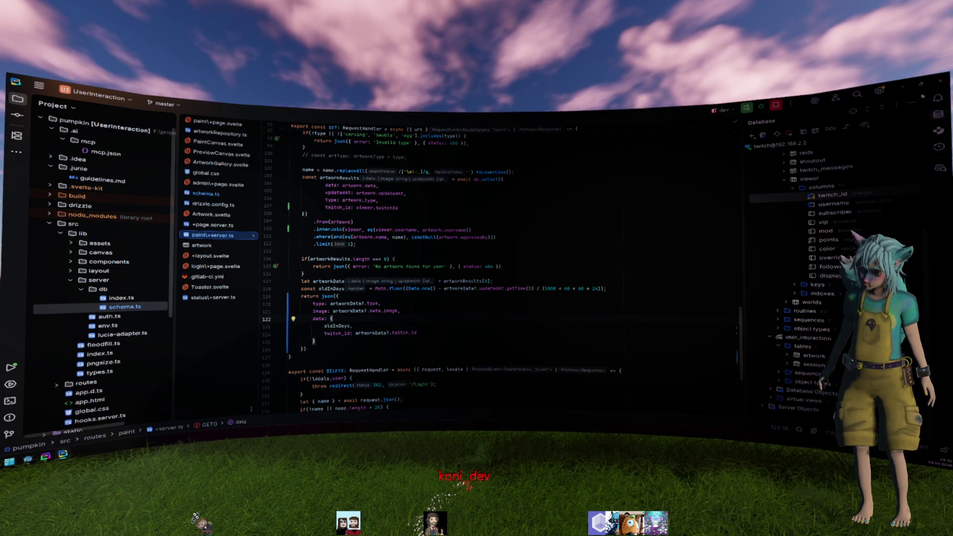
- In Godot, fill twitch_id into the quoted data key on eastern.gd line 38
key("alt+Tab")
left_click(177, 191)
type("twitch_id\"] ==")
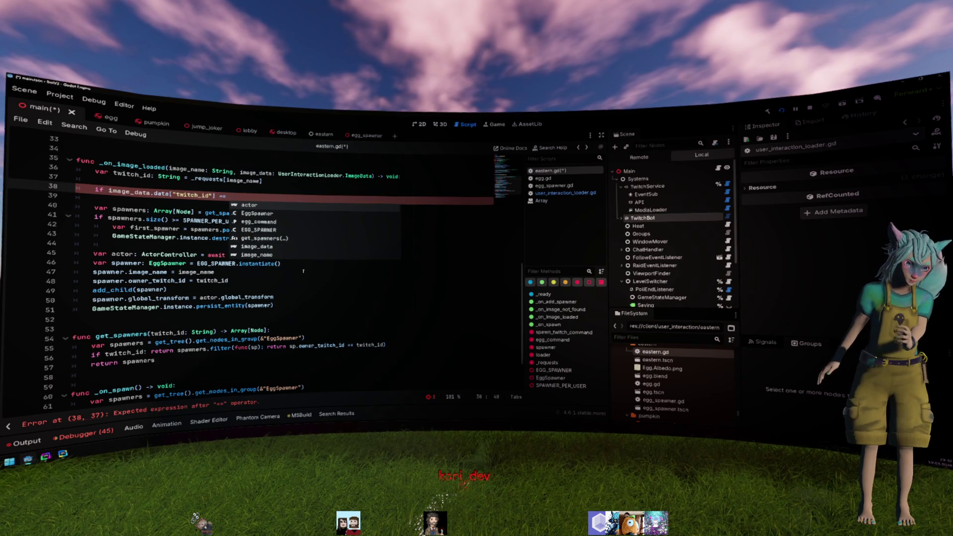
- Change line 38's check to image_data.data["twitch_id"] != twitch_id
key("BackSpace")
key("BackSpace")
key("BackSpace")
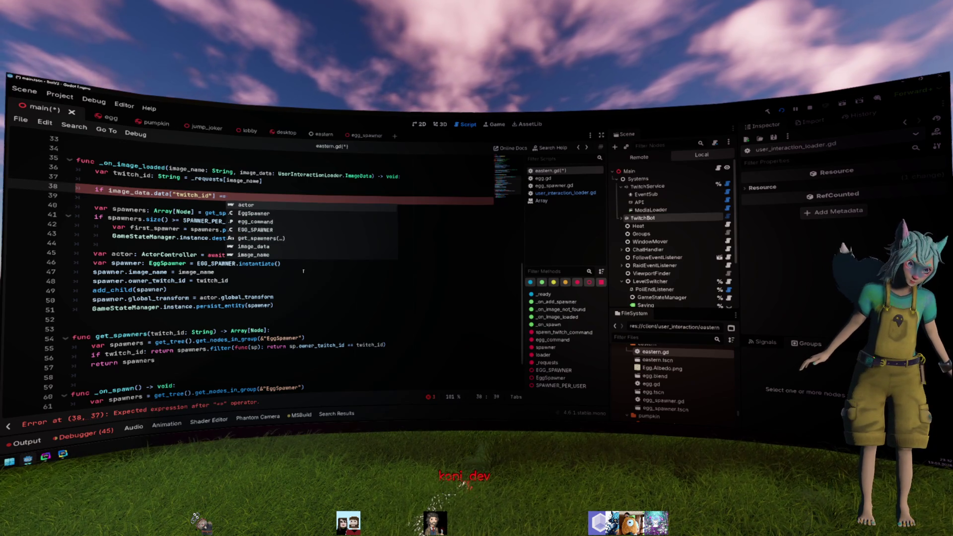
type("!= tw")
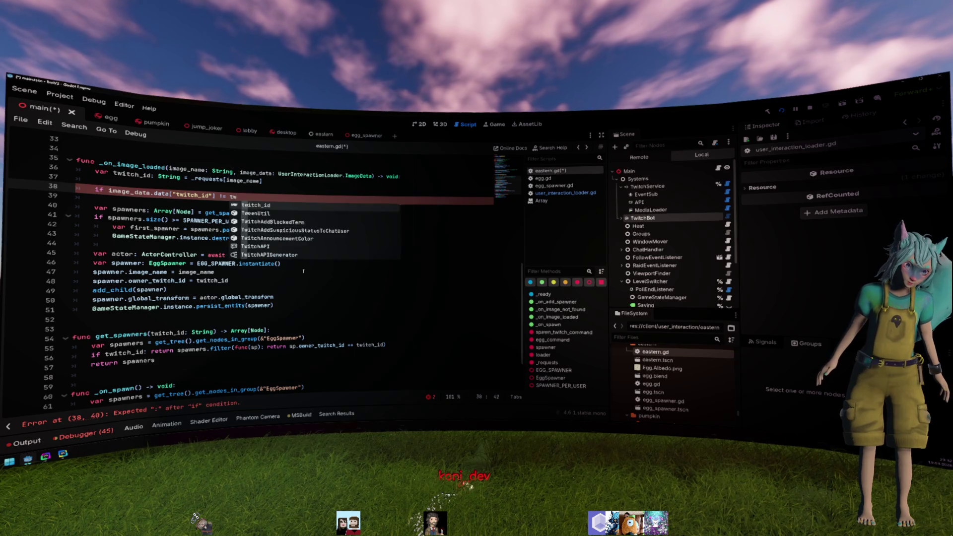
key("Return")
type(":")
key("Return")
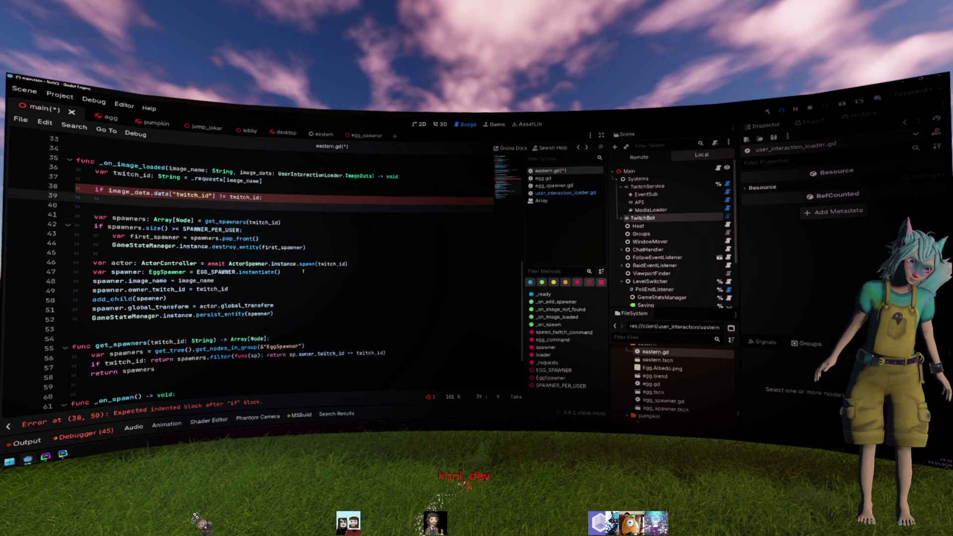
- Send TwitchBot.chat("You don't own that egg %s!" % image_name) inside the check and save
type("TwitchC")
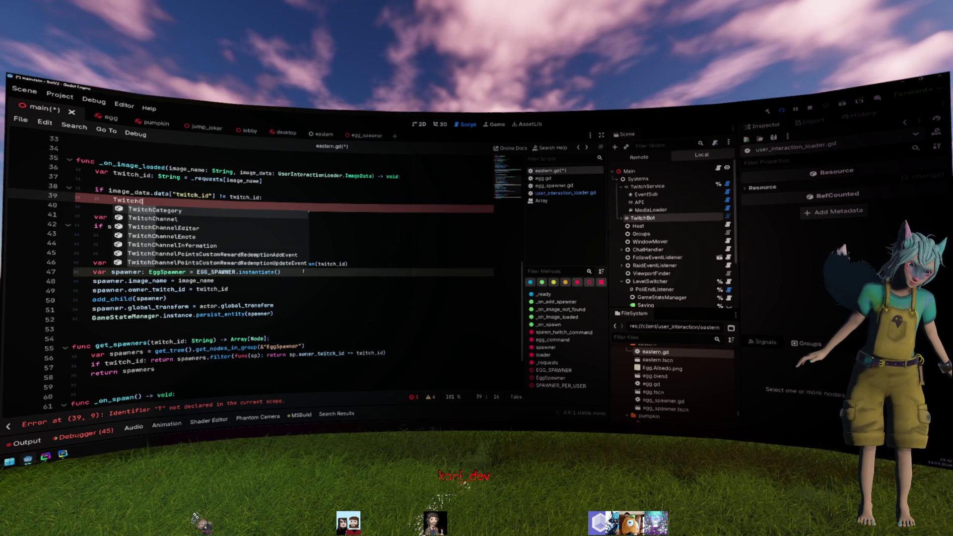
type("hat")
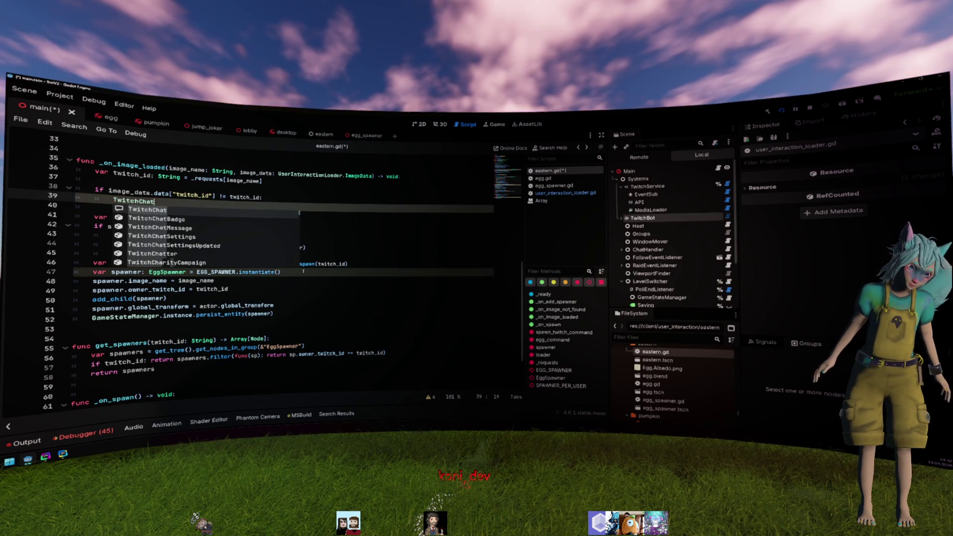
key("BackSpace")
key("BackSpace")
key("BackSpace")
type("Bot")
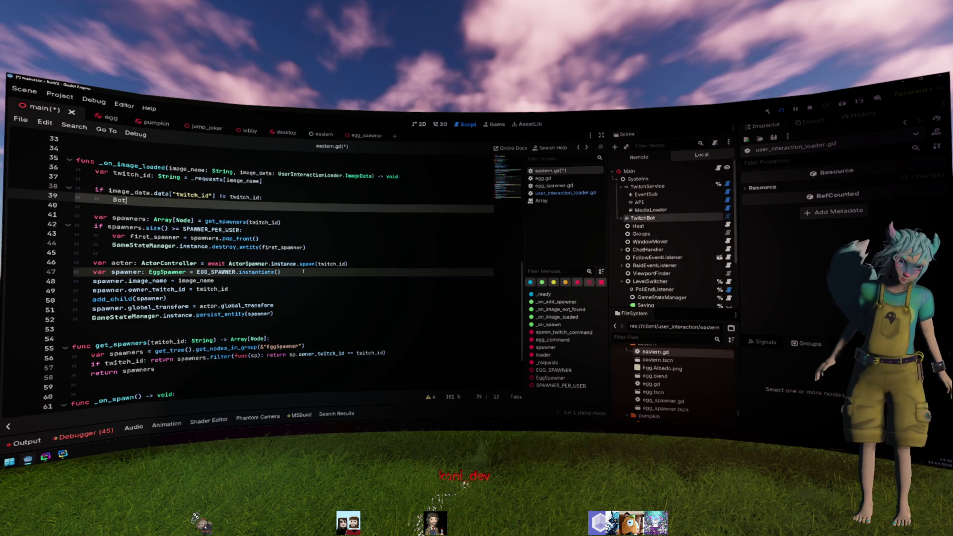
key("Return")
type(".chat(\"")
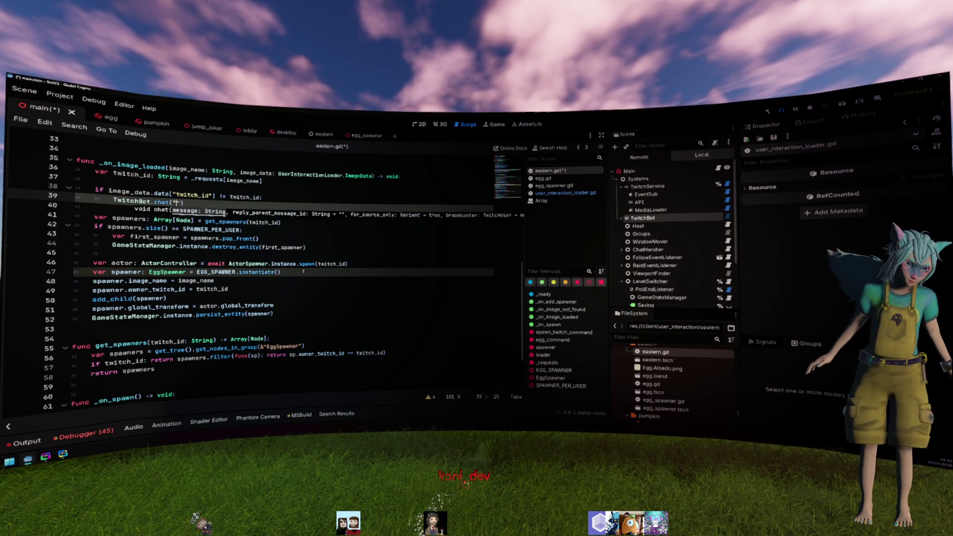
type("ou don't ow")
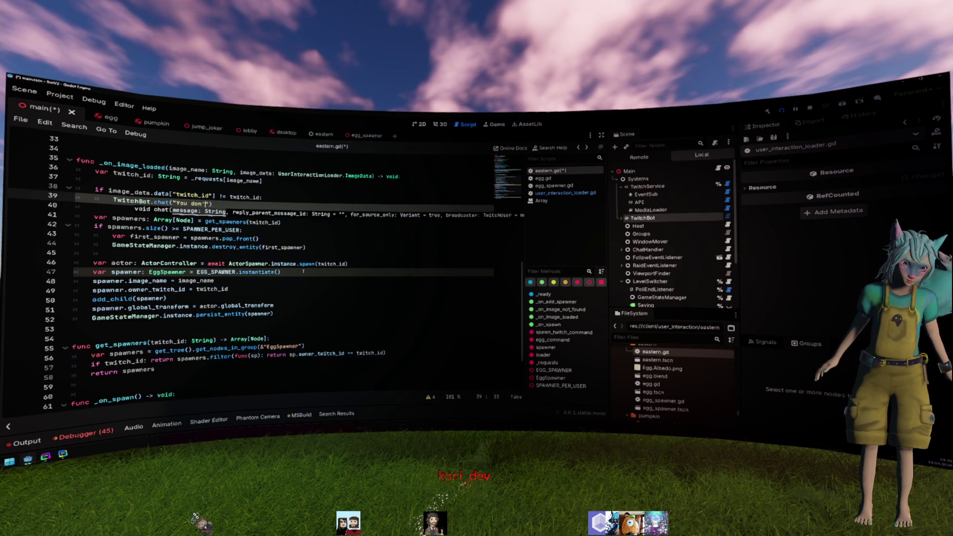
type("at egg %s")
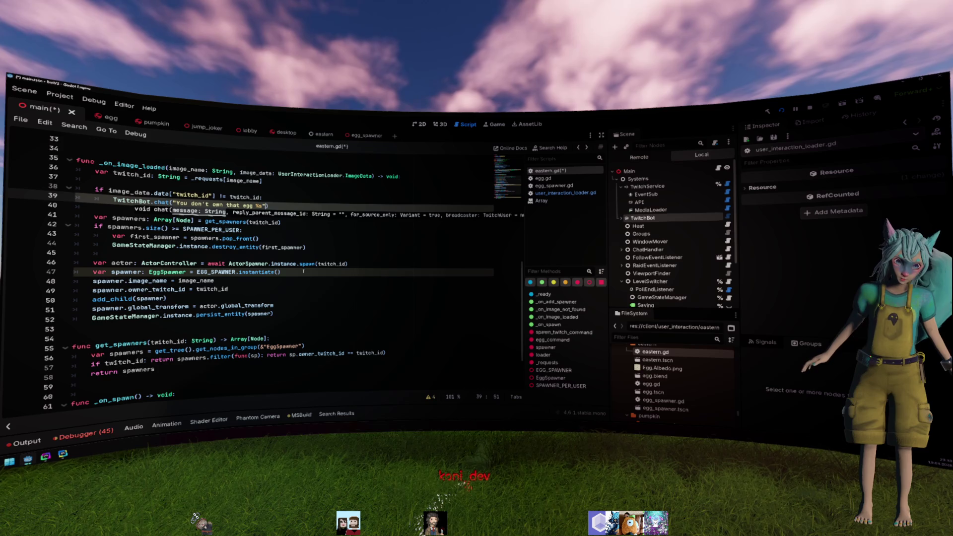
type("ge_data")
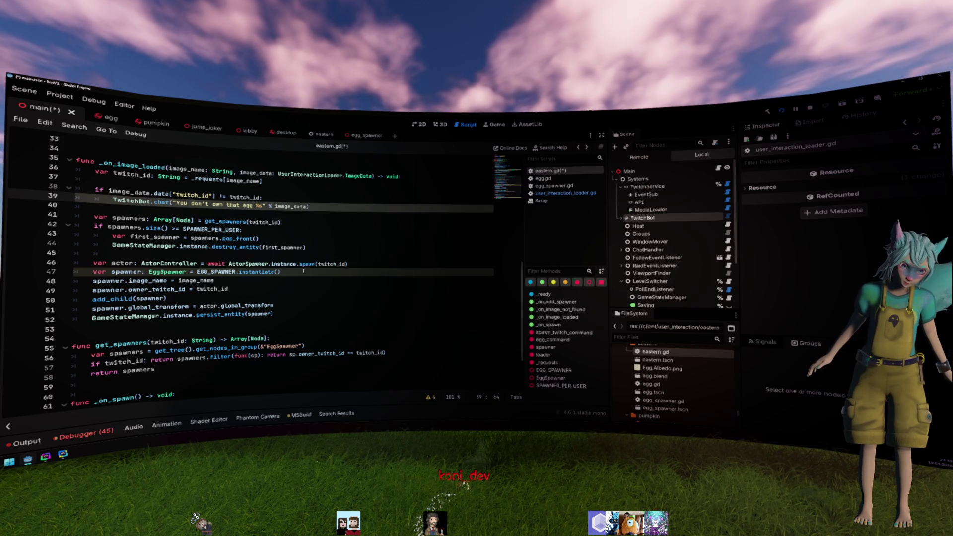
type("name")
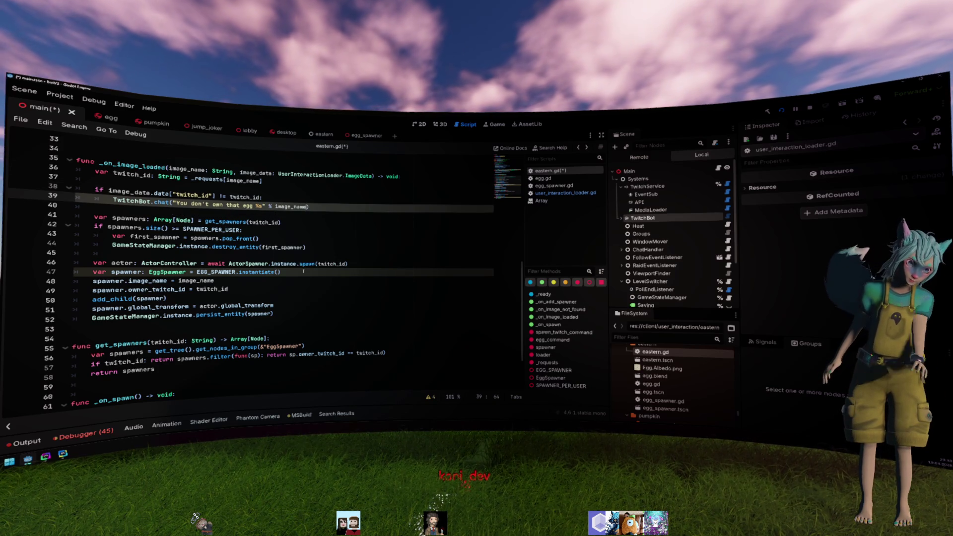
key("Up")
key("Down")
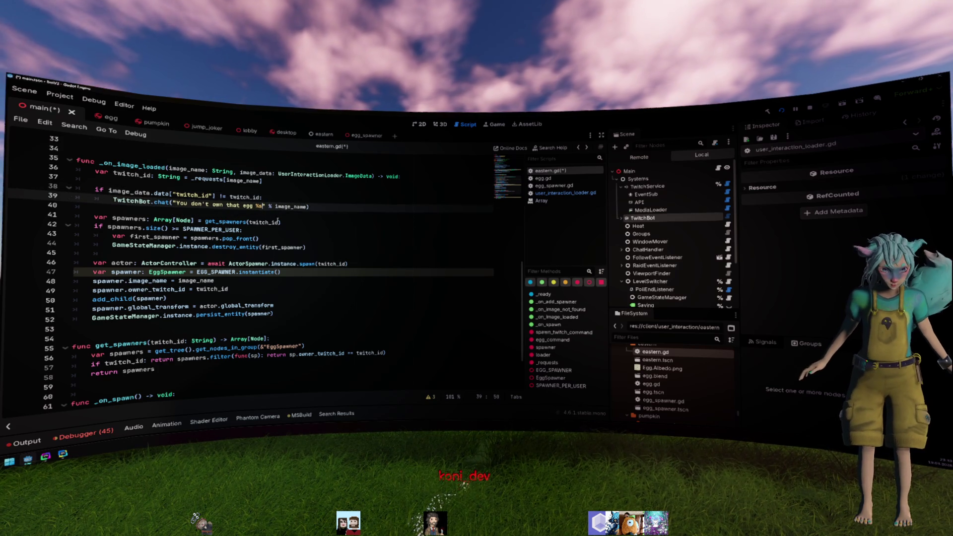
type("!")
key("Up")
key("Up")
key("Up")
key("ctrl+s")
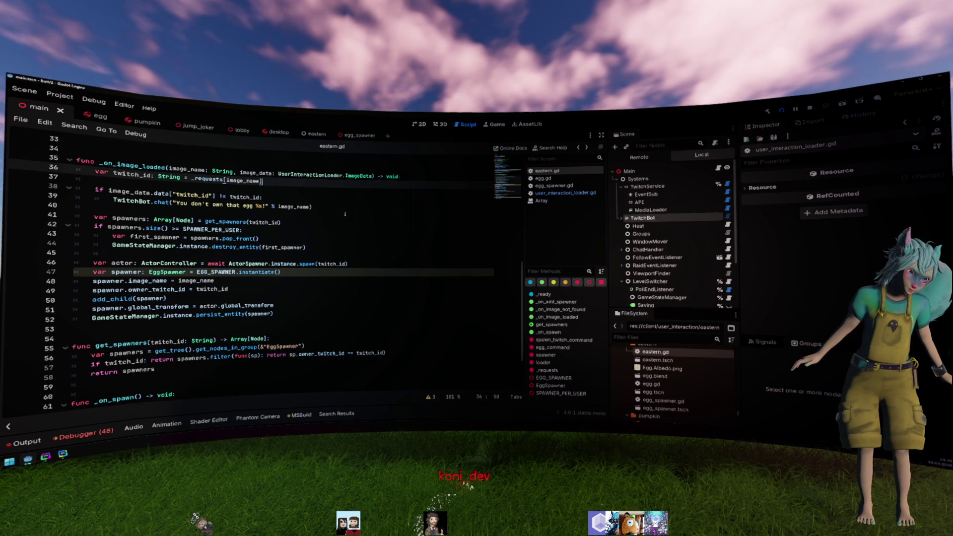
- Add a return after the chat call and save eastern.gd
left_click(342, 206)
key("Return")
type("return")
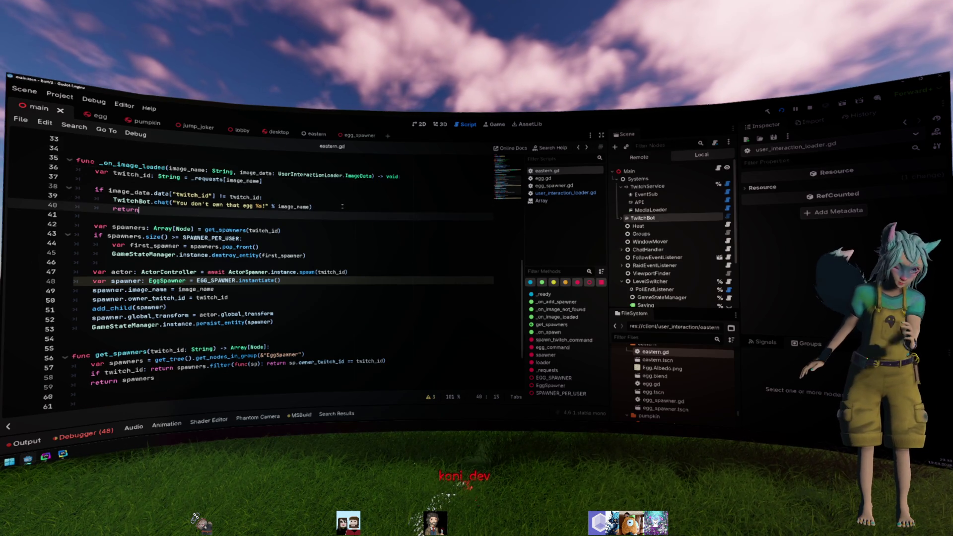
key("Up")
key("Up")
key("End")
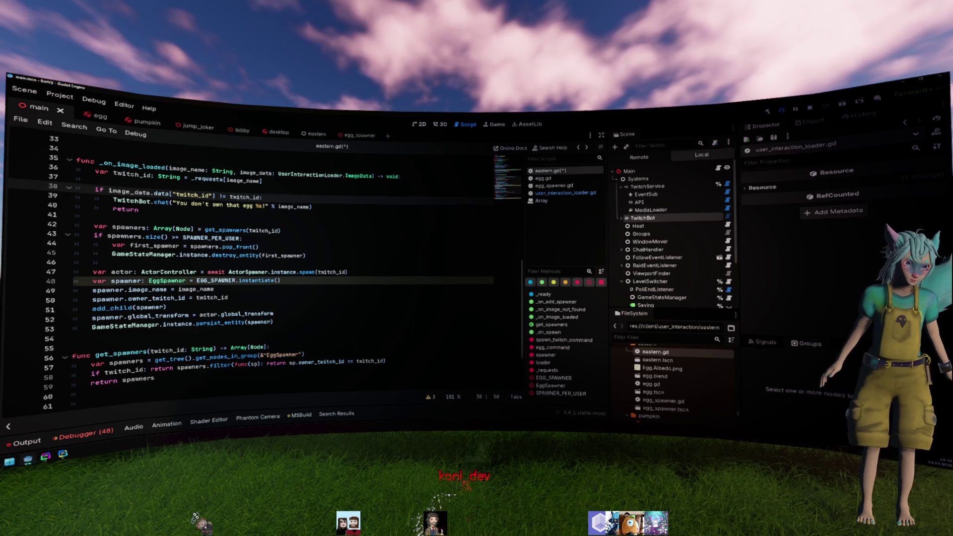
left_click_drag(306, 256, 283, 230)
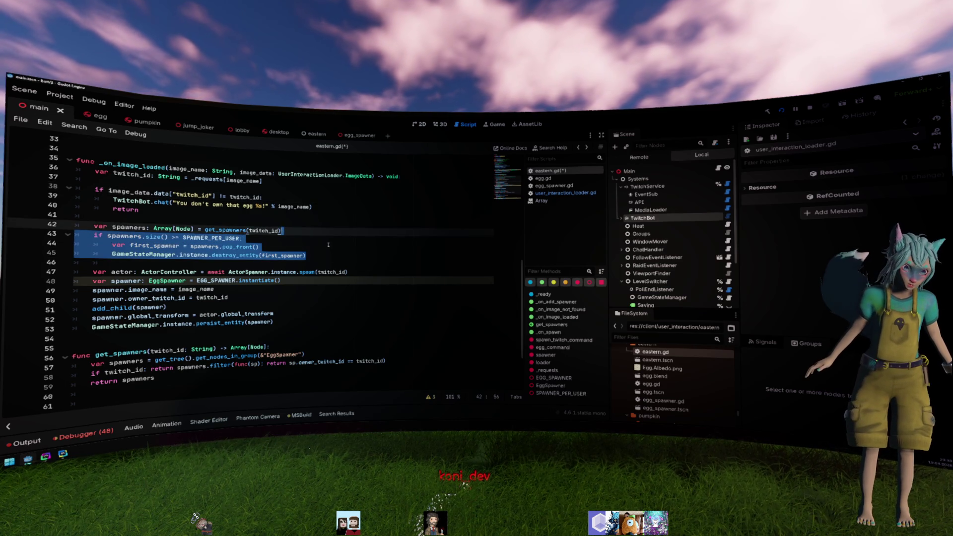
key("Down")
key("Down")
key("Down")
key("ctrl+s")
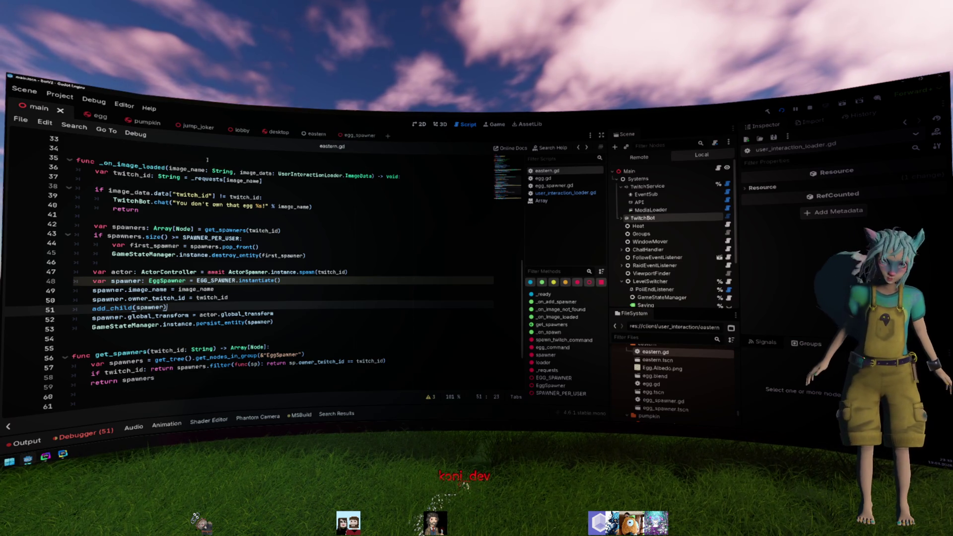
key("ctrl+Tab")
- Open egg.gd from the Egg scene, dismissing the inherited-scene prompt
left_click(632, 180)
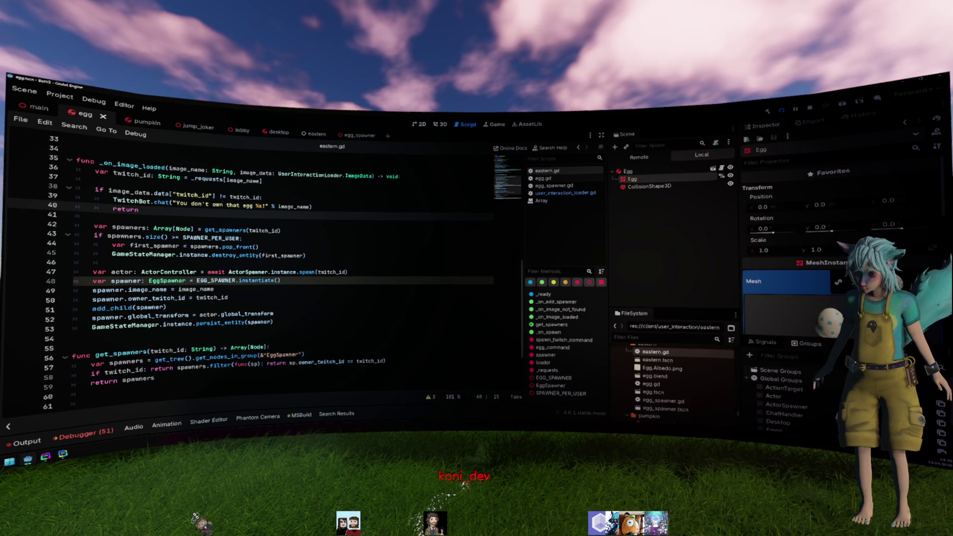
scroll(829, 265, "down", 5)
scroll(829, 264, "up", 1)
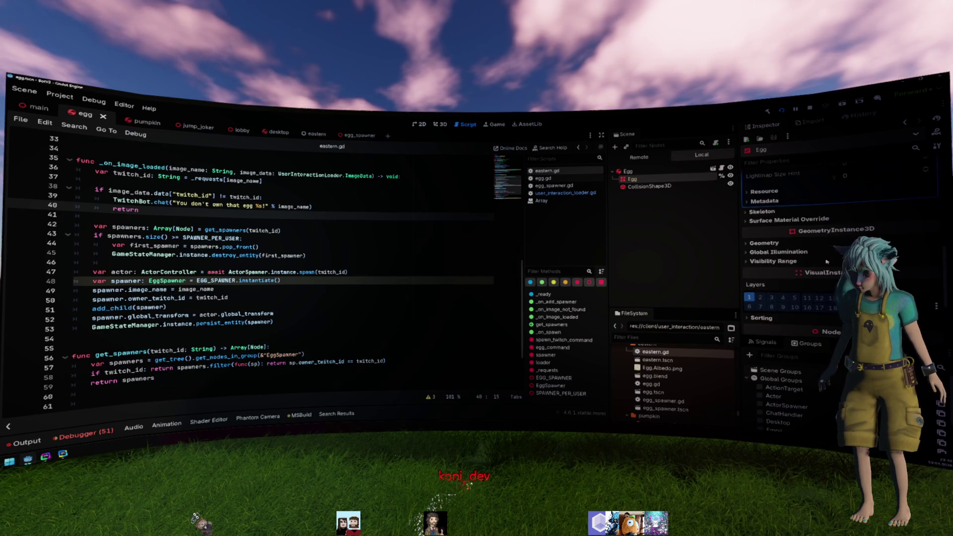
left_click(722, 168)
left_click(713, 168)
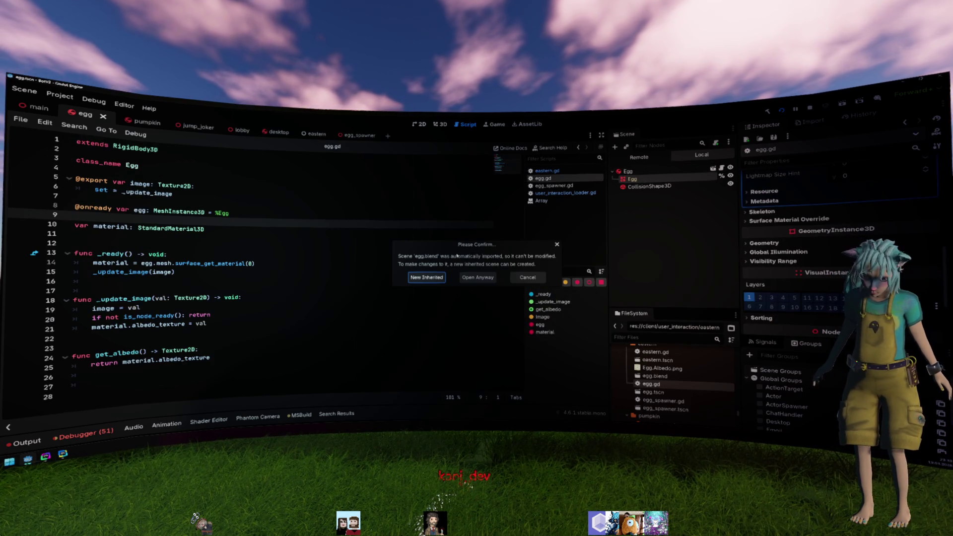
left_click(527, 277)
- Append .duplicate() to surface_get_material(0) on line 14, save egg.gd, and run the project
left_click(358, 213)
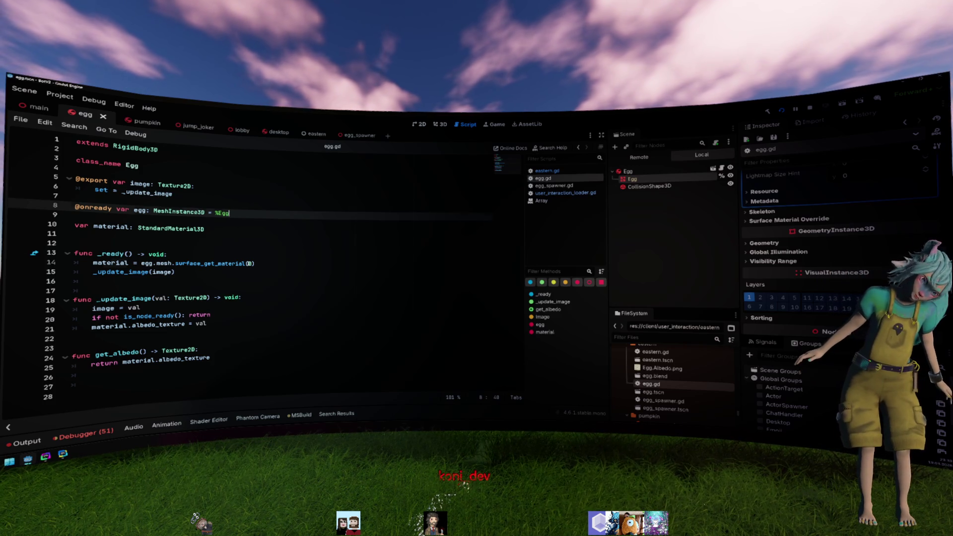
left_click(255, 264)
key("shift+Home")
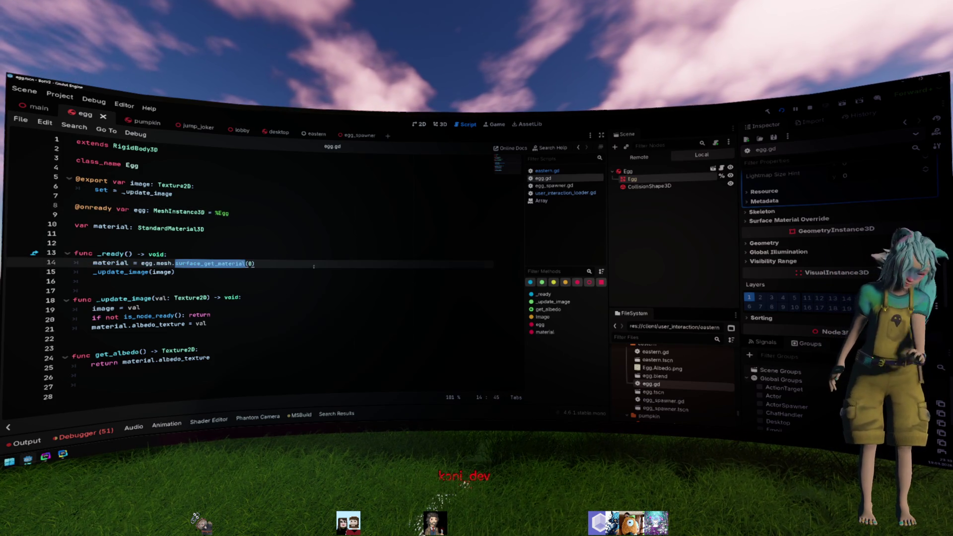
left_click(256, 265)
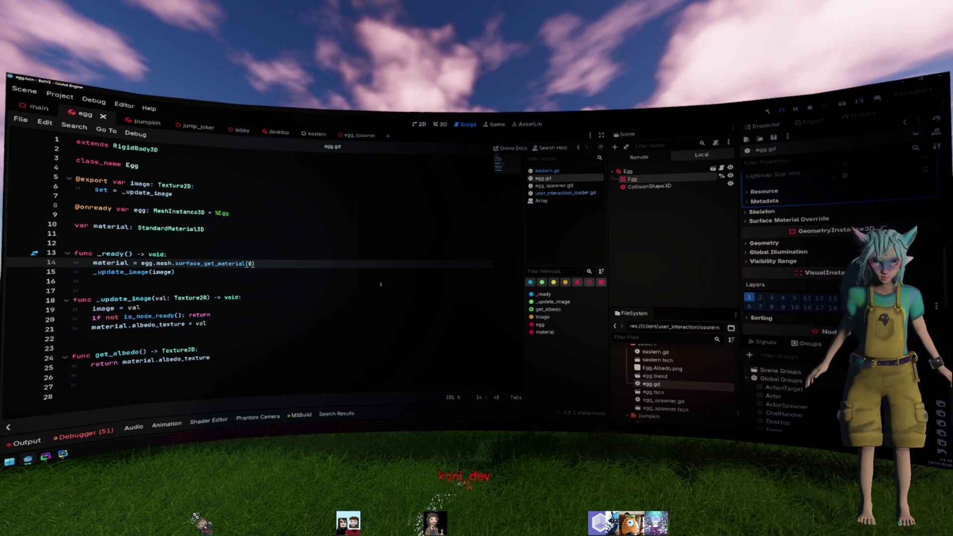
type(".")
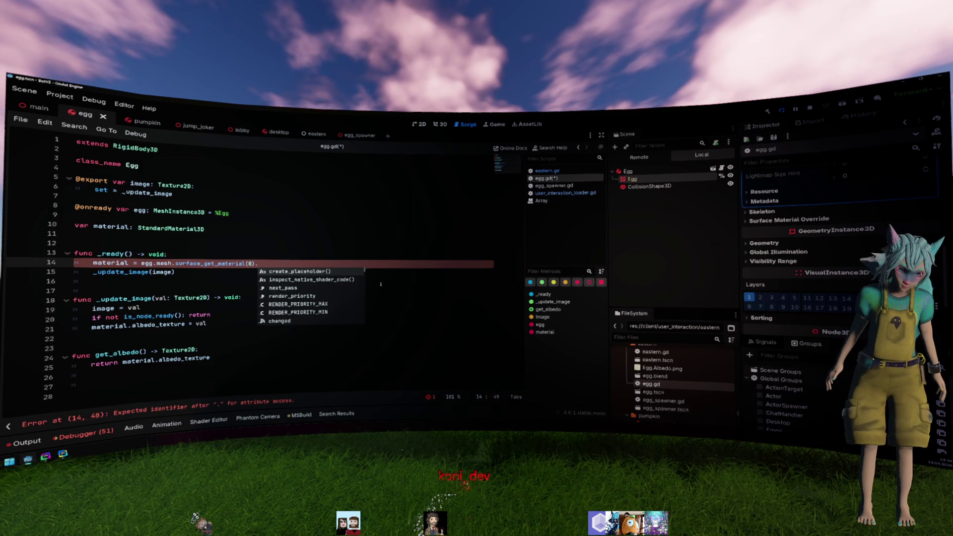
type("du")
key("Return")
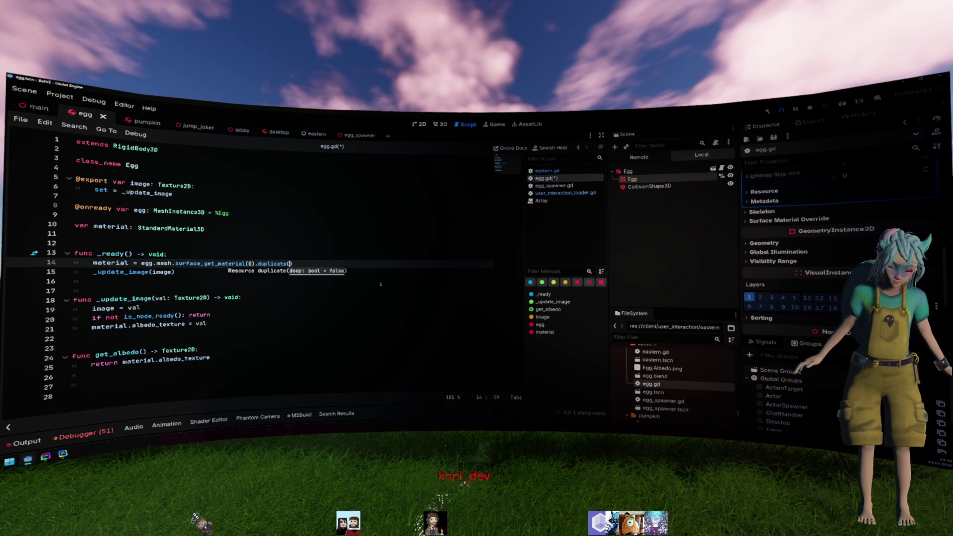
left_click(367, 255)
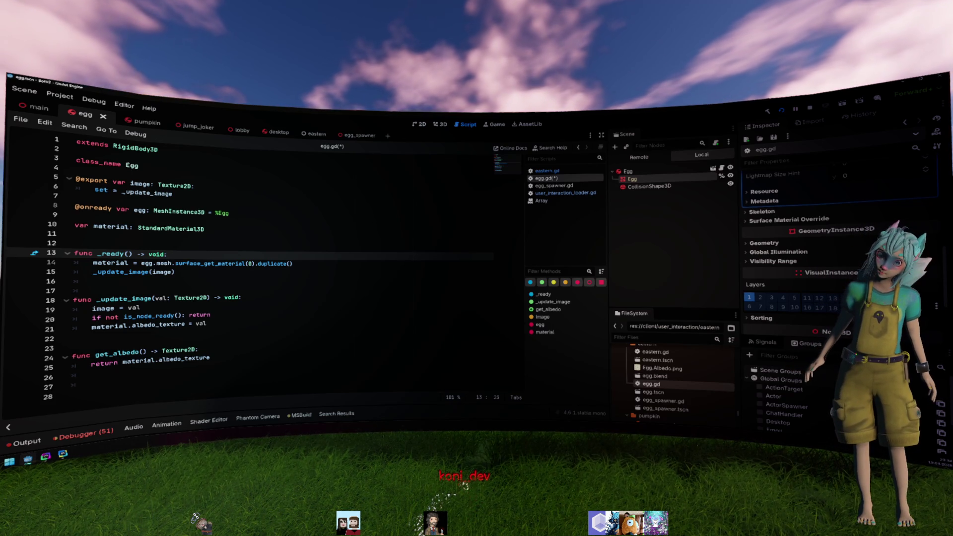
left_click(311, 212)
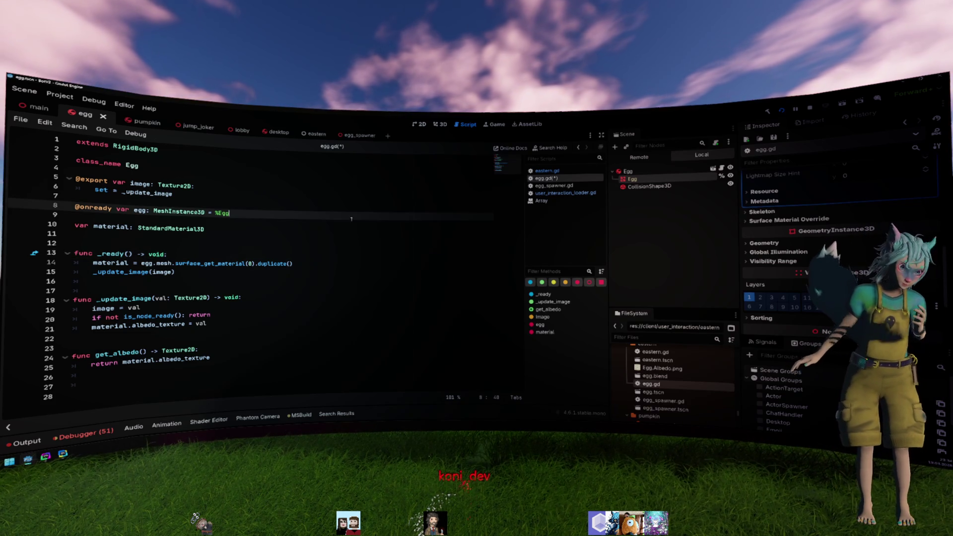
key("ctrl+s")
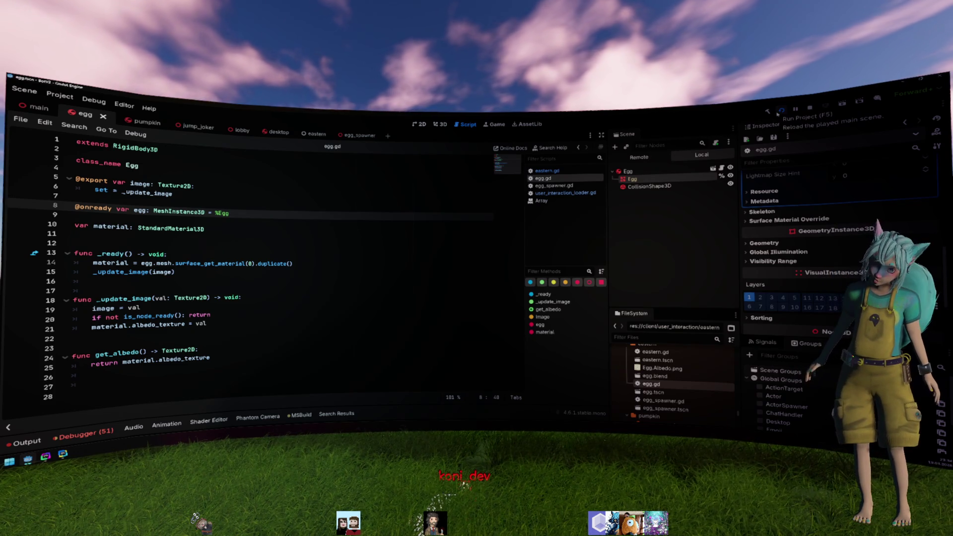
left_click(778, 112)
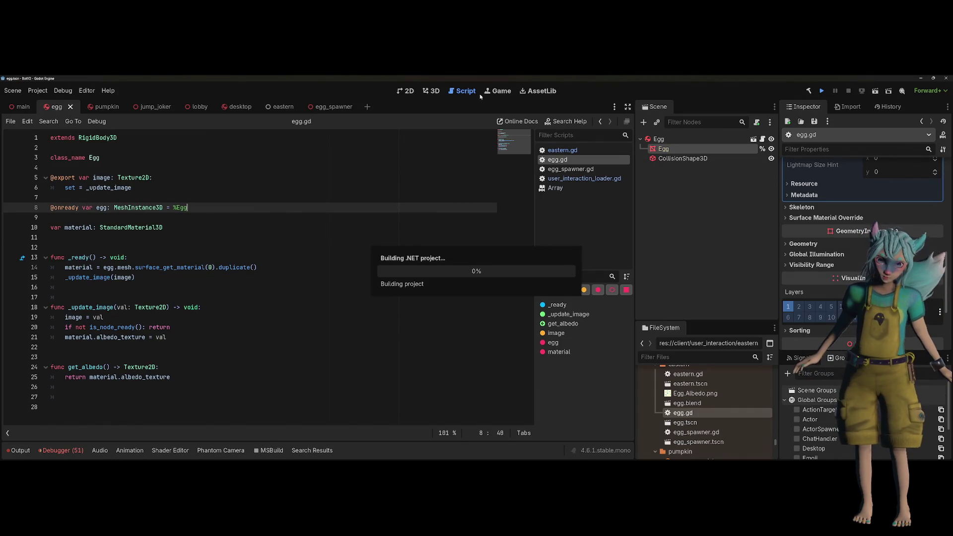
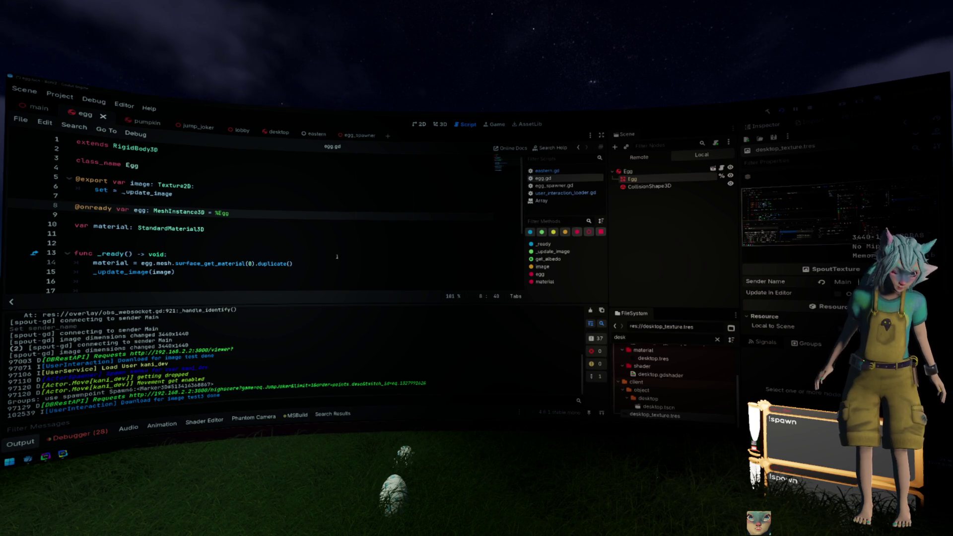
- Check the egg in the 3D view and running Game view, then review the Debugger and Output panels
left_click(440, 124)
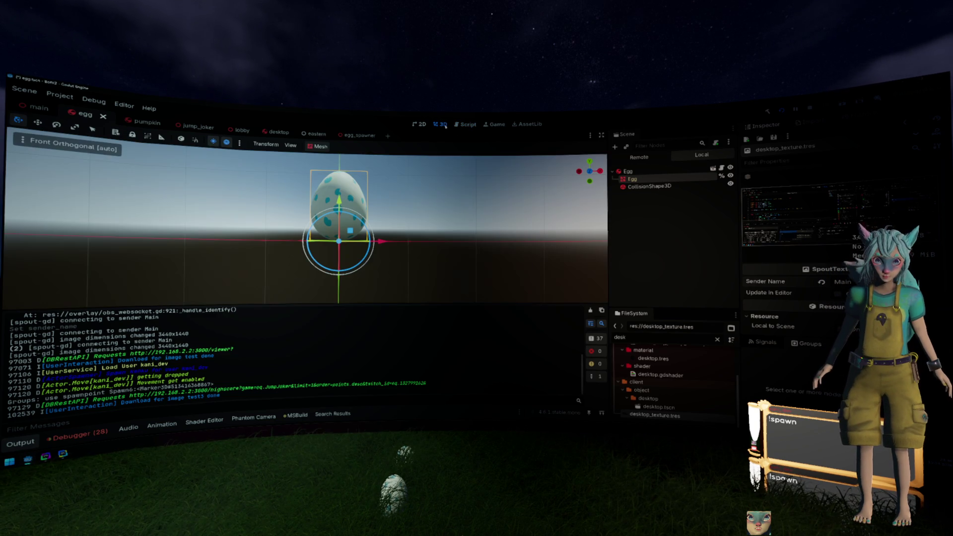
left_click(466, 125)
left_click(495, 124)
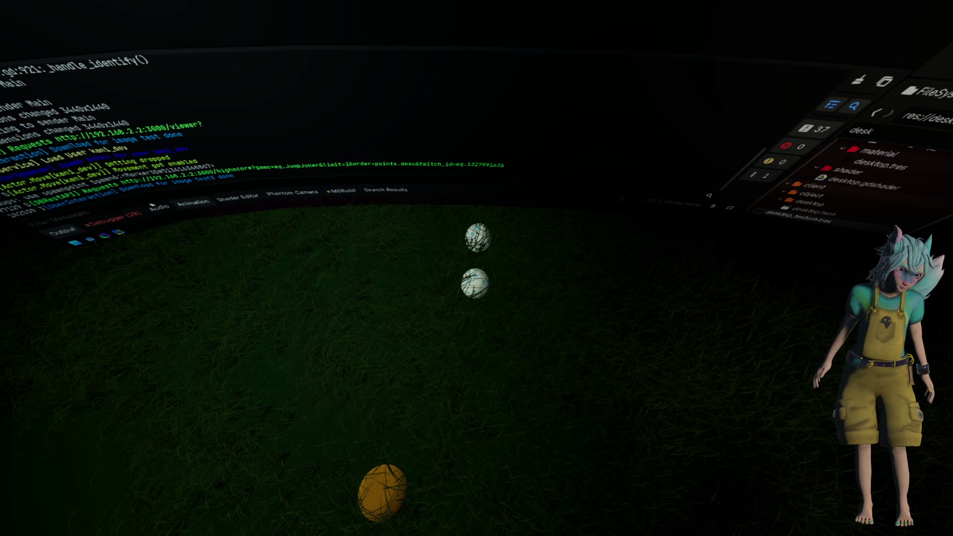
left_click(113, 218)
left_click(62, 231)
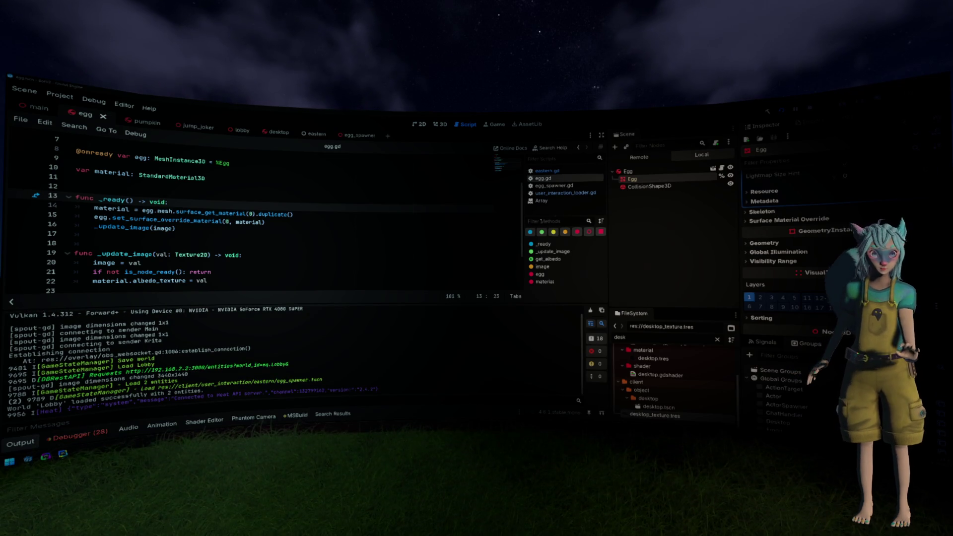
- Select an object in the running game, view the egg in 3D, and rerun the project with F5
left_click(304, 479)
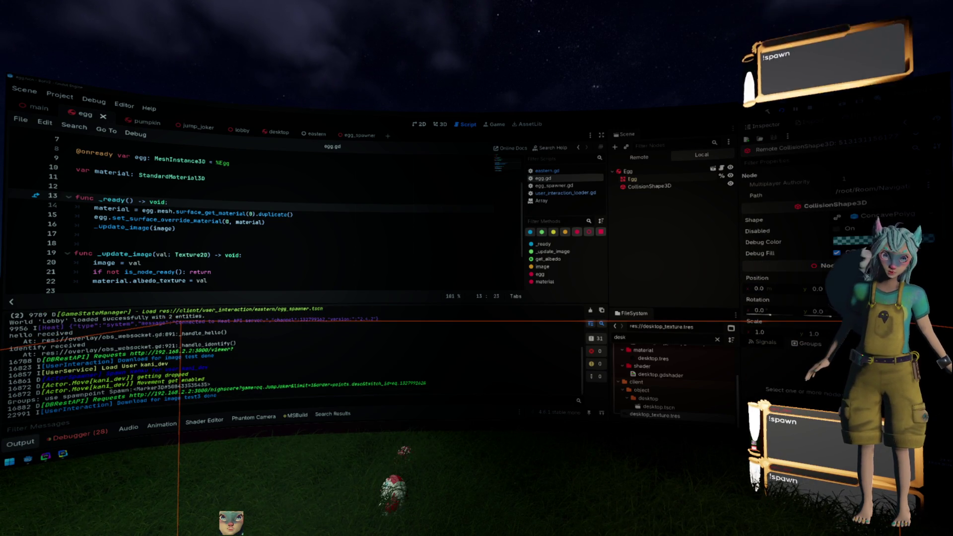
left_click(448, 127)
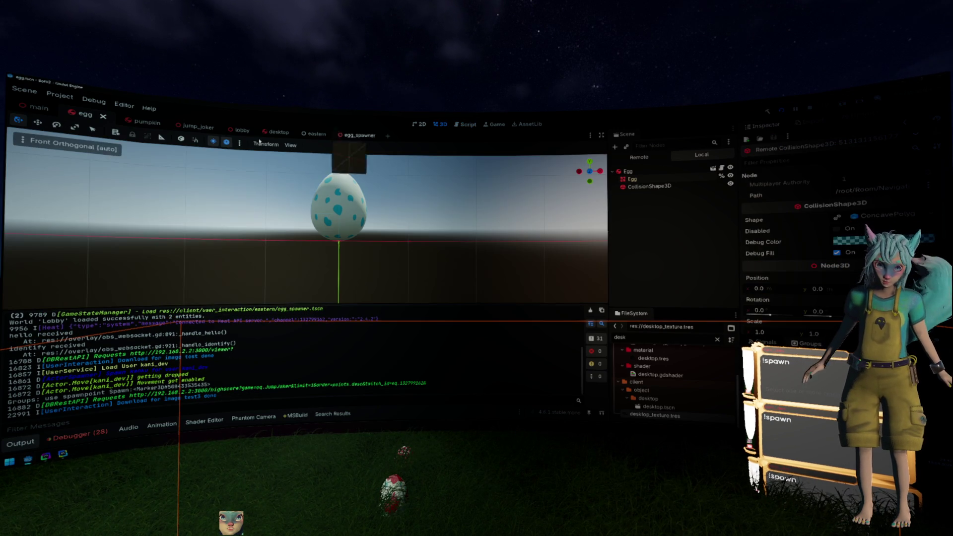
key("F5")
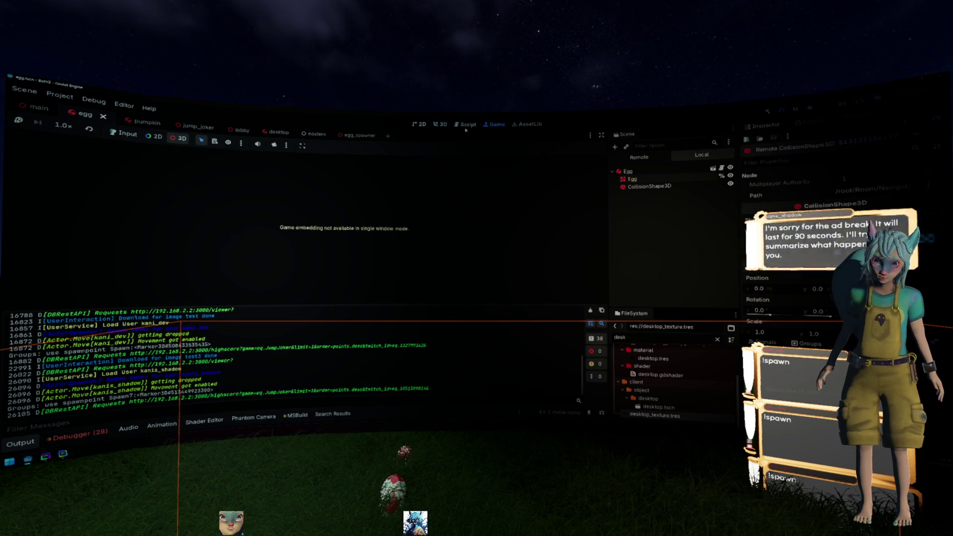
- Stop the running game with F8 and return to the egg scene's 3D editor
key("F8")
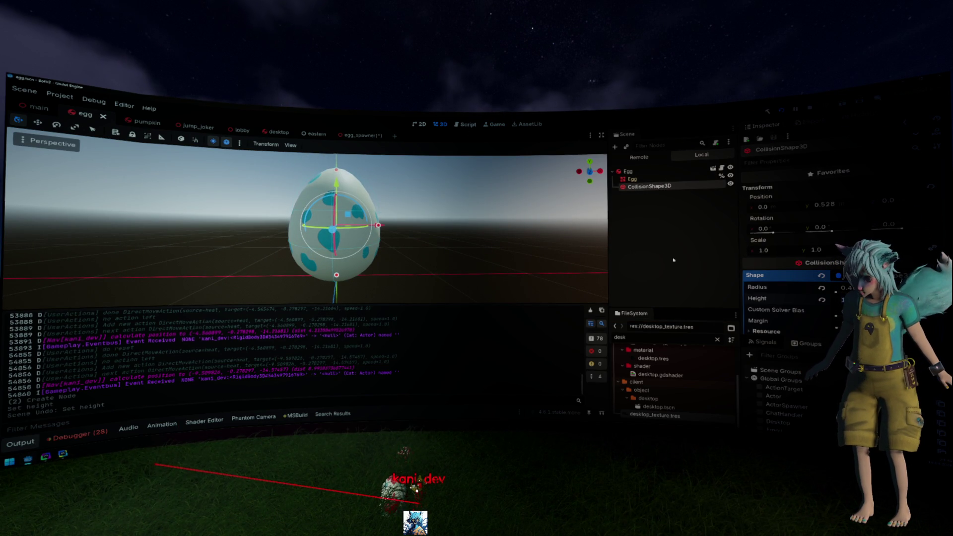
- Redo the egg capsule's height and radius changes, then switch to the egg_spawner scene
key("ctrl+shift+z")
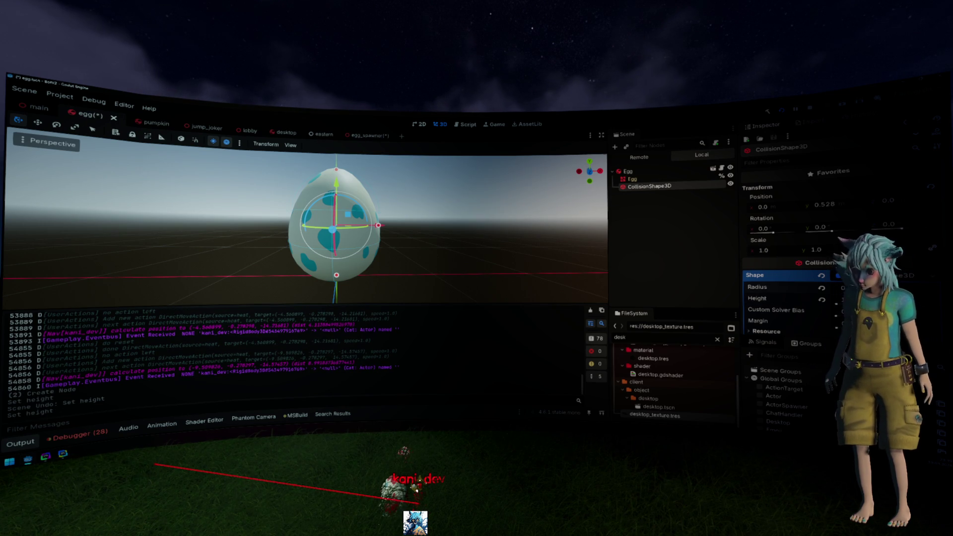
key("ctrl+shift+z")
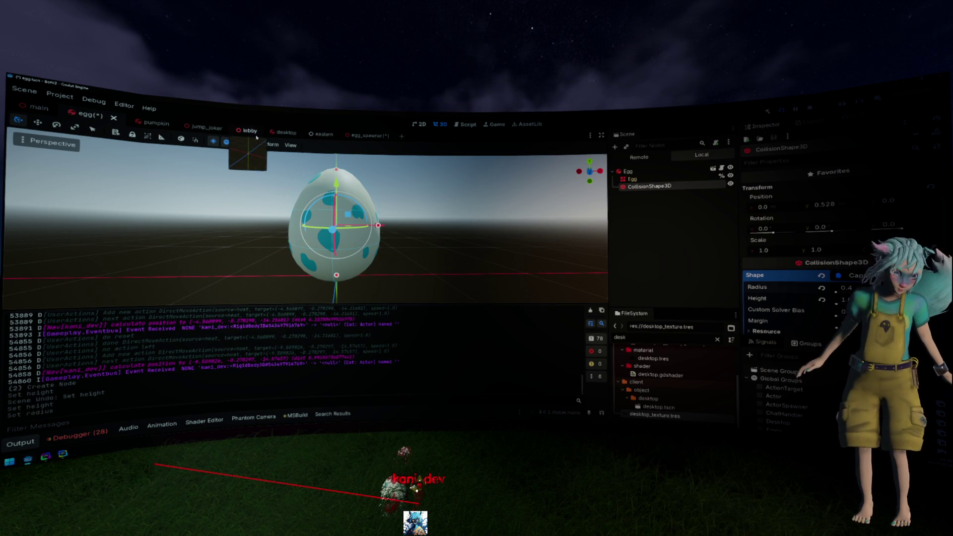
left_click(368, 135)
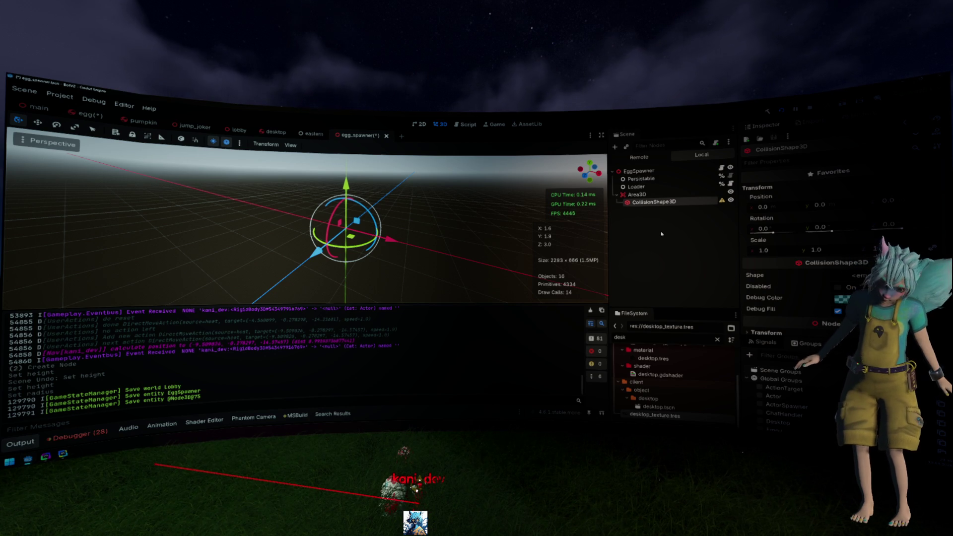
- Give the spawner's CollisionShape3D a new SphereShape3D with radius 1.0
left_click(839, 275)
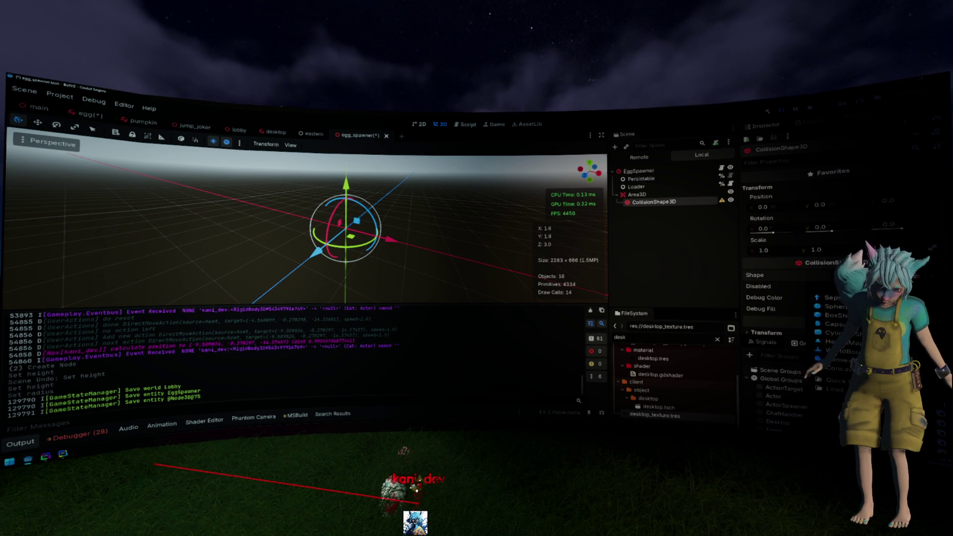
left_click(837, 306)
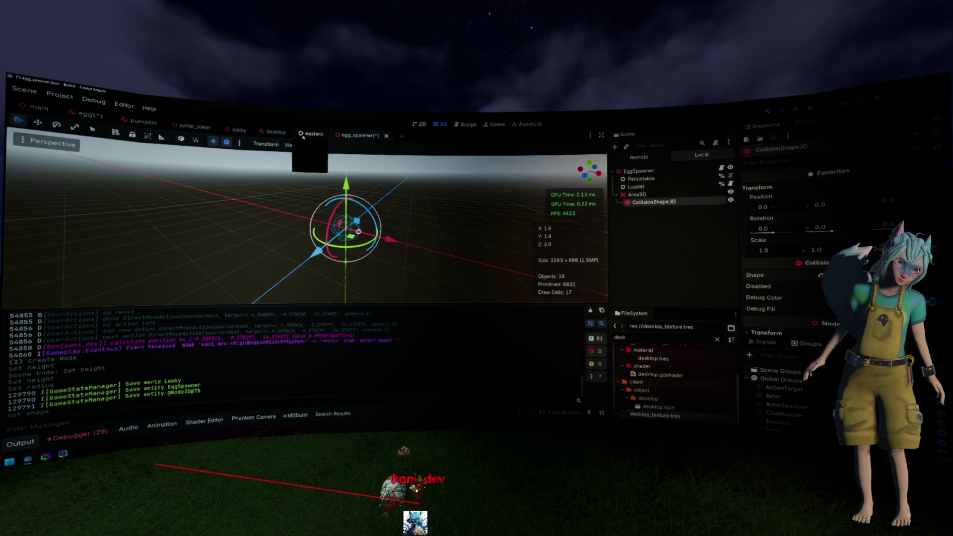
left_click(92, 116)
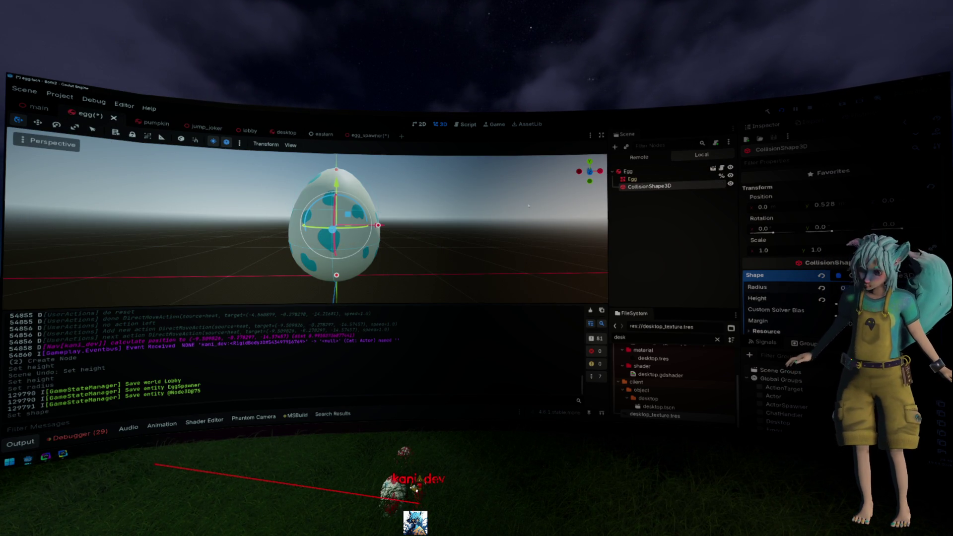
left_click(370, 135)
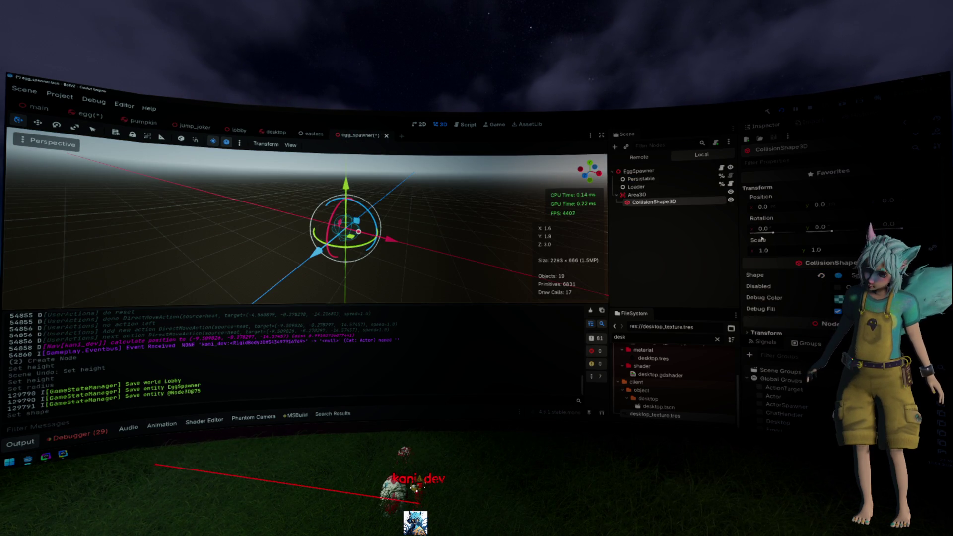
left_click(845, 276)
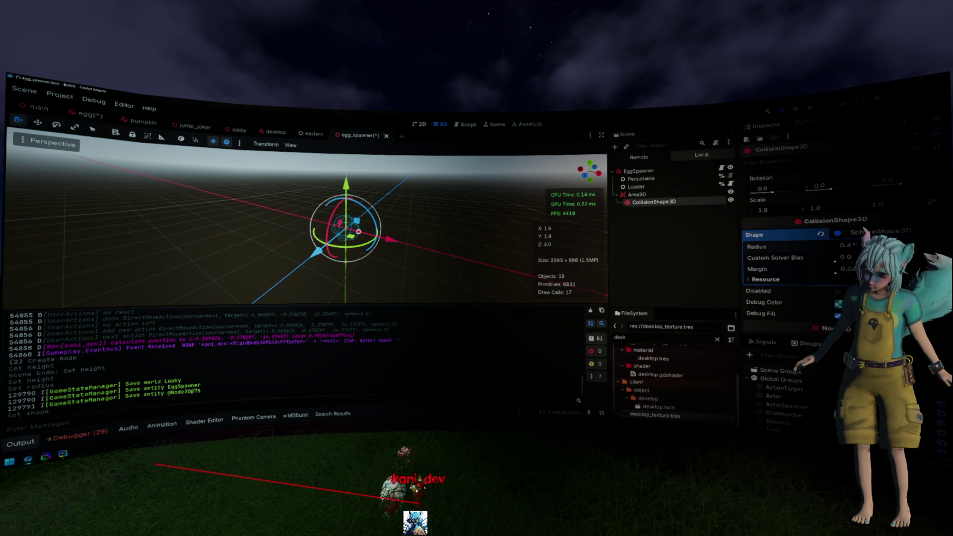
key("BackSpace")
type("8")
key("Return")
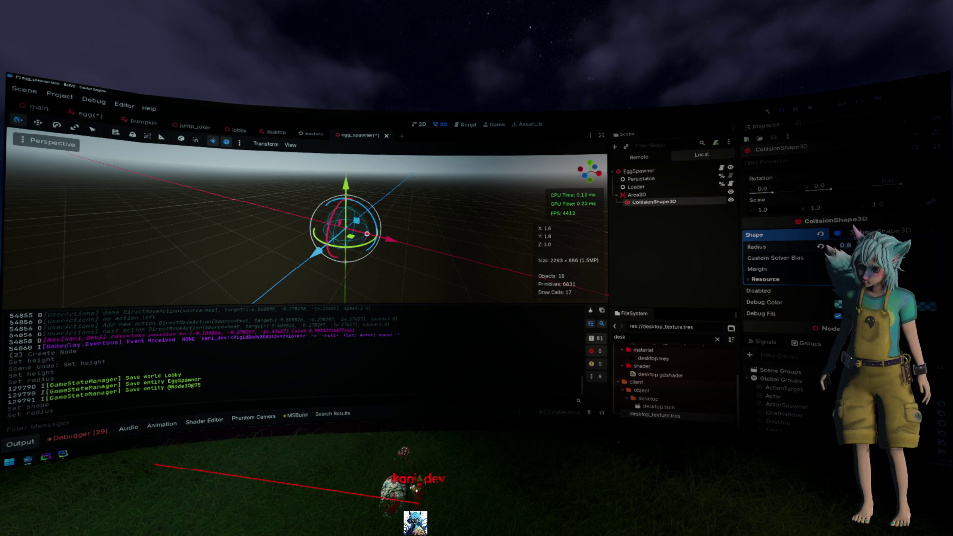
type("1")
key("Return")
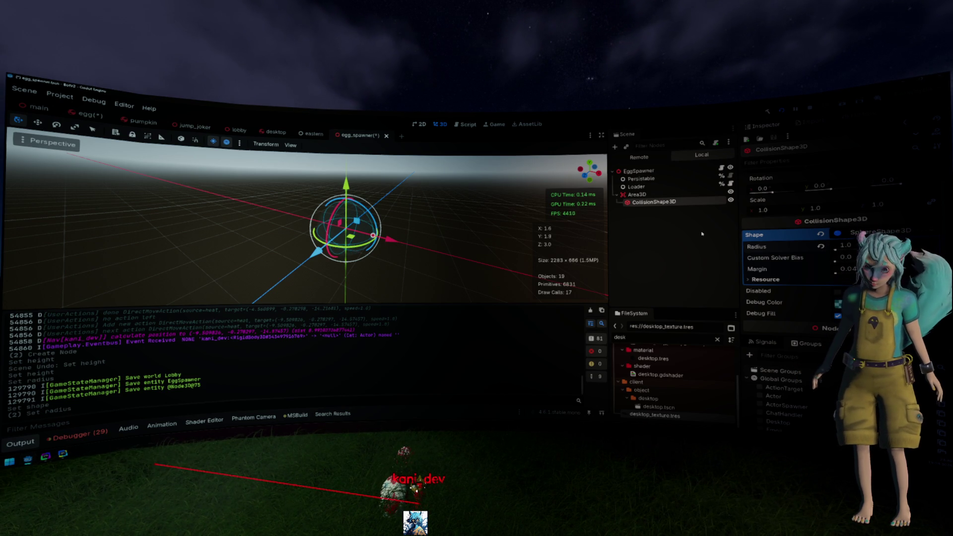
- Rename the Area3D node to SpawnProtection
double_click(655, 195)
type("Spawne")
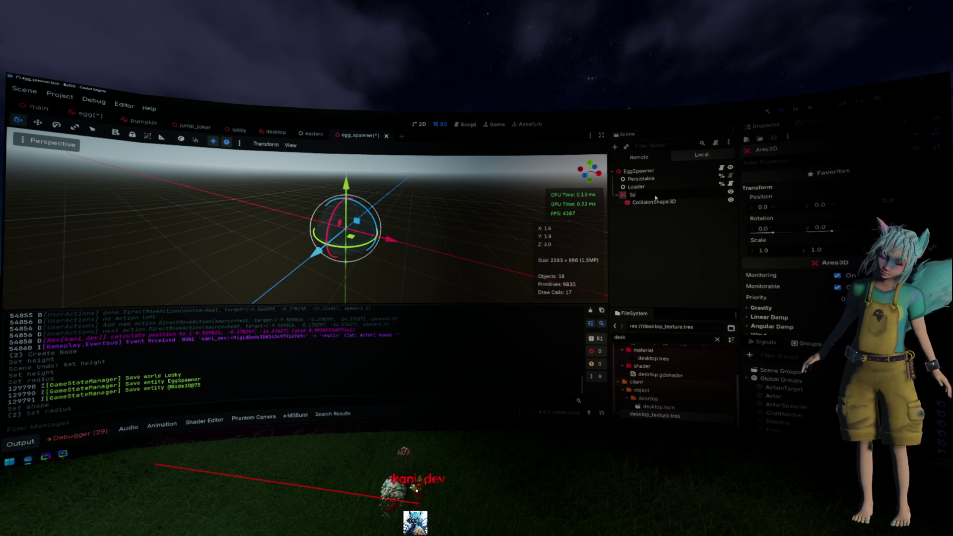
key("BackSpace")
key("BackSpace")
type("Protection")
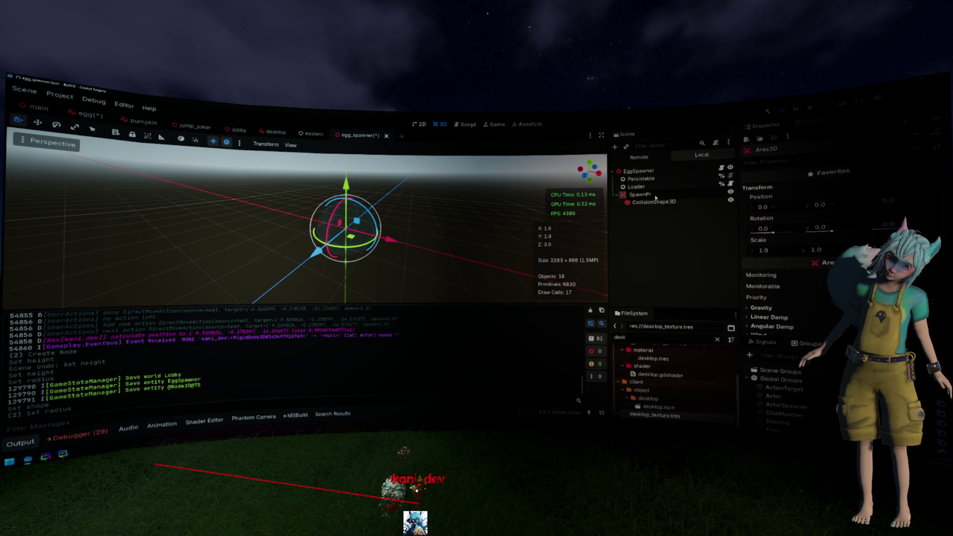
key("Return")
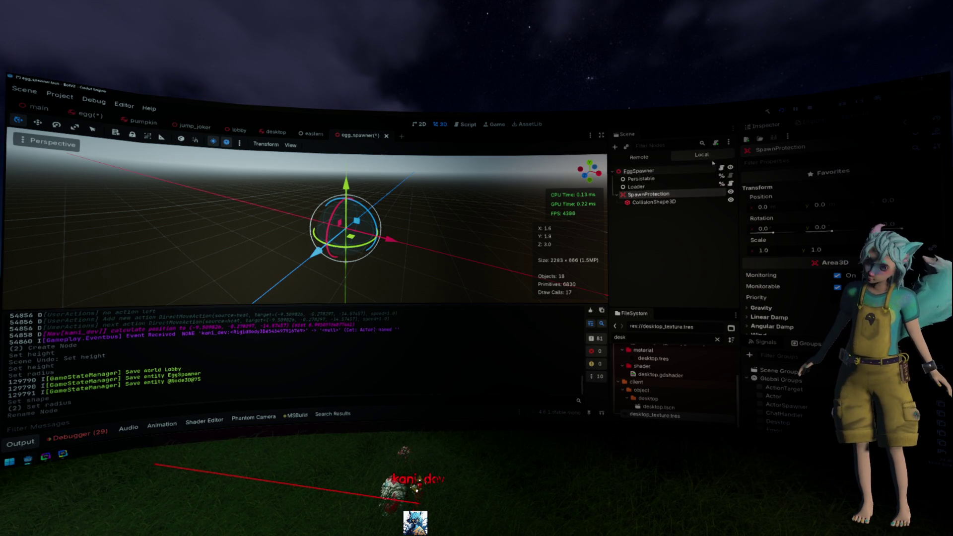
left_click(722, 168)
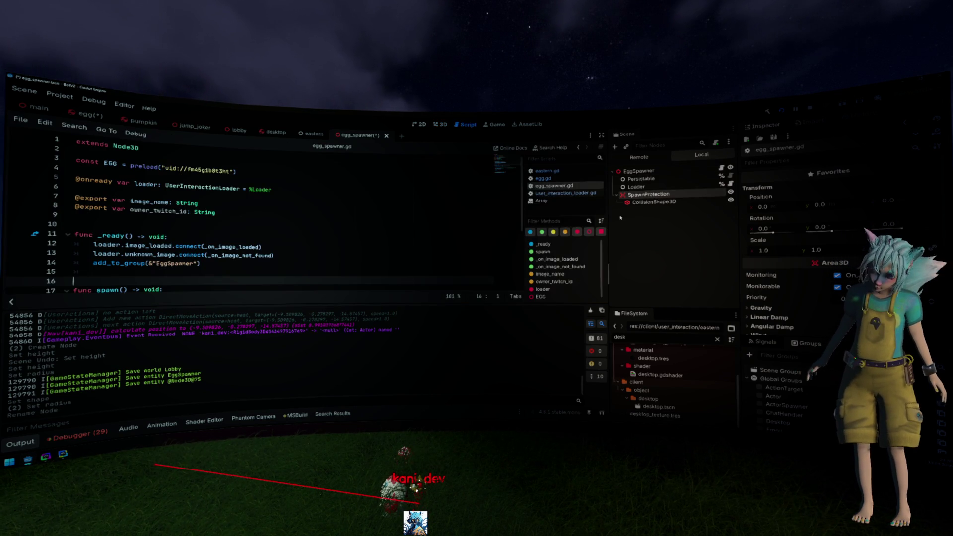
- Make SpawnProtection a unique-name node and drag its reference into egg_spawner.gd at line 6
mouse_move(679, 197)
left_mouse_down()
mouse_move(447, 206)
mouse_move(664, 194)
left_mouse_up()
right_click(664, 195)
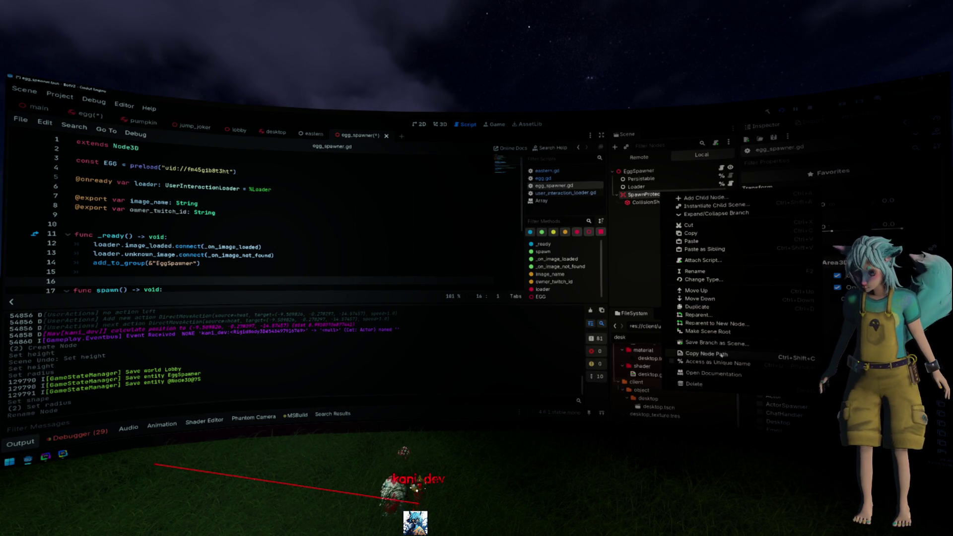
left_click(715, 363)
mouse_move(664, 194)
left_mouse_down()
mouse_move(208, 221)
mouse_move(177, 197)
left_mouse_up()
- Add 'if spawn_protection.get_overlapping_bodies():' at the top of spawn()
scroll(333, 256, "down", 2)
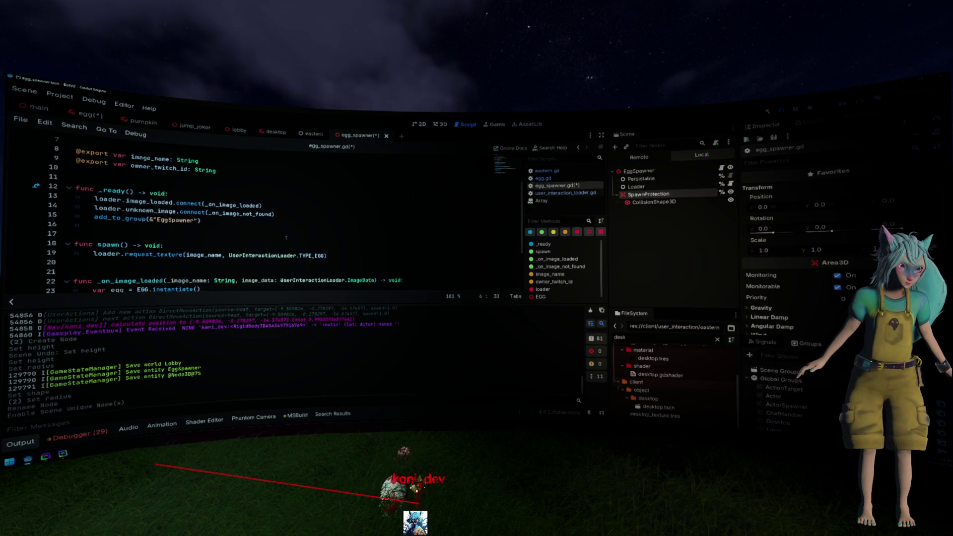
scroll(333, 256, "down", 2)
left_click(326, 209)
key("ctrl+shift+Return")
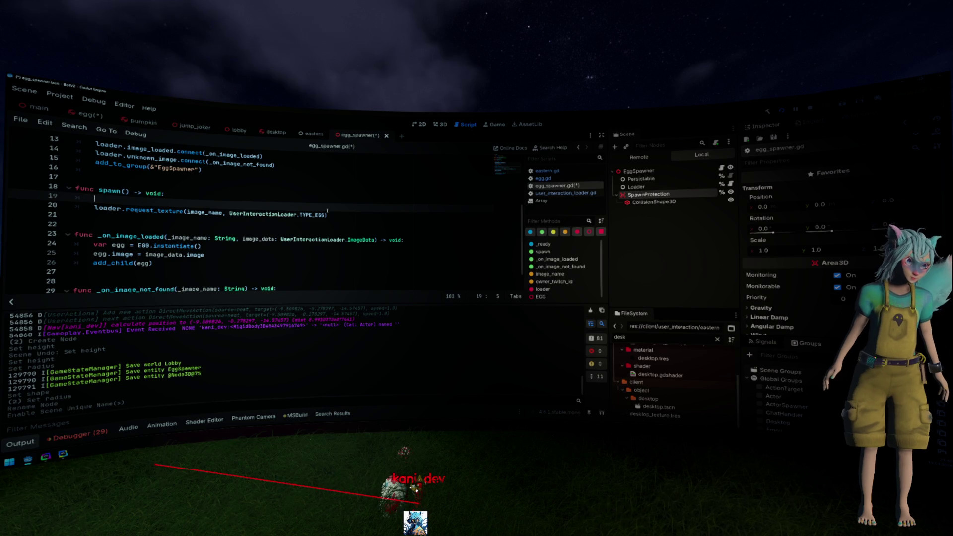
type("ifspawn_protection.")
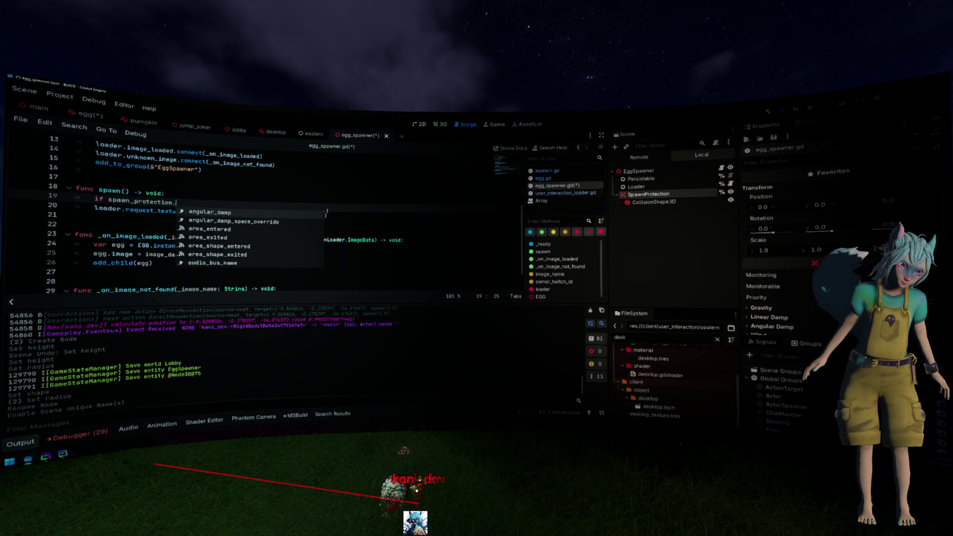
key("Down")
key("Down")
key("Down")
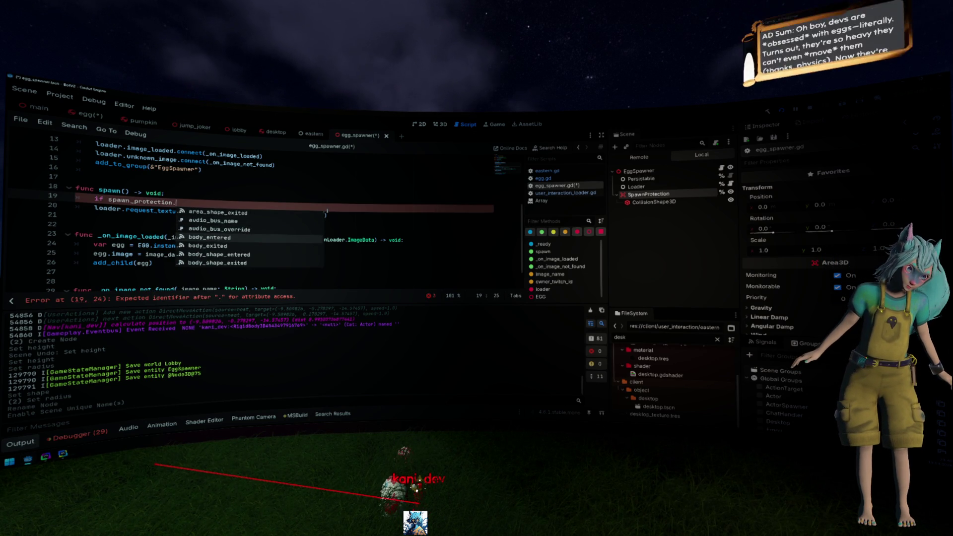
type("get_")
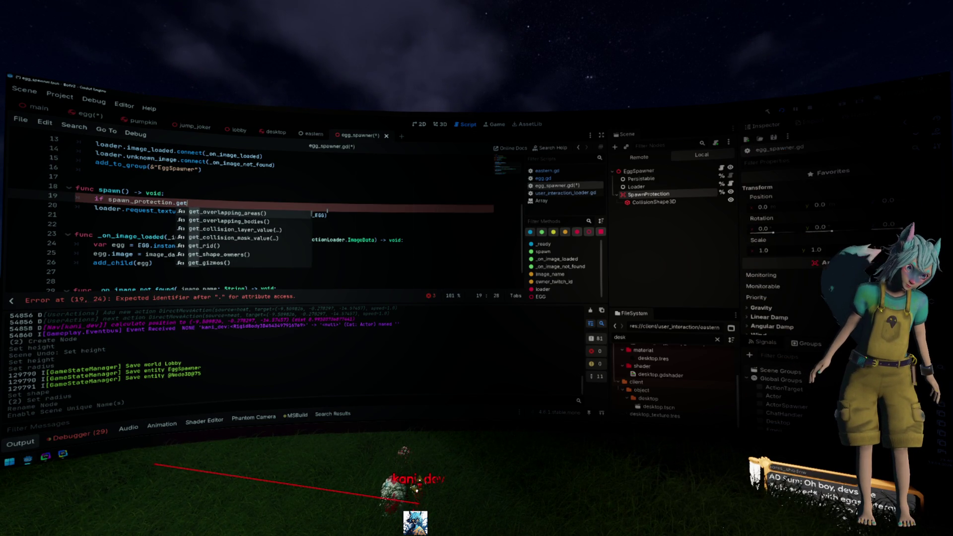
key("Down")
key("Return")
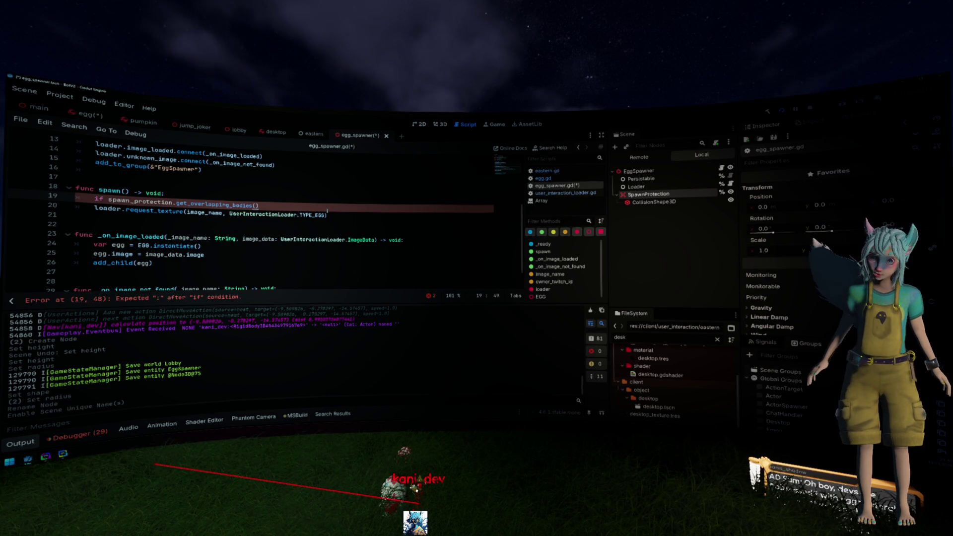
type(":")
key("Return")
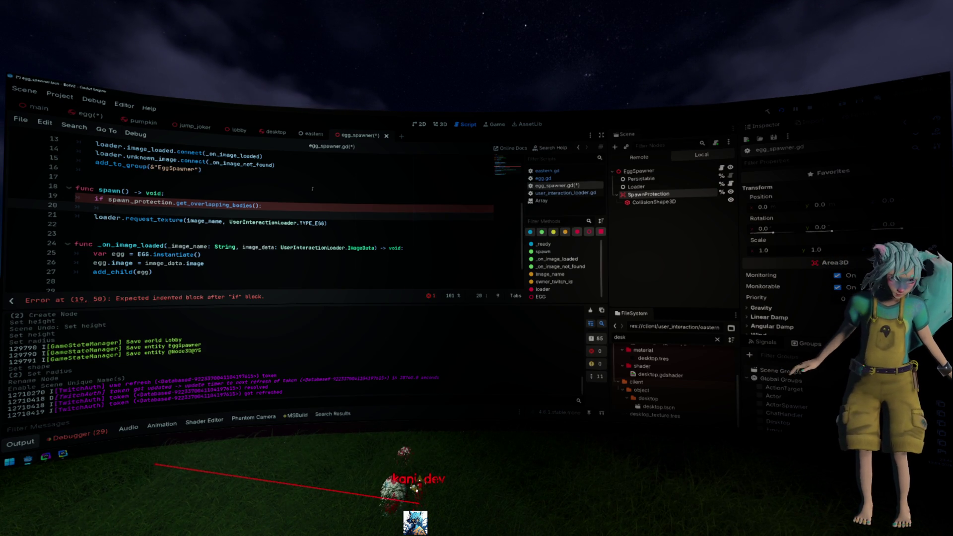
- Change the if condition to spawn_protection.has_overlapping_bodies(), copied from its documentation
left_click(174, 209)
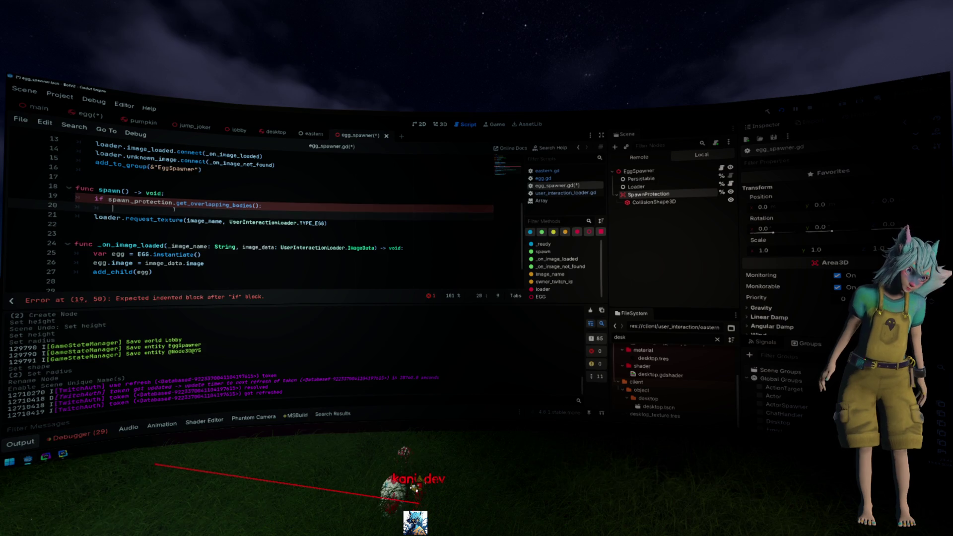
key("Up")
key("End")
key("Left")
type(".is_empty()")
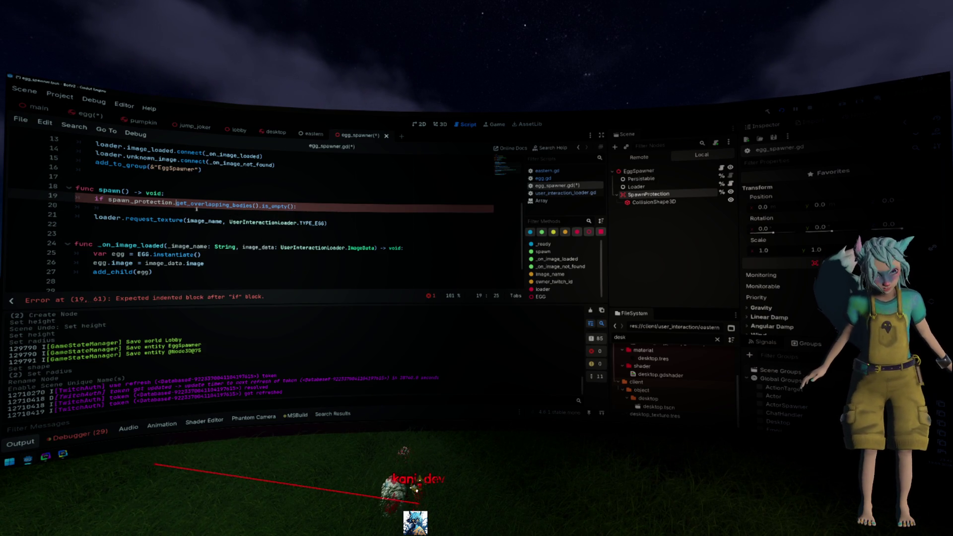
key("ctrl+space")
left_click(215, 205)
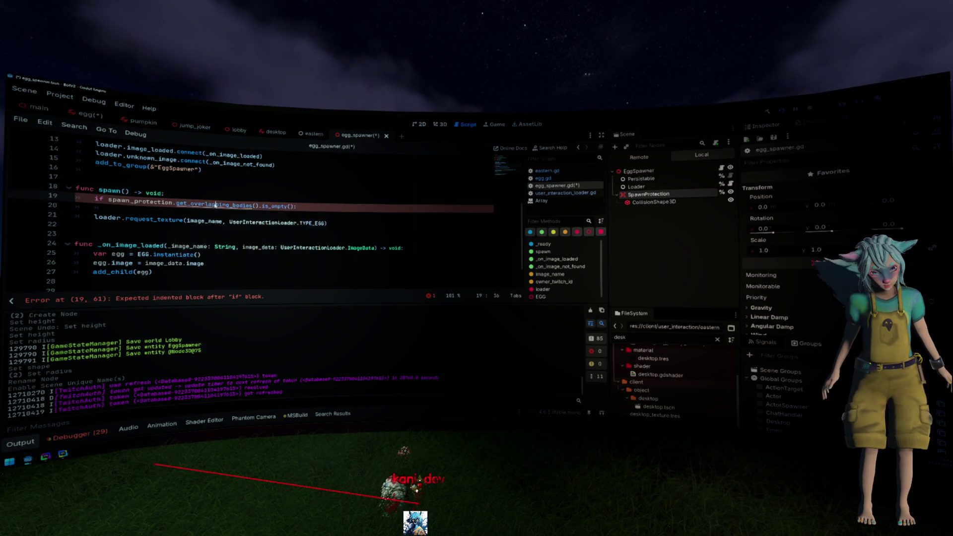
left_click(216, 205, "ctrl")
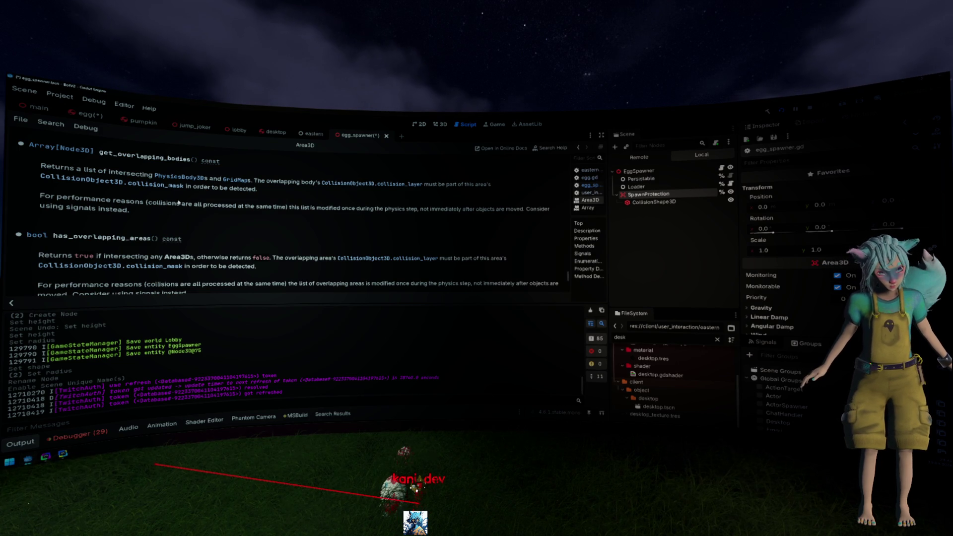
scroll(172, 212, "down", 3)
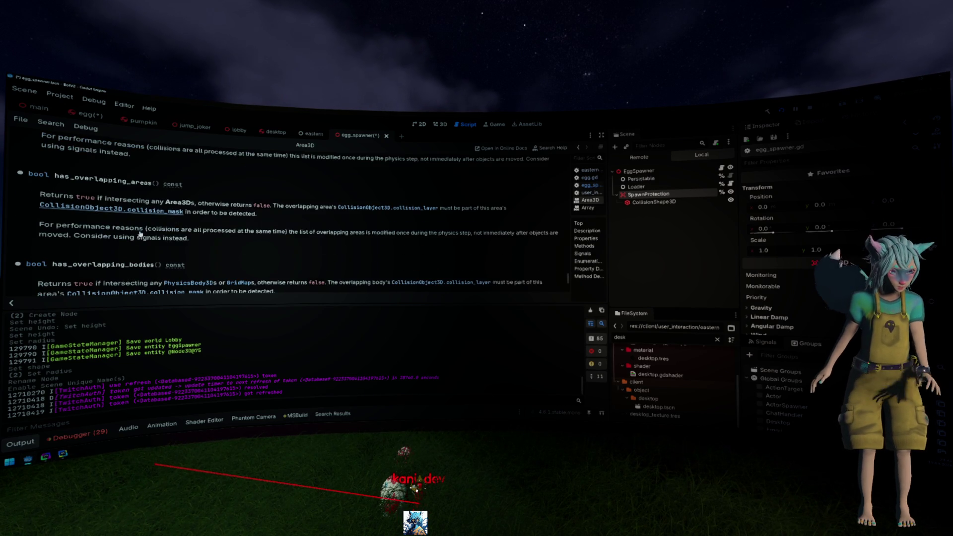
double_click(156, 260)
key("ctrl+c")
key("alt+Left")
double_click(190, 205)
key("ctrl+v")
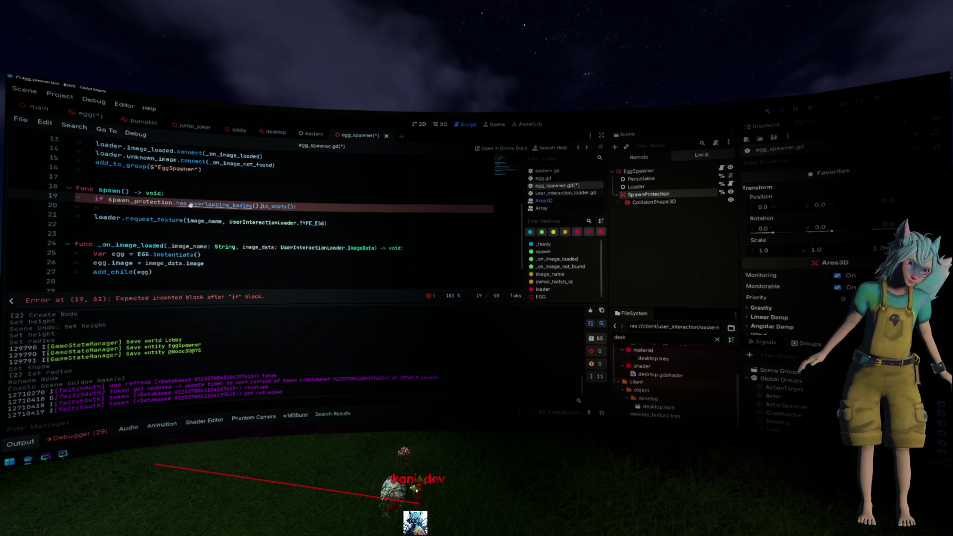
key("Delete")
key("Delete")
key("Delete")
key("End")
- Add 'return false' inside the if and change spawn()'s return type from void to bool
key("Return")
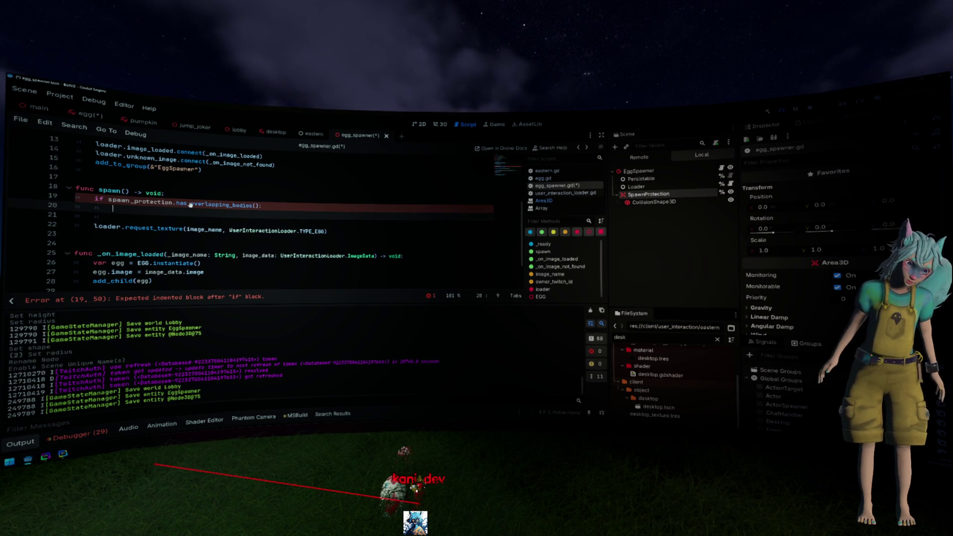
type("return false")
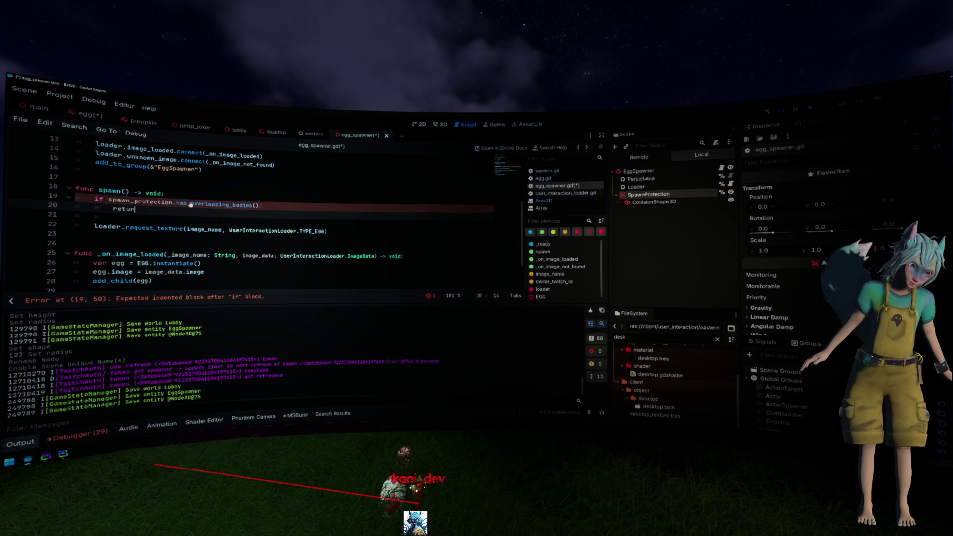
key("Up")
key("Up")
key("End")
key("Left")
key("BackSpace")
key("BackSpace")
key("BackSpace")
type("bool")
- Add 'return true' after the request_texture line and save egg_spawner.gd
left_click(106, 226)
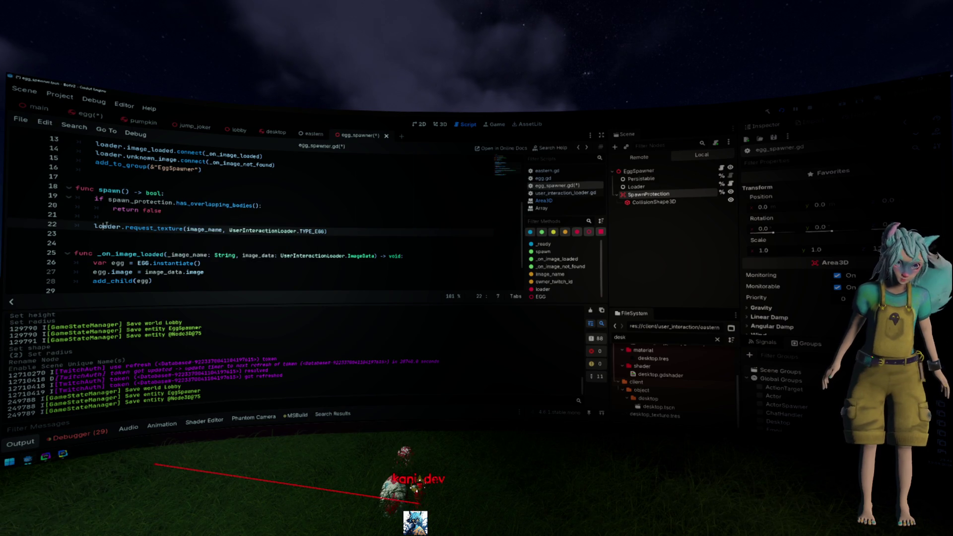
key("End")
key("Return")
type("return true")
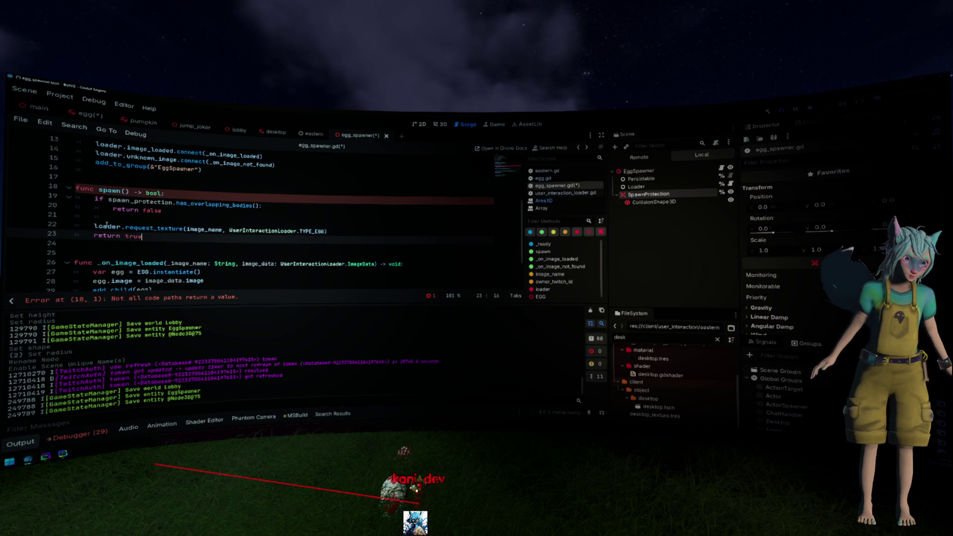
left_click(278, 216)
key("ctrl+s")
left_click(298, 205)
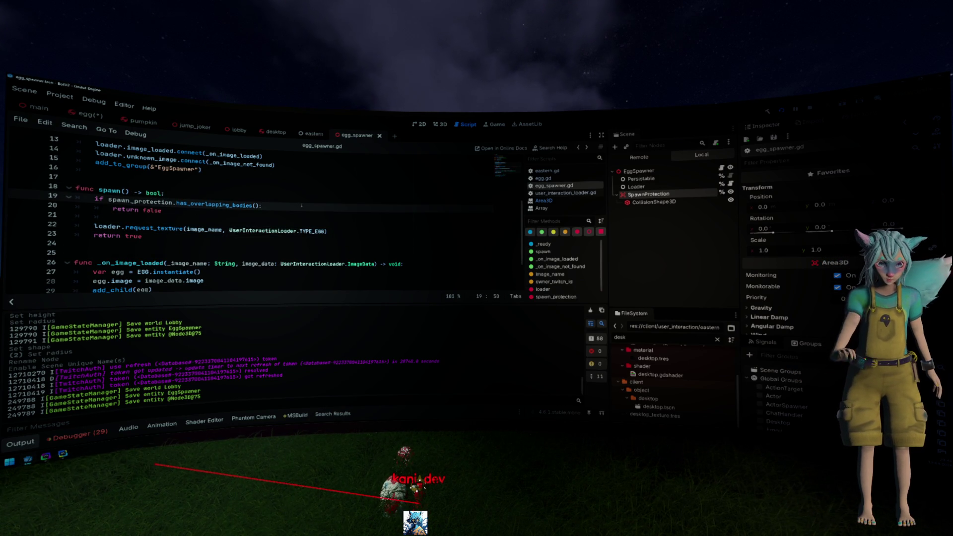
key("ctrl+shift+Tab")
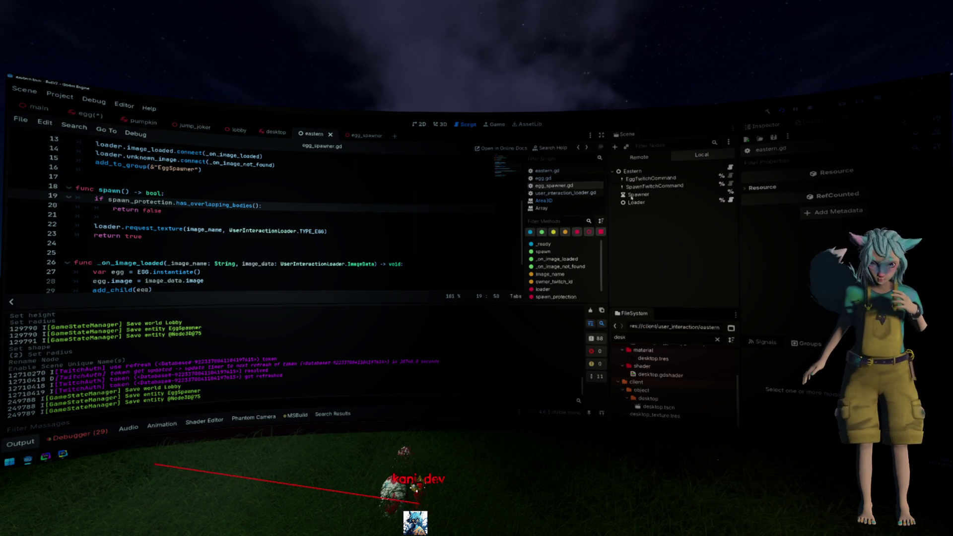
- Open eastern.gd and scroll down to its _on_spawn() function
left_click(731, 168)
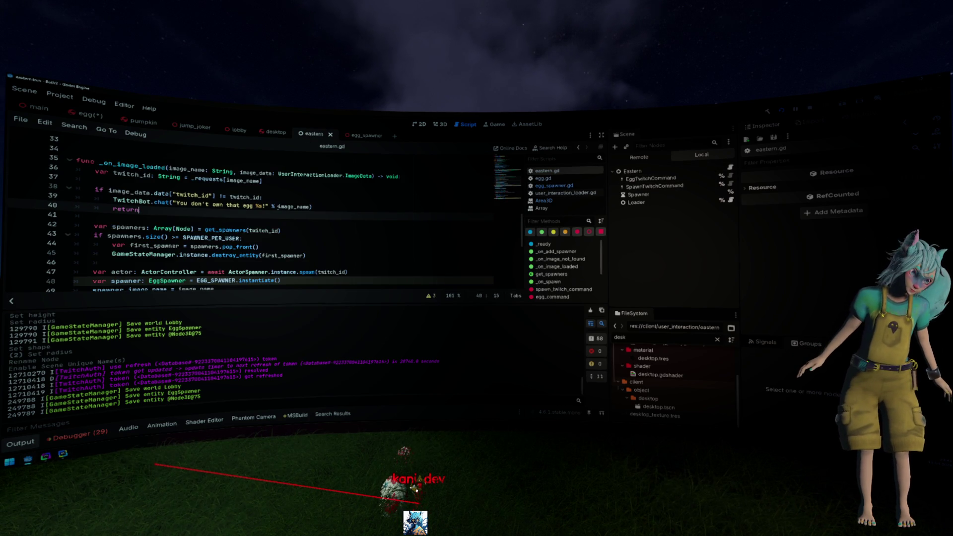
scroll(278, 206, "down", 1)
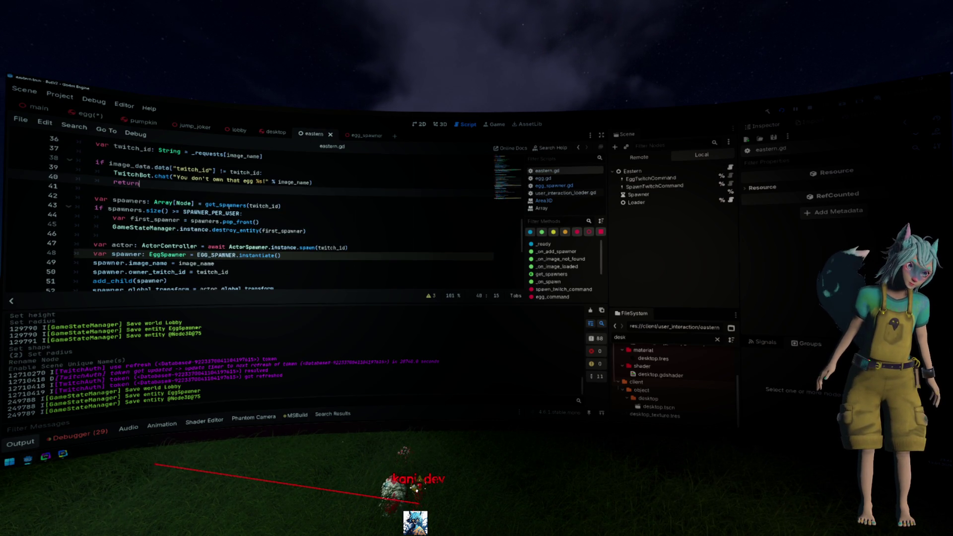
scroll(229, 208, "down", 4)
scroll(125, 219, "down", 2)
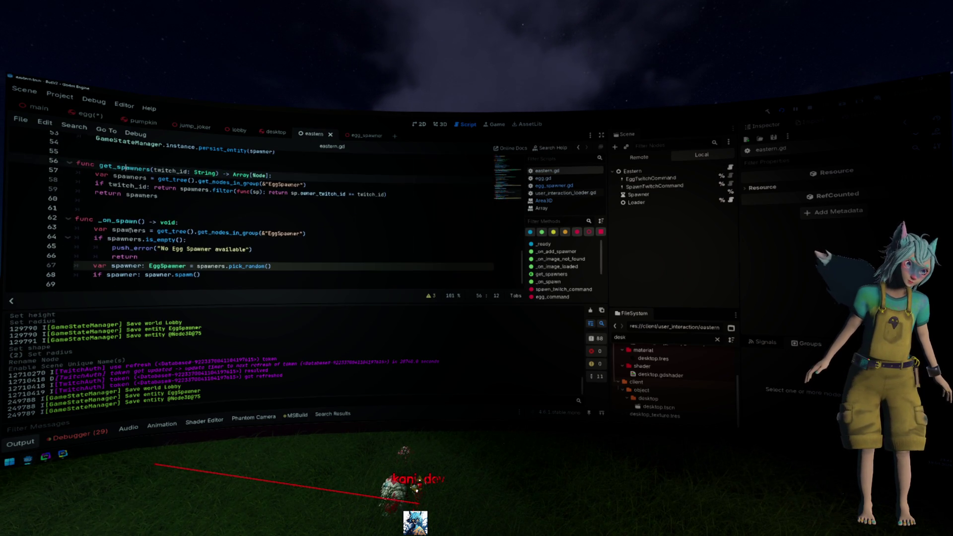
left_click(125, 231)
left_click(171, 259)
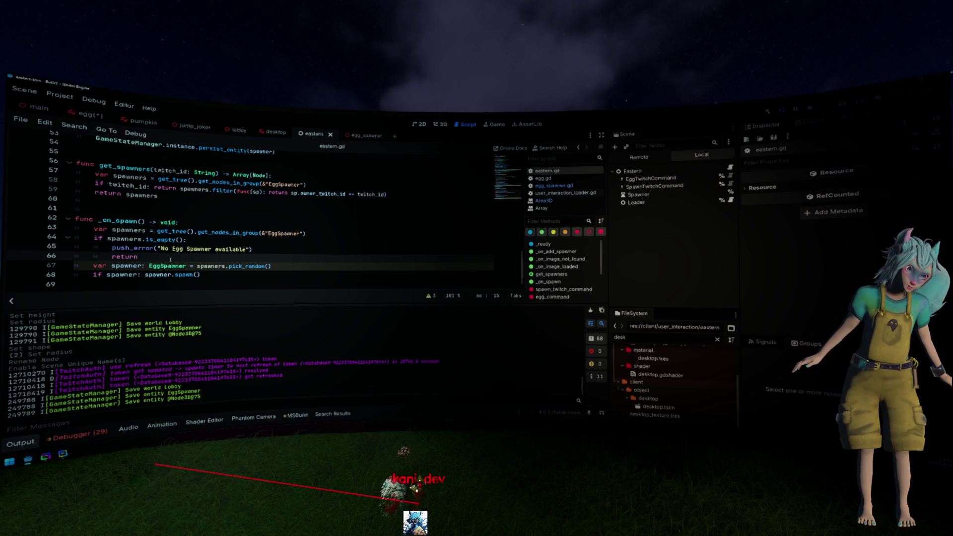
- Declare 'var has_spawned: bool = false' at the top of _on_spawn()
left_click(228, 226)
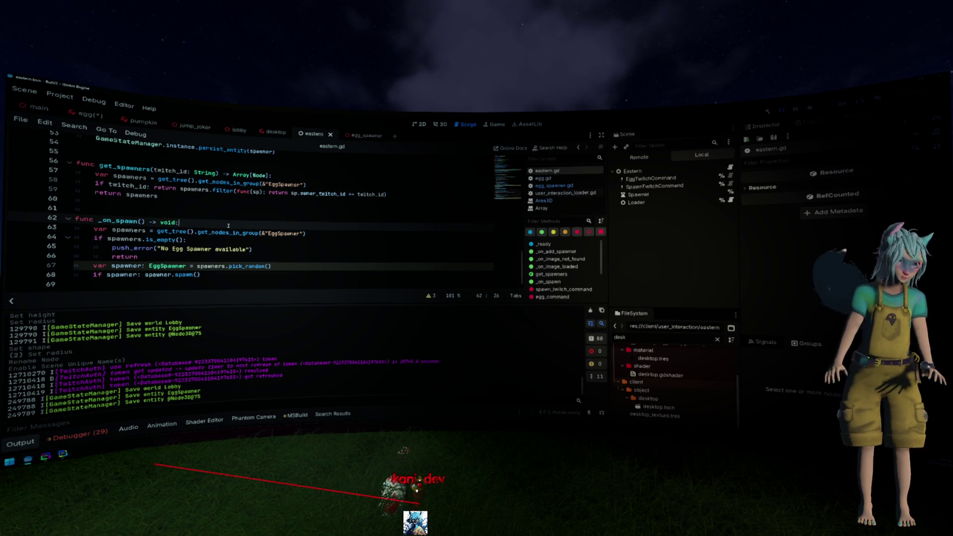
key("Return")
type("var as")
key("BackSpace")
key("BackSpace")
type("has_spawned: bool ")
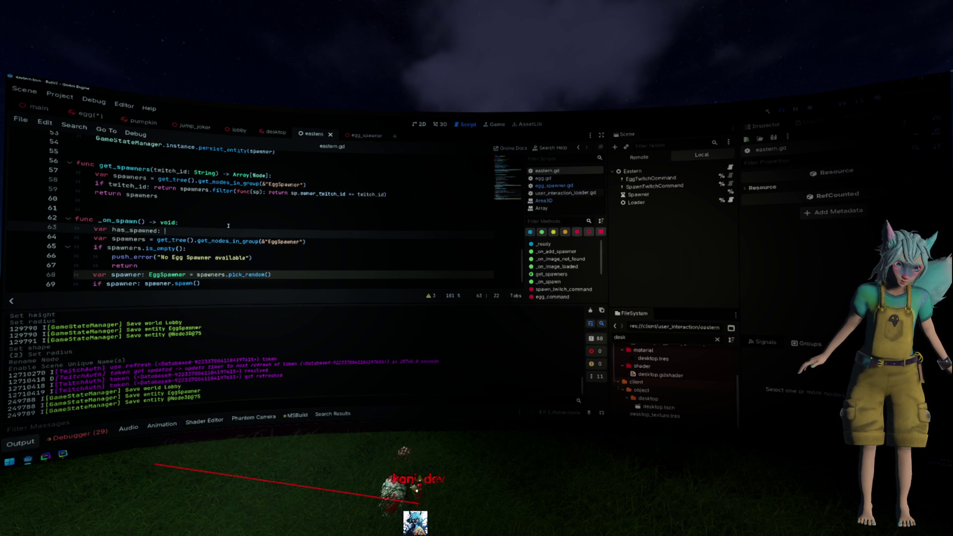
type("= false")
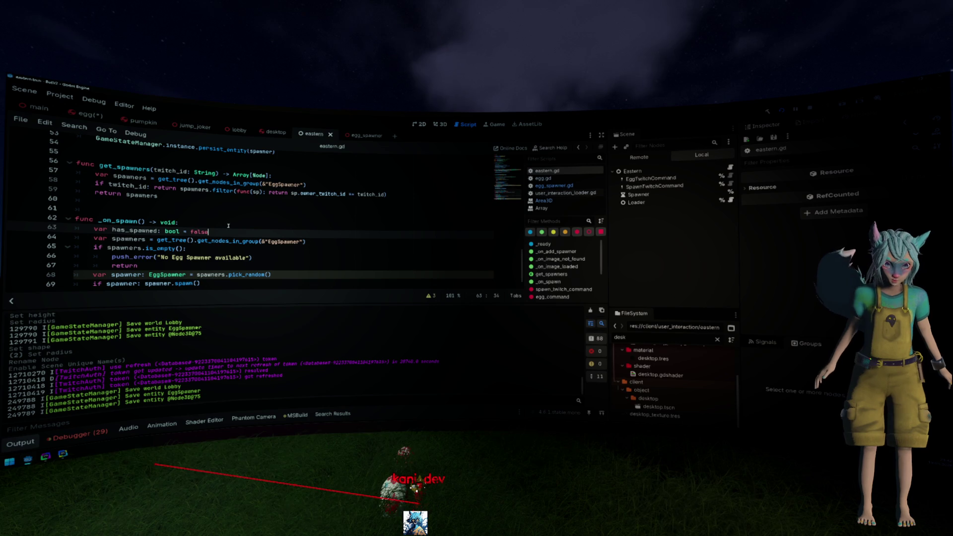
- Add a 'not has_spawned' loop header and indent the spawner-picking and spawn lines into it
key("Return")
type("if")
key("BackSpace")
key("BackSpace")
key("BackSpace")
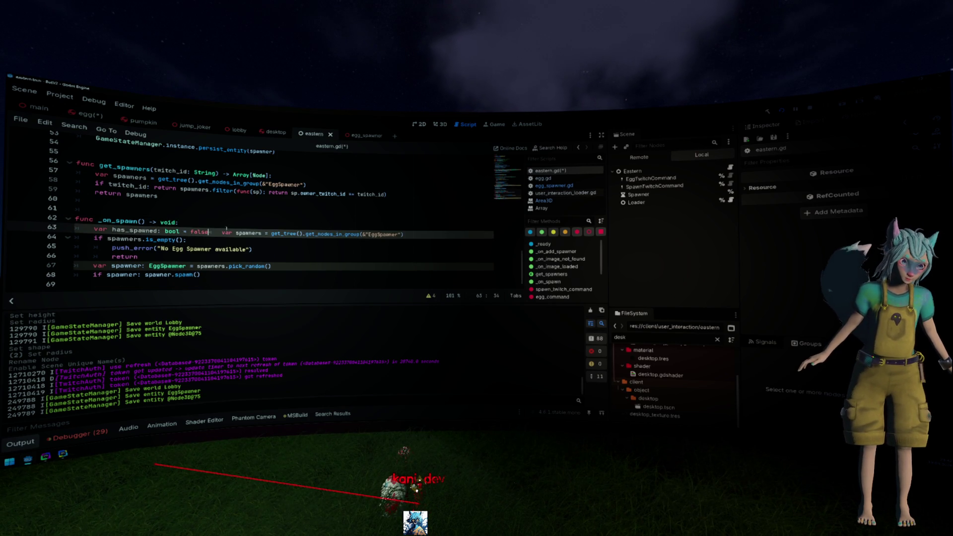
key("Return")
key("Return")
key("Up")
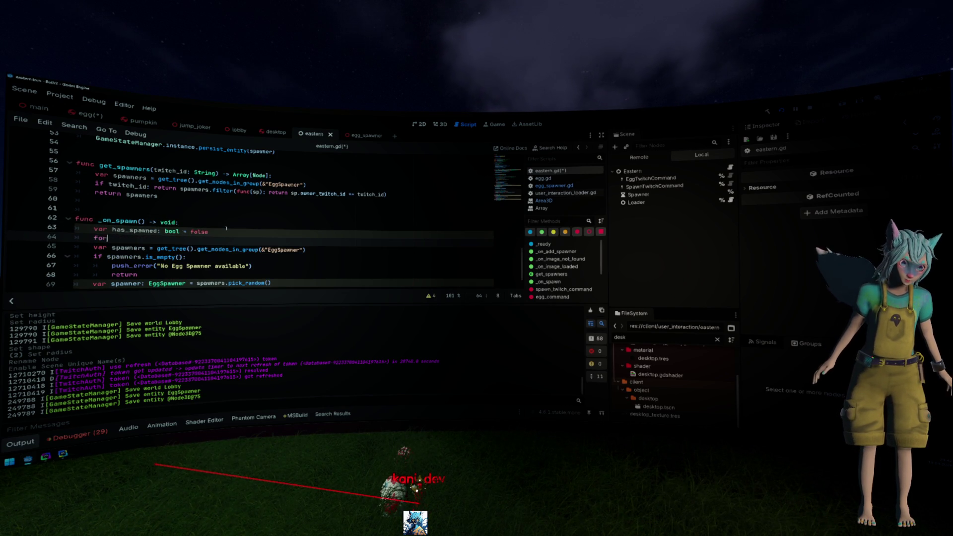
type("for not has_spawned")
key("shift+Down")
key("shift+Down")
key("shift+Down")
key("Tab")
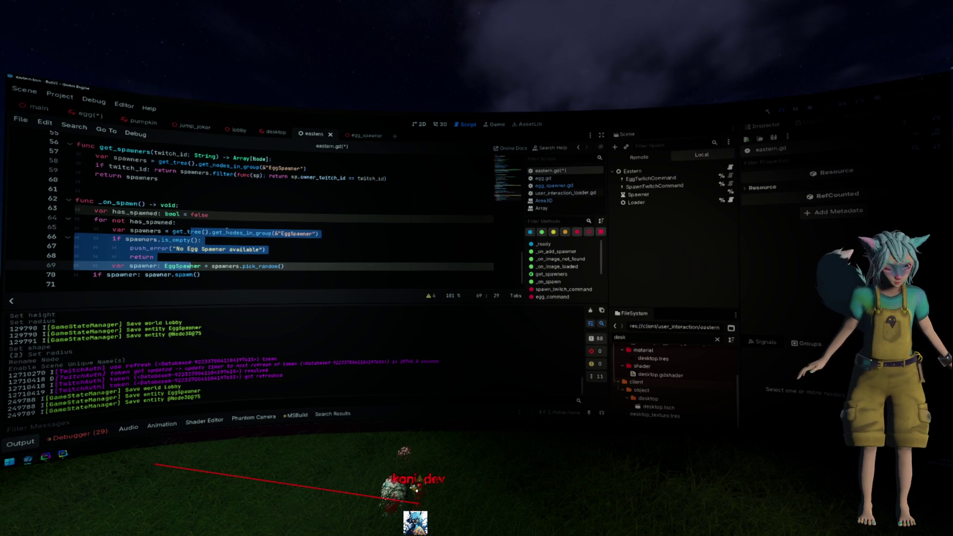
left_click(208, 274)
key("Home")
key("Tab")
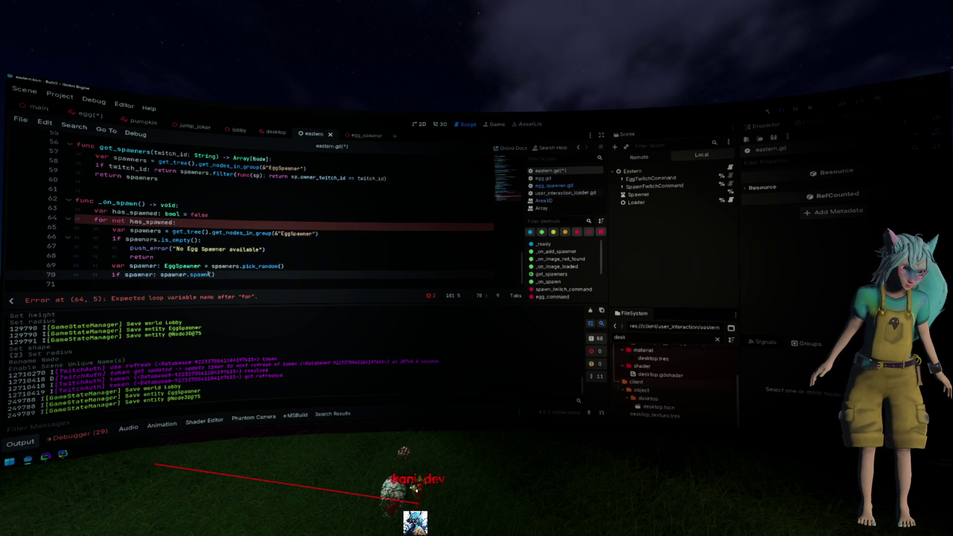
- Assign the result of spawner.spawn() to has_spawned on its own indented line
left_click(161, 274)
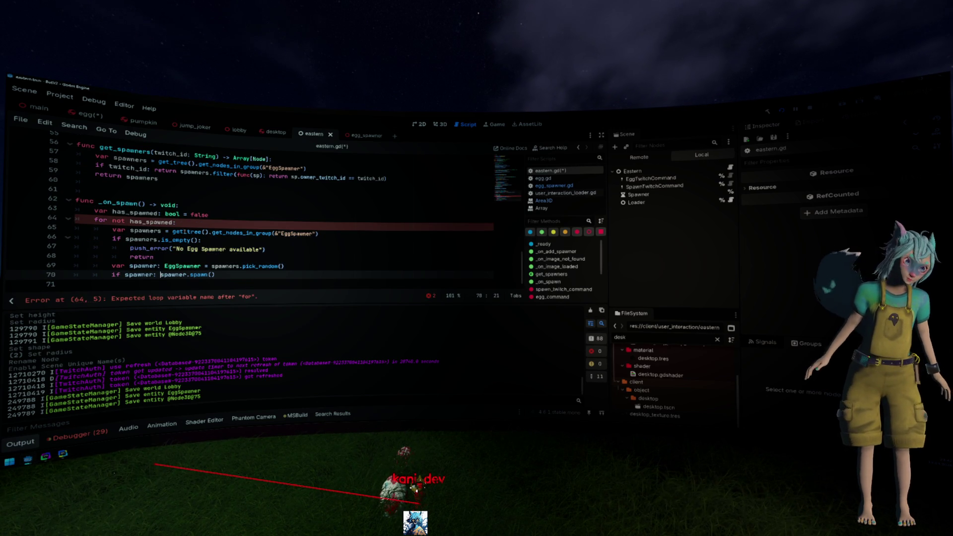
double_click(152, 222)
key("ctrl+c")
left_click(160, 274)
key("ctrl+v")
type("=")
key("ctrl+Left")
key("ctrl+Left")
key("ctrl+Left")
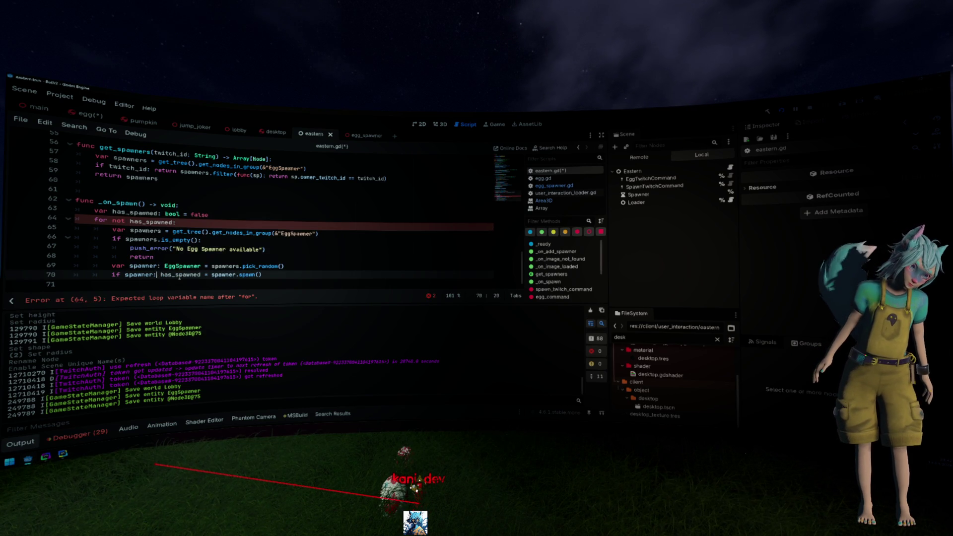
key("Return")
key("Up")
- Change the loop keyword from for to while and save eastern.gd
left_click(261, 208)
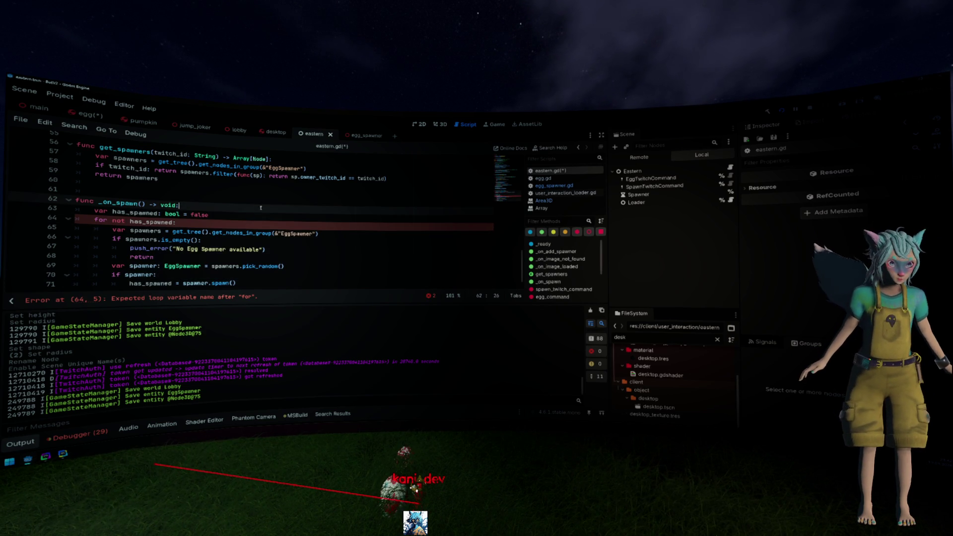
double_click(101, 220)
type("while")
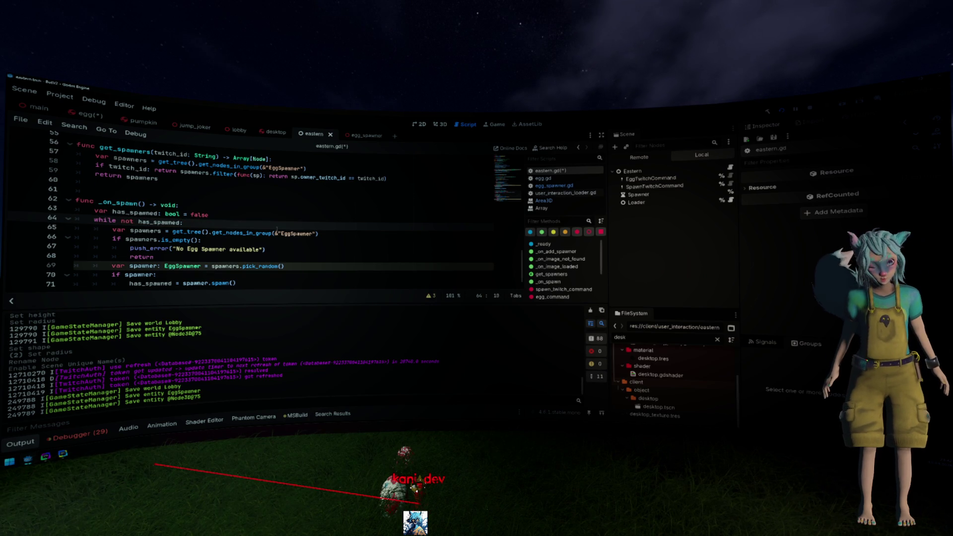
key("ctrl+s")
- Declare 'var tries: int = 0' below the has_spawned variable
left_click(320, 251)
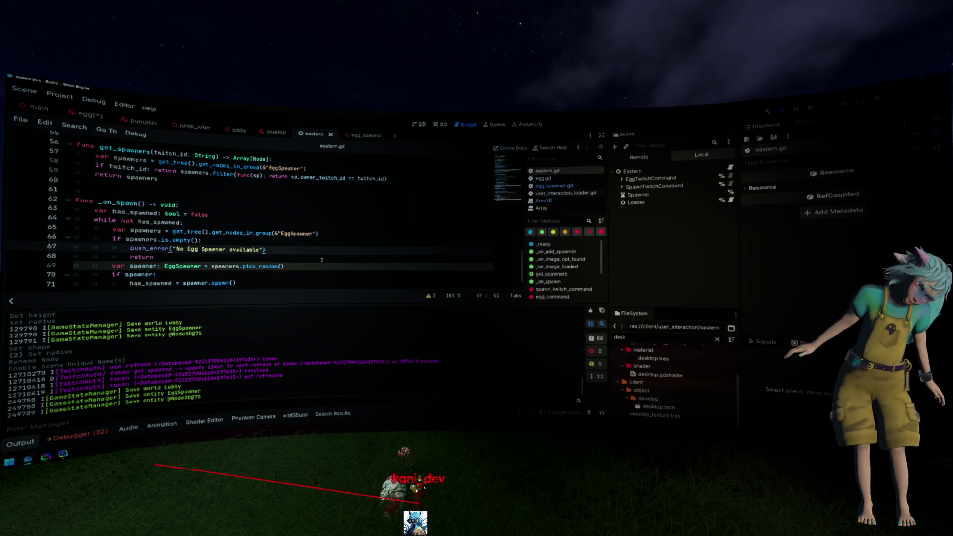
left_click(271, 217)
key("Return")
type("var ")
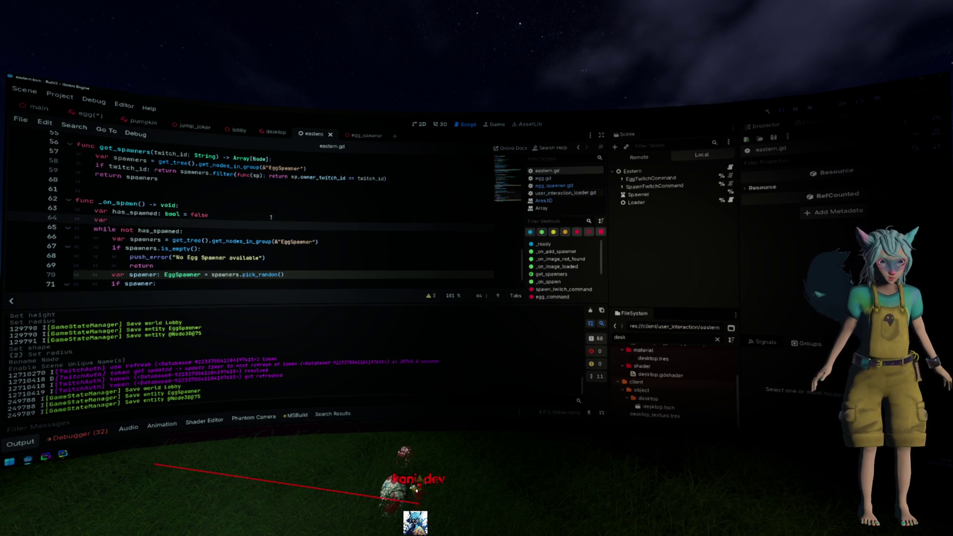
type("tries: int = 0")
- Write 'has_spawned = spawner.spawn()' followed by 'tries += 1' inside the loop
left_click(268, 283)
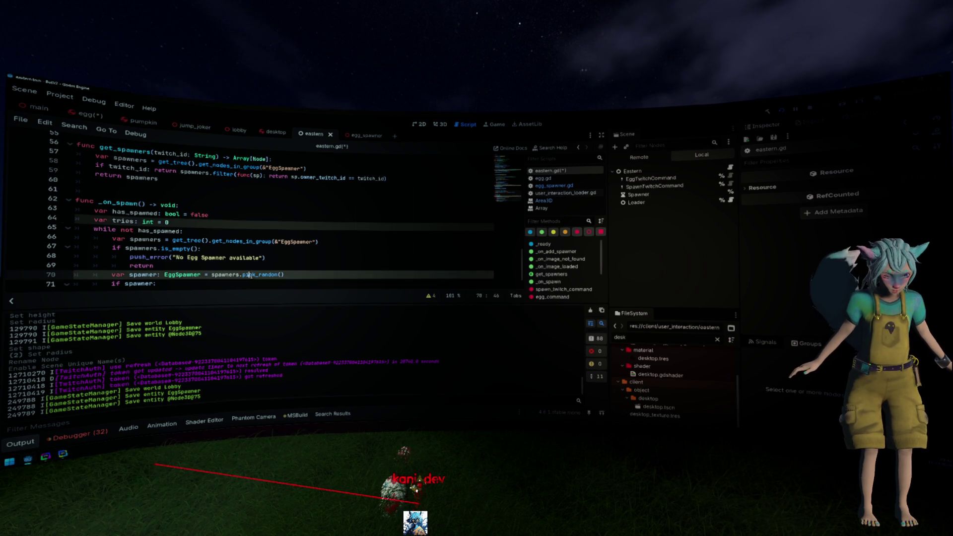
key("Return")
type("has_spawned = spawner.spawn()")
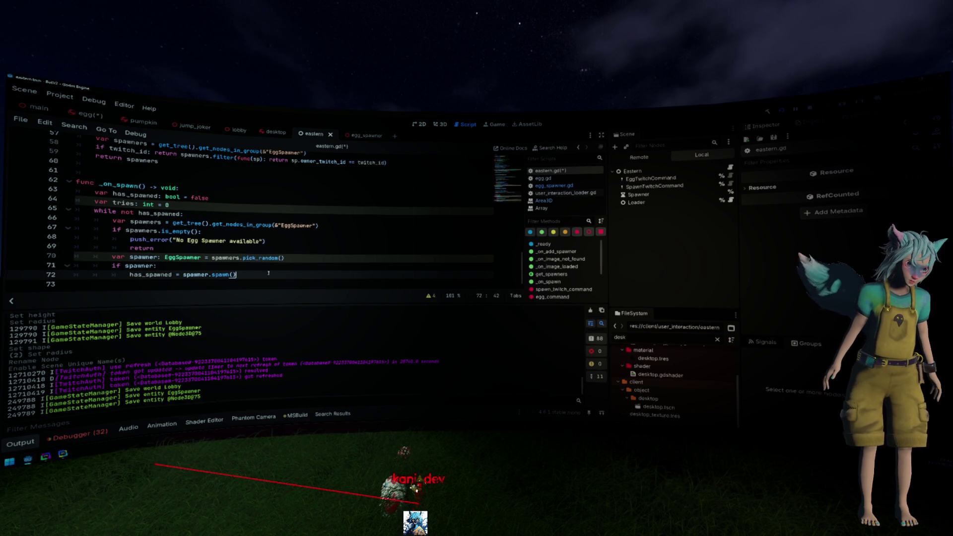
key("Return")
type("tries")
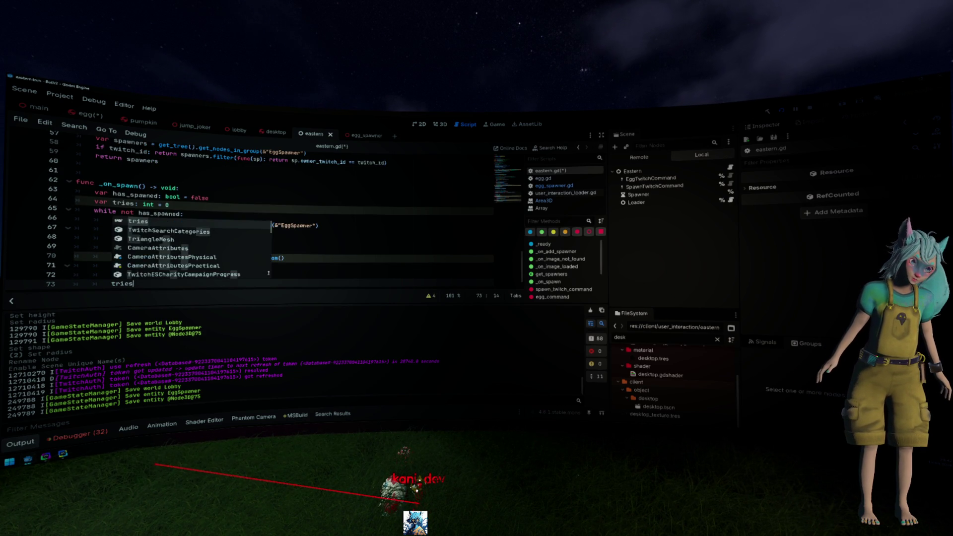
type(" += 1")
- Extend the loop condition to 'while not has_spawned and tries < 10:' and save eastern.gd
left_click(226, 213)
key("Left")
type("and tries")
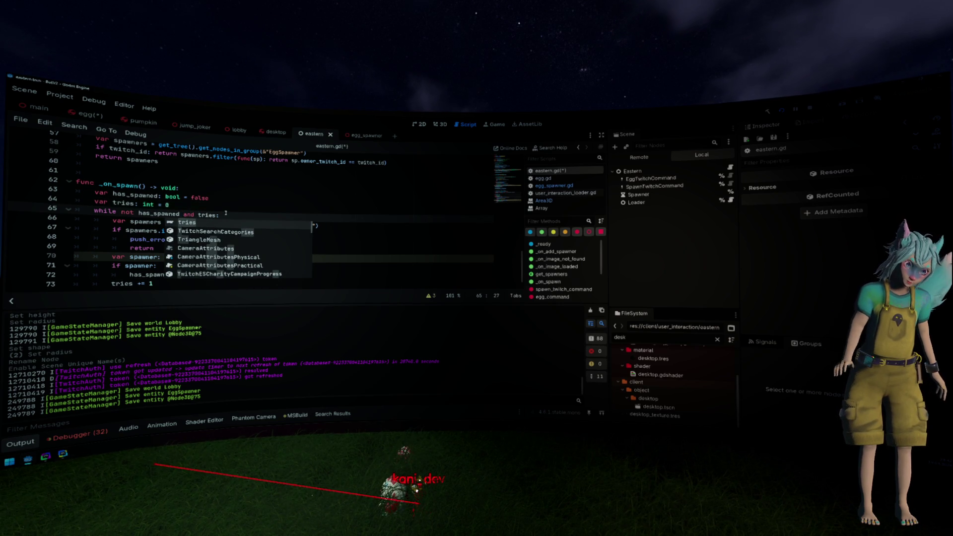
left_click(226, 213)
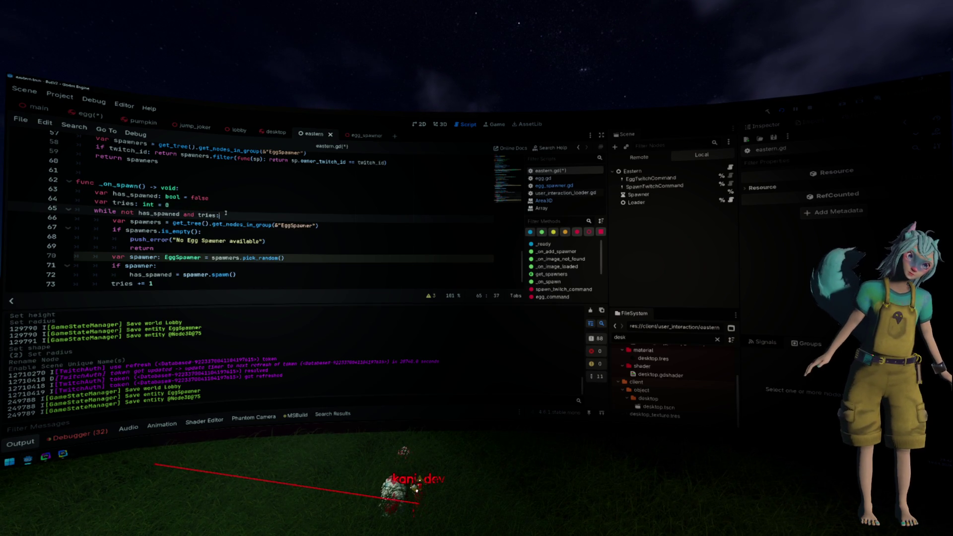
type("<10")
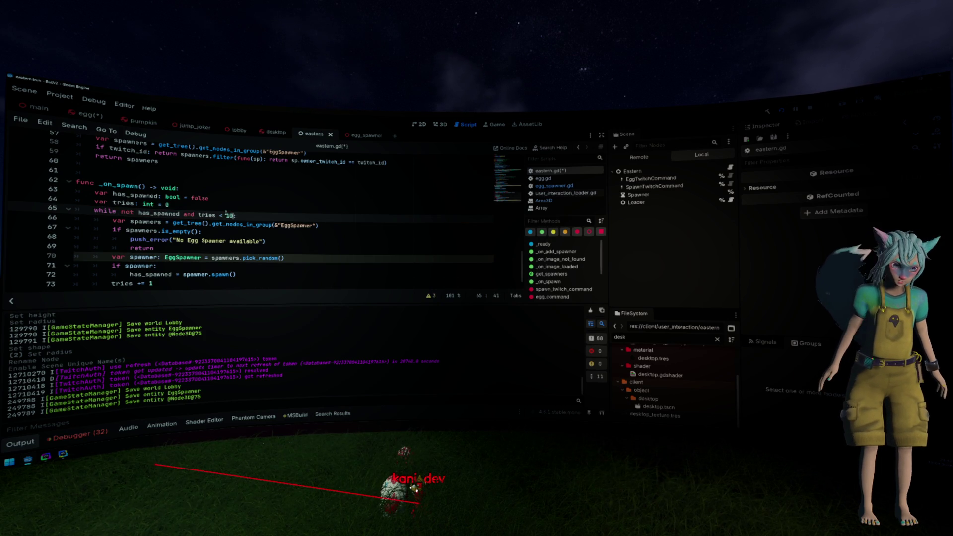
key("Up")
key("Up")
key("ctrl+s")
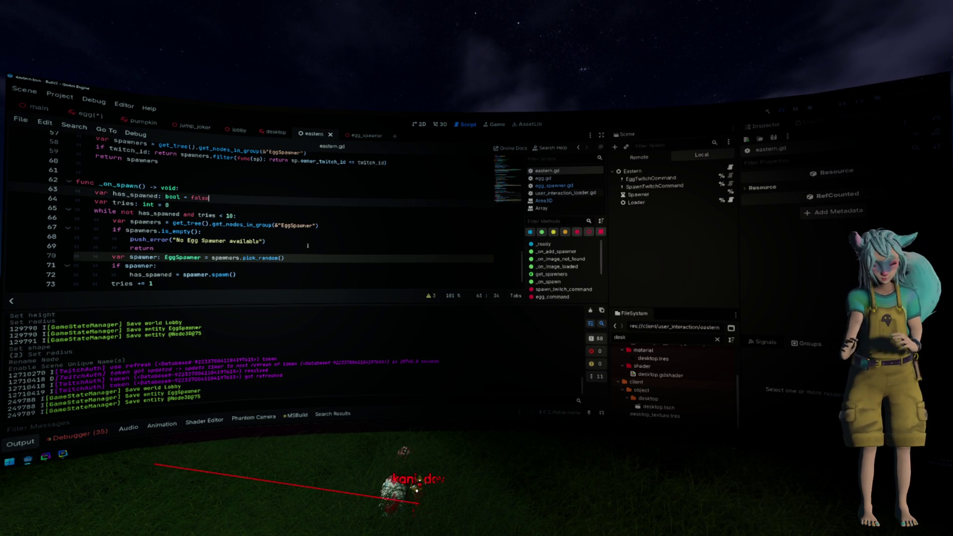
key("Up")
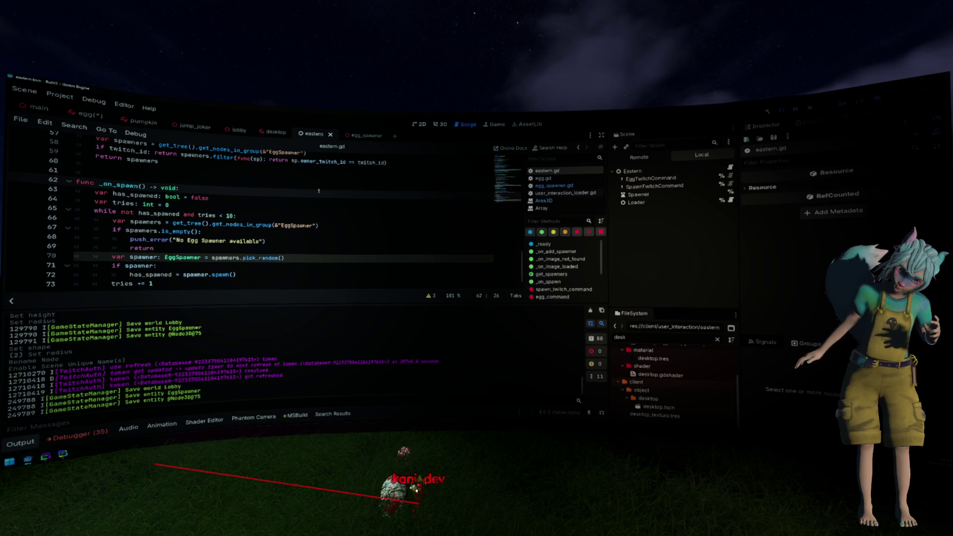
- Switch to the egg_spawner scene and script, then bring DataGrip to the front
left_click(366, 135)
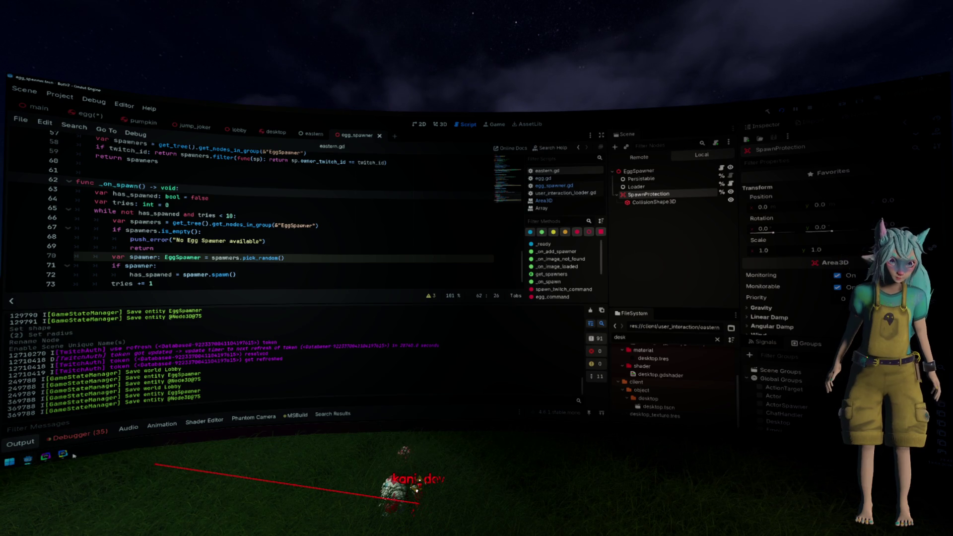
left_click(45, 457)
left_click(63, 454)
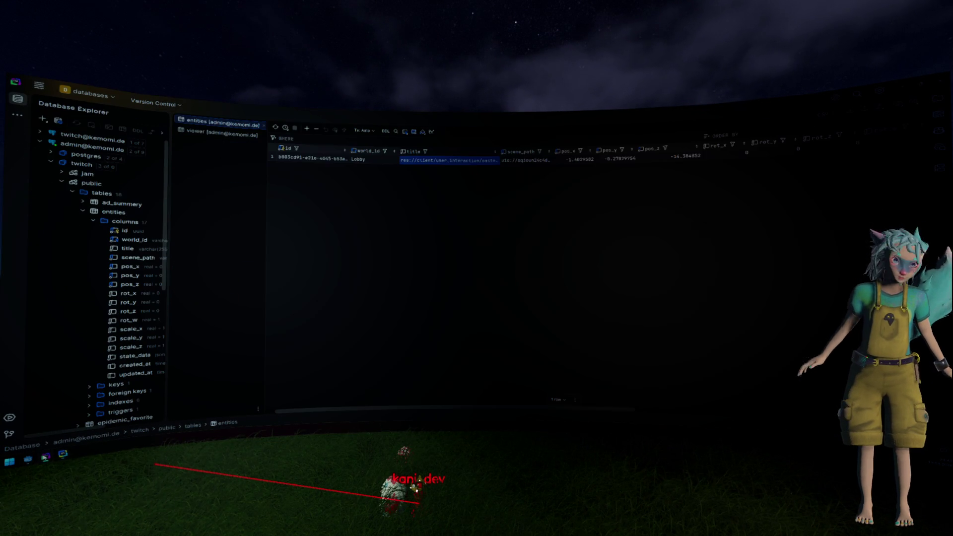
- Close the entities and viewer data tabs in DataGrip
key("Home")
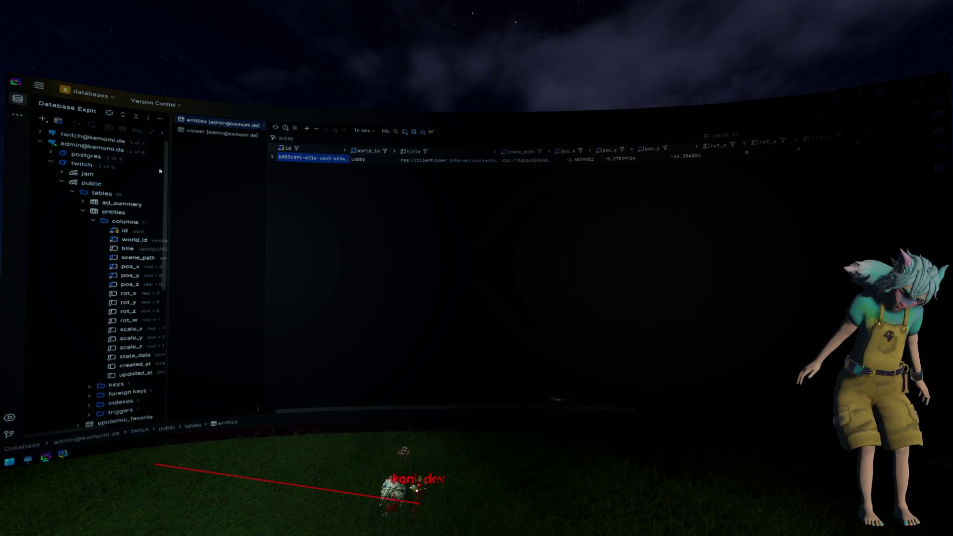
middle_click(223, 126)
middle_click(223, 124)
- Expand the user_interaction schema's tables and widen the database tree panel
left_click(91, 185)
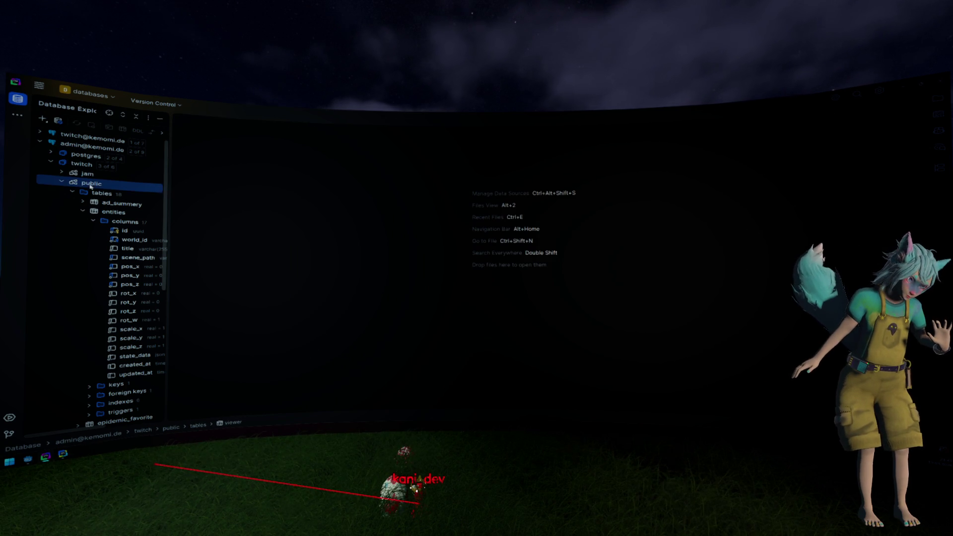
double_click(94, 183)
double_click(102, 194)
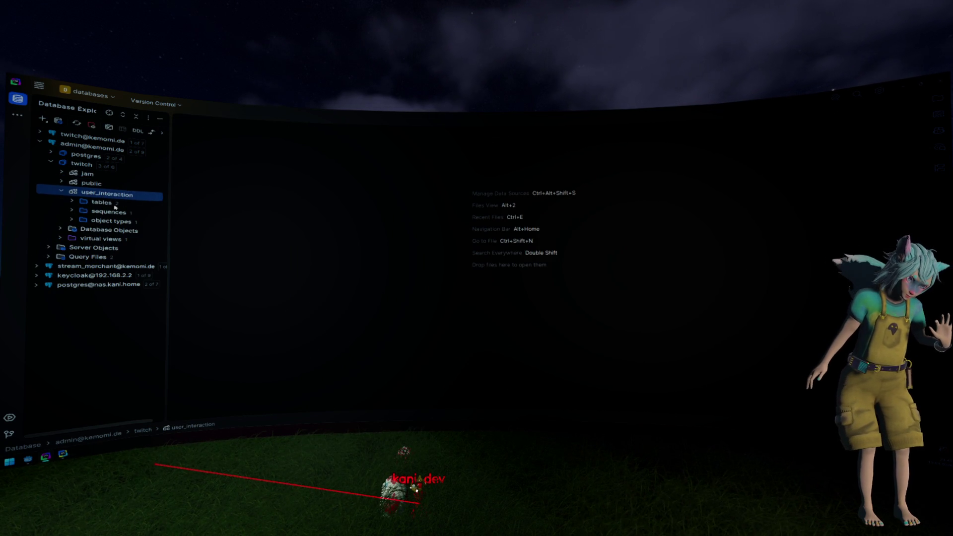
double_click(117, 203)
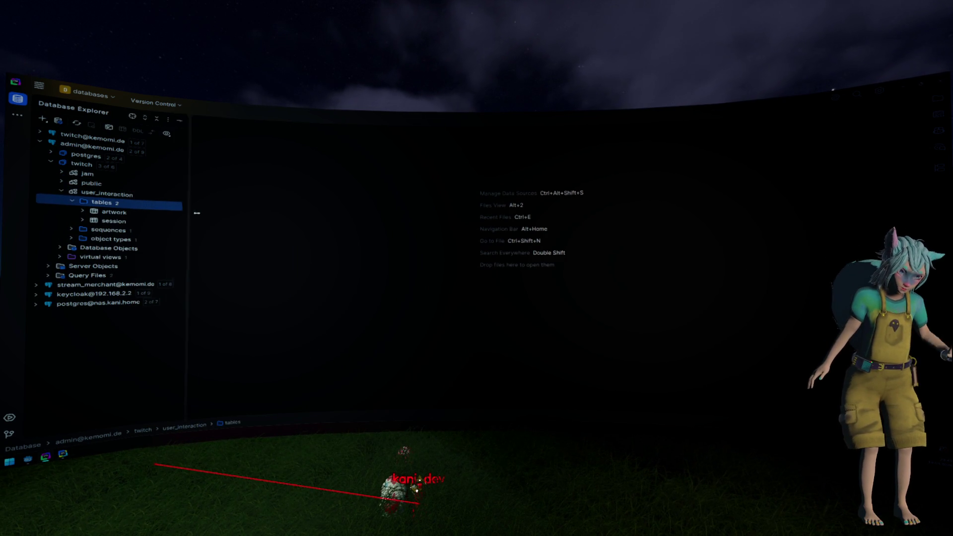
left_click_drag(174, 213, 201, 213)
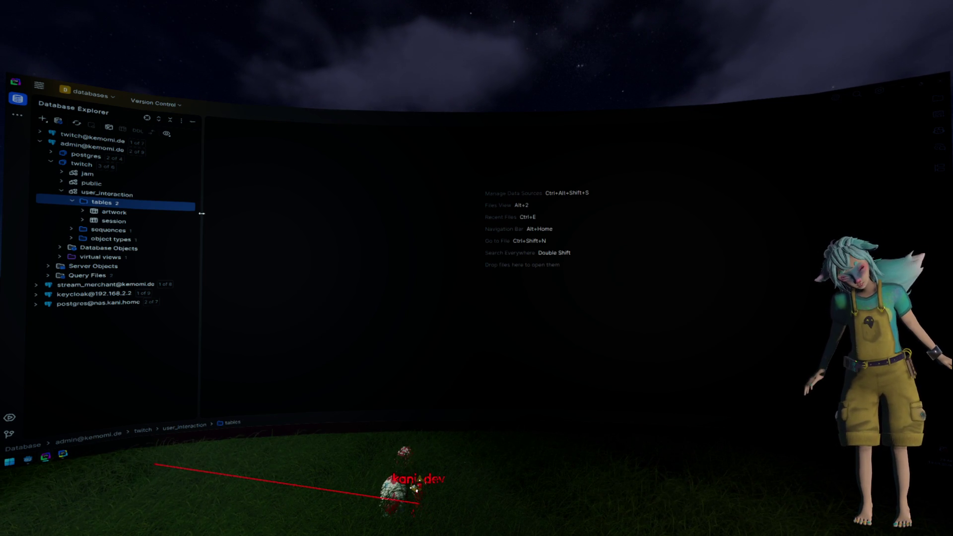
- List the 18 tables of the public schema and bring up the tables folder's actions
double_click(110, 185)
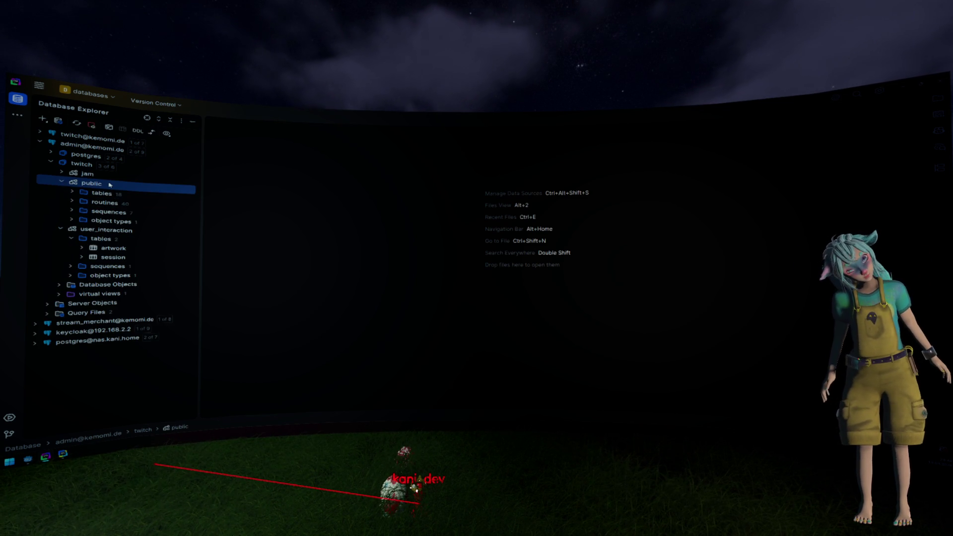
double_click(110, 193)
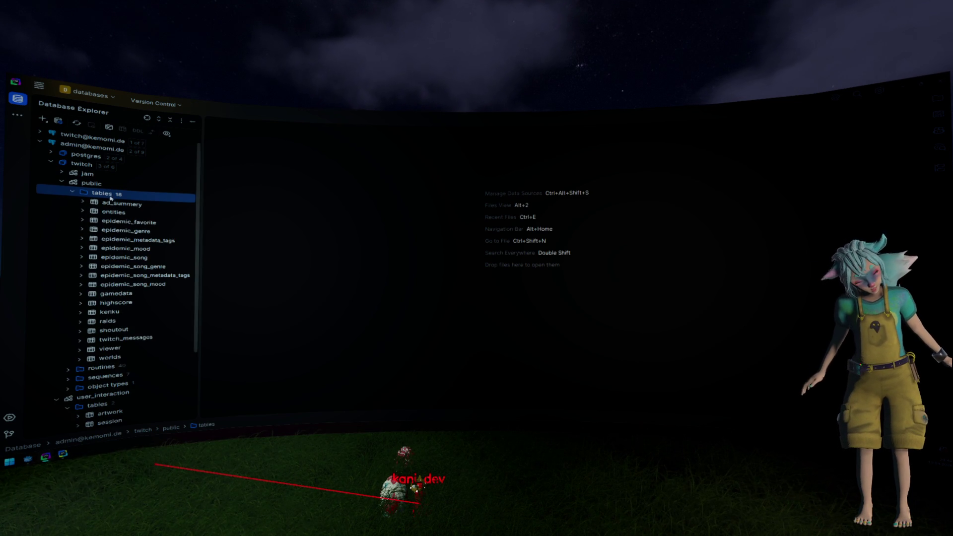
double_click(111, 195)
double_click(99, 184)
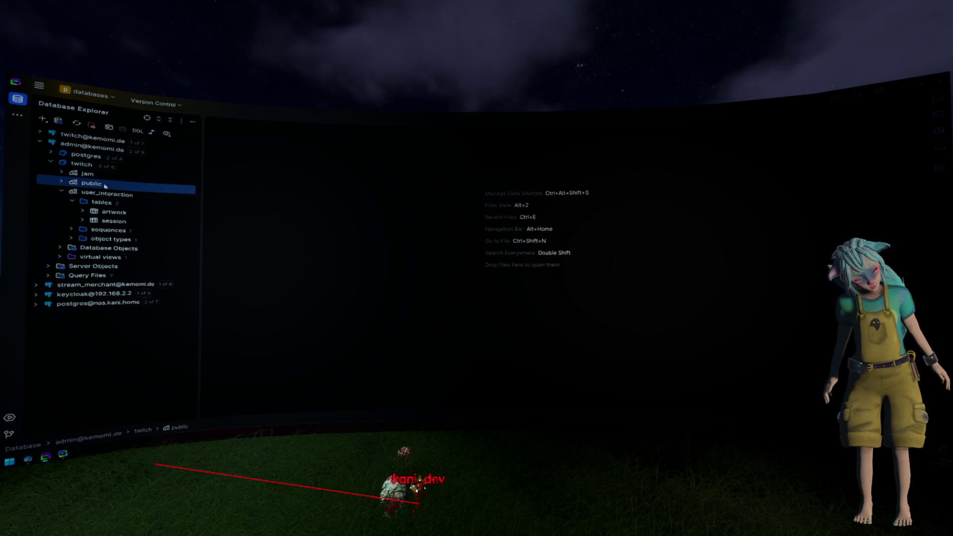
double_click(117, 188)
double_click(113, 191)
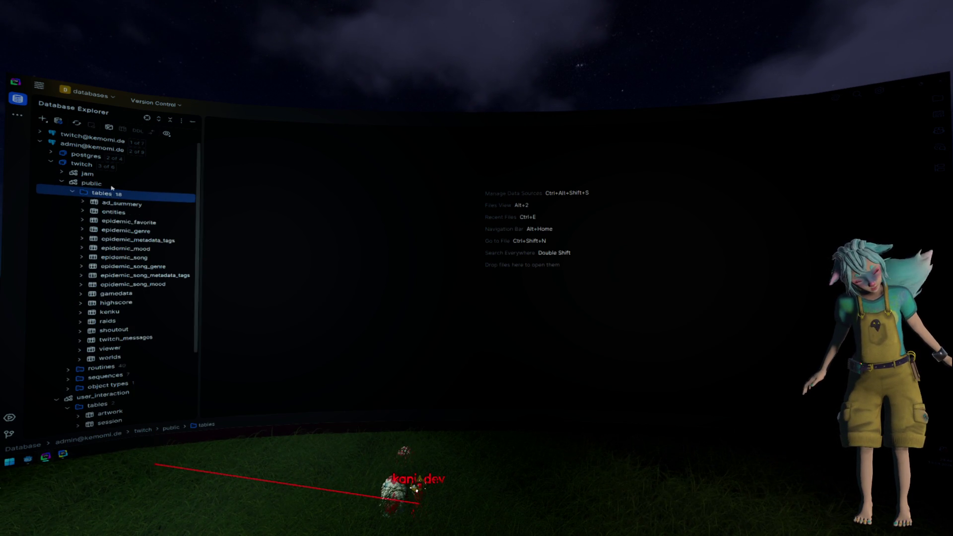
double_click(113, 187)
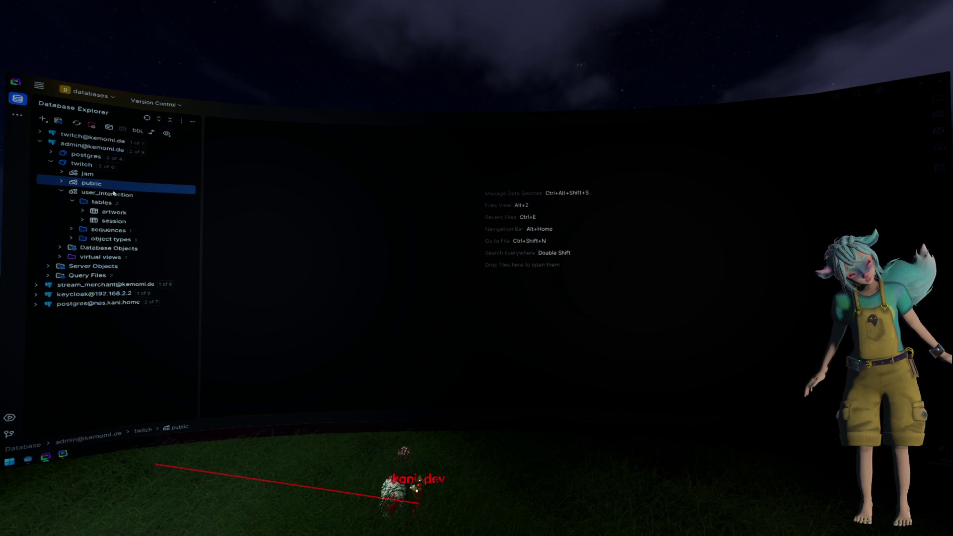
left_click(114, 193)
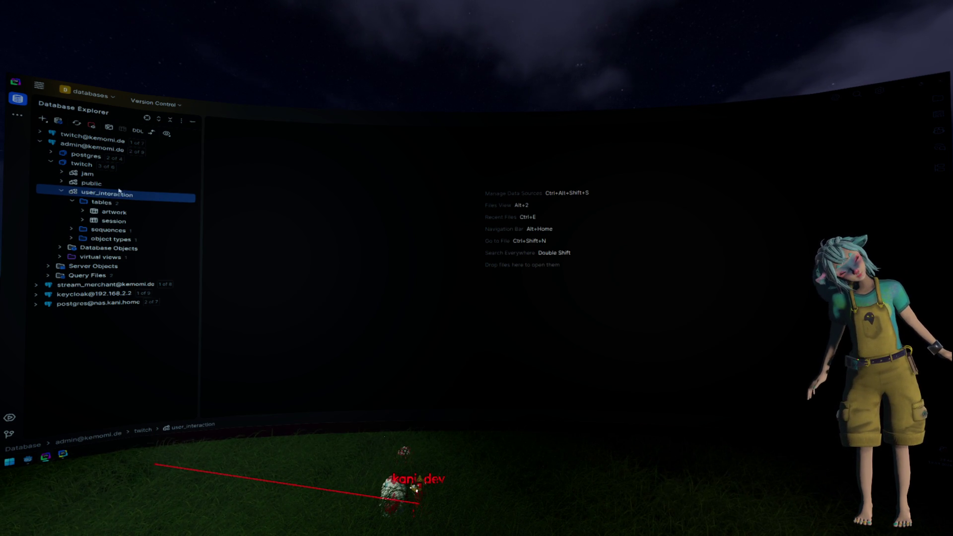
double_click(120, 187)
double_click(132, 194)
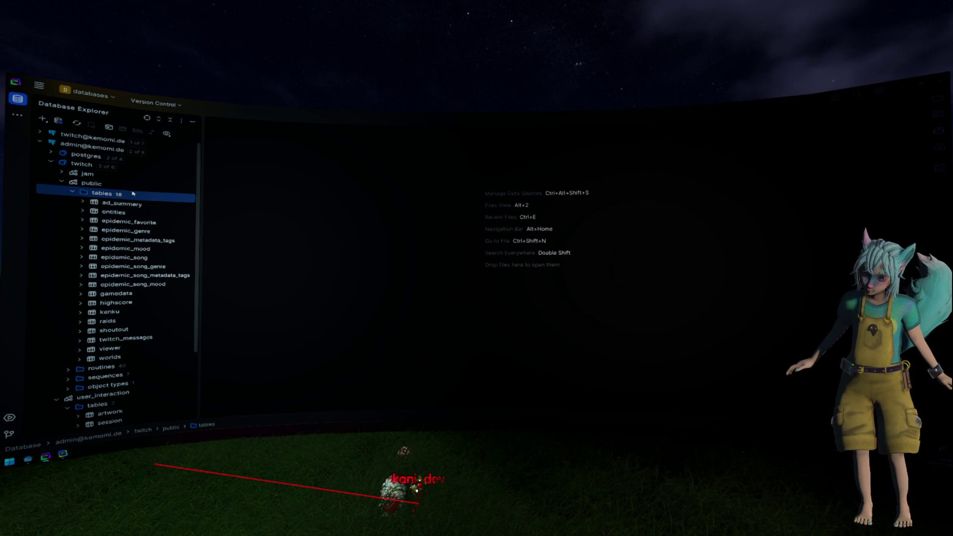
right_click(133, 194)
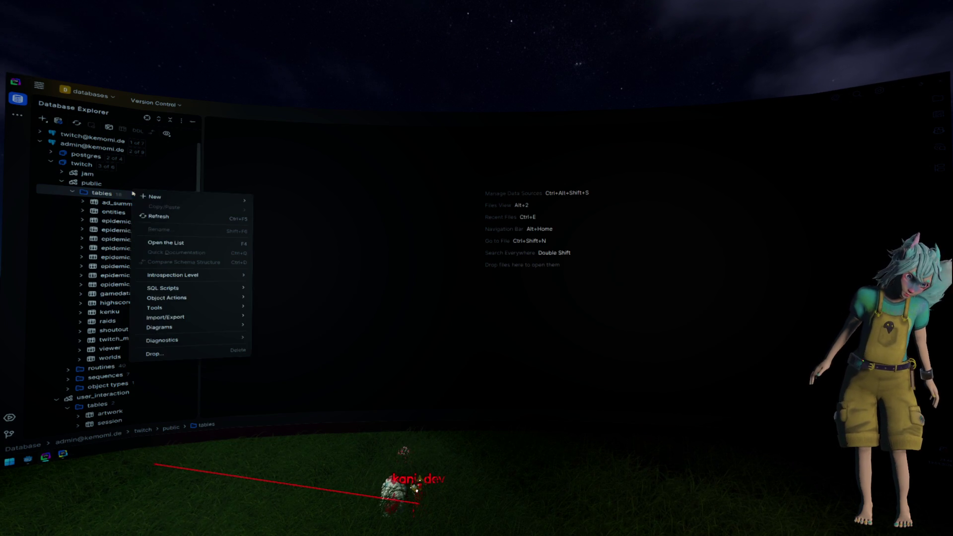
- Begin a new public table named 'collectable' and enlarge the Create table dialog
mouse_move(198, 198)
left_click(277, 223)
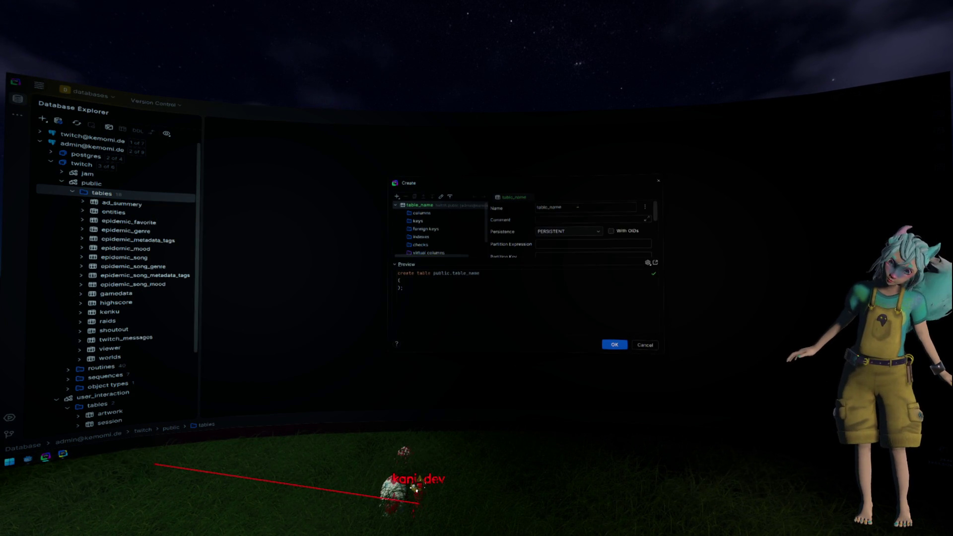
type("collectable")
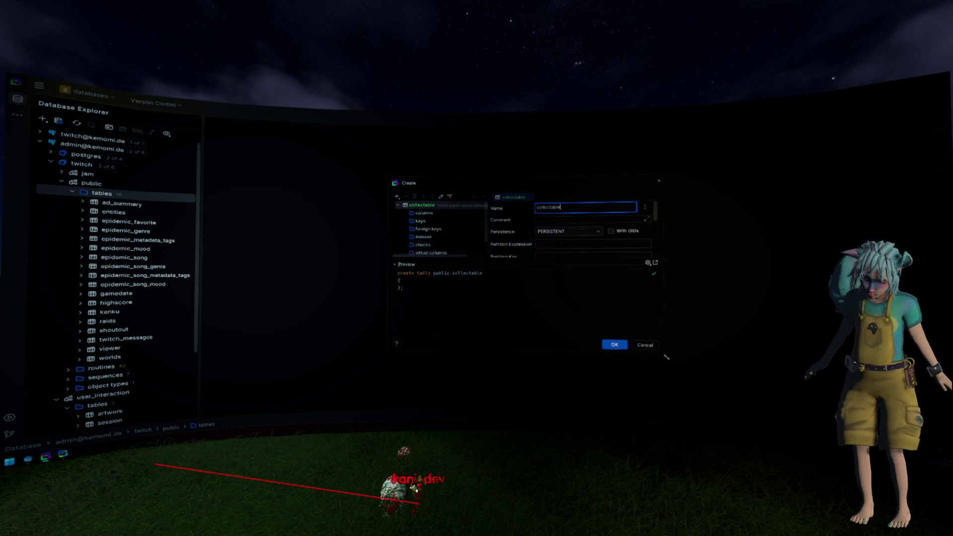
left_click_drag(665, 356, 748, 394)
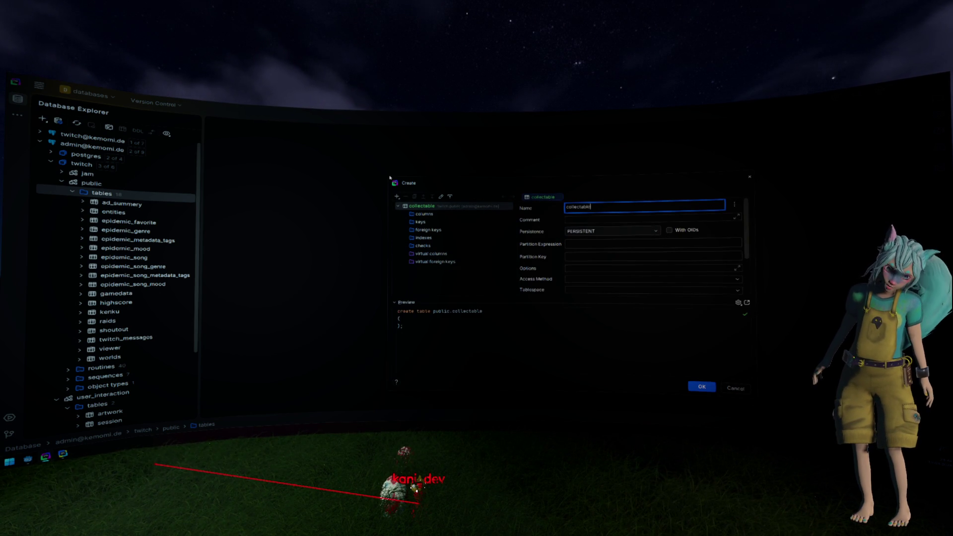
left_click_drag(387, 177, 314, 150)
left_click_drag(472, 173, 485, 174)
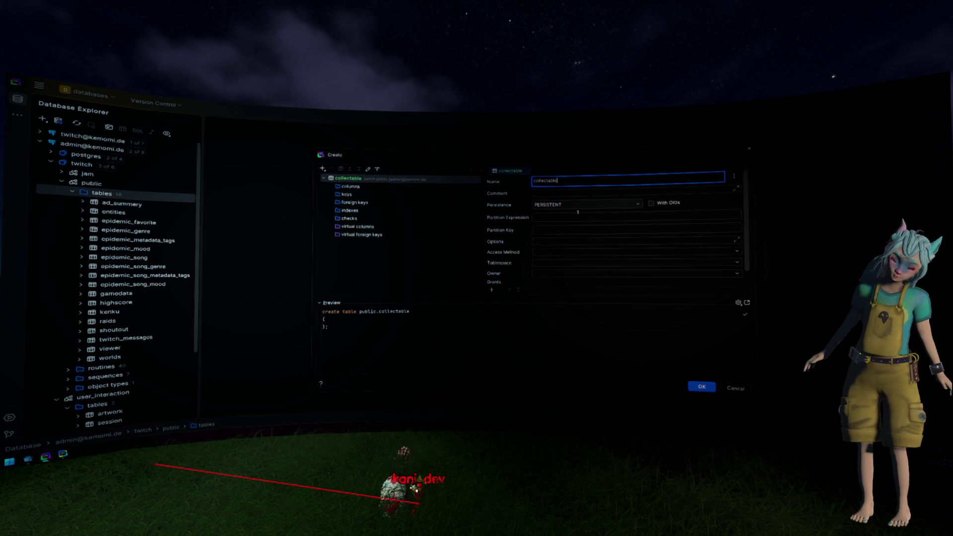
right_click(367, 186)
mouse_move(398, 191)
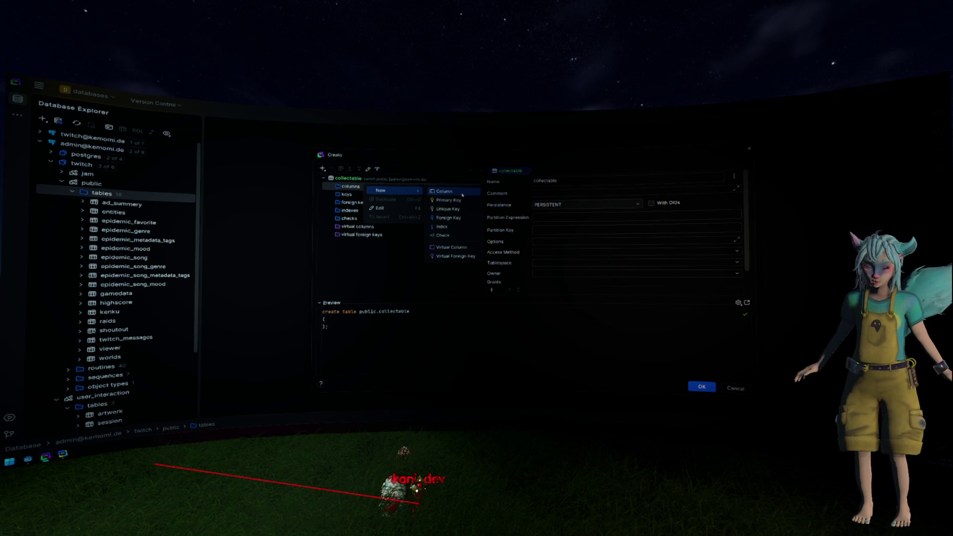
key("Escape")
left_click(574, 182)
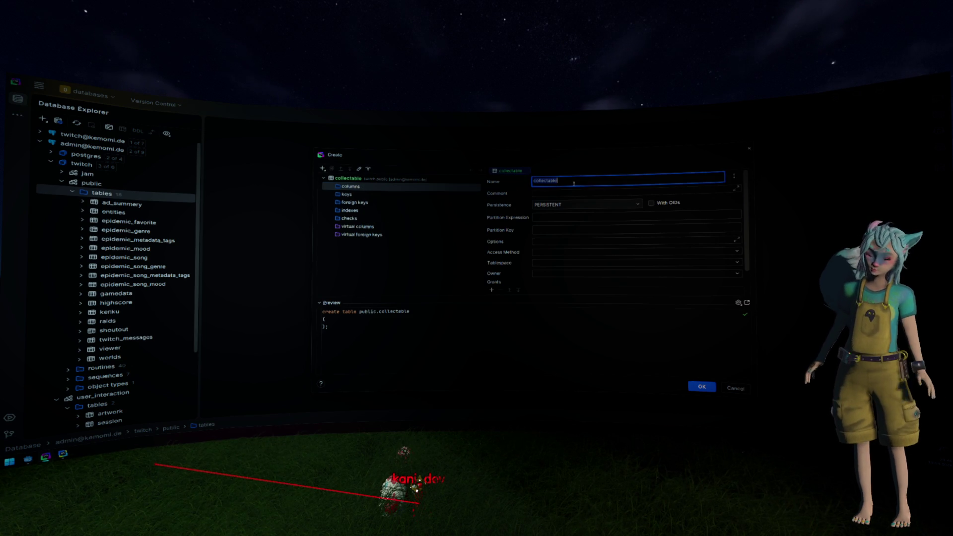
- Rename the table to inventory and add an id column of type bigint
key("ctrl+a")
type("inventor")
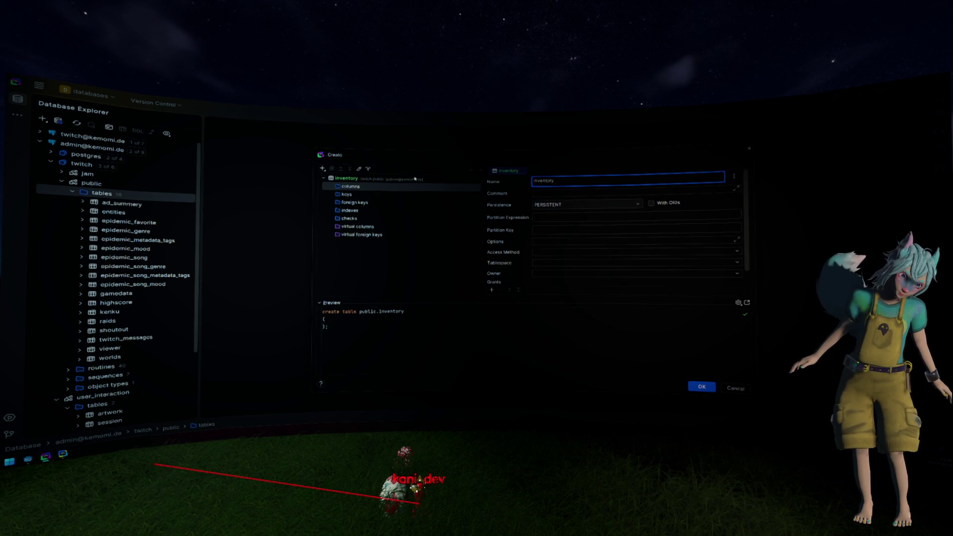
right_click(350, 186)
mouse_move(382, 190)
left_click(442, 194)
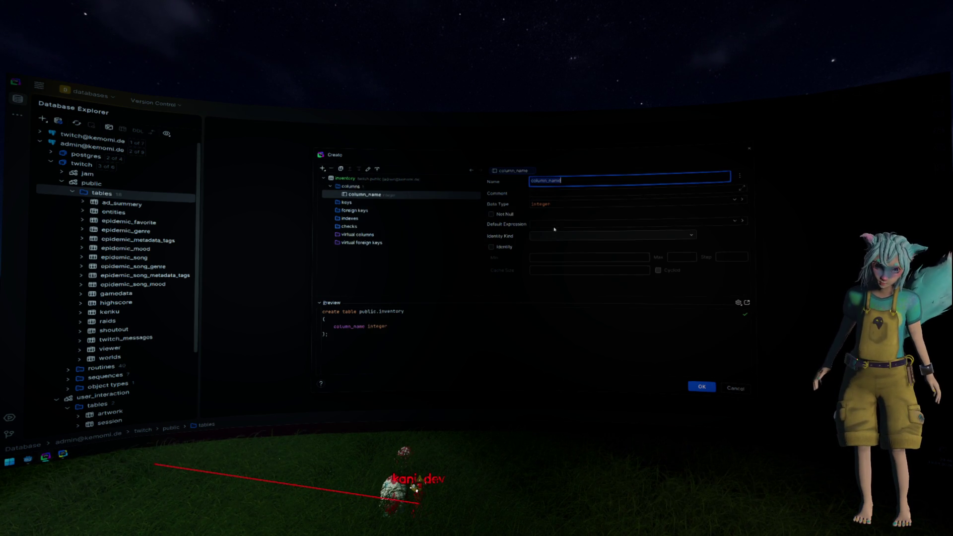
type("id")
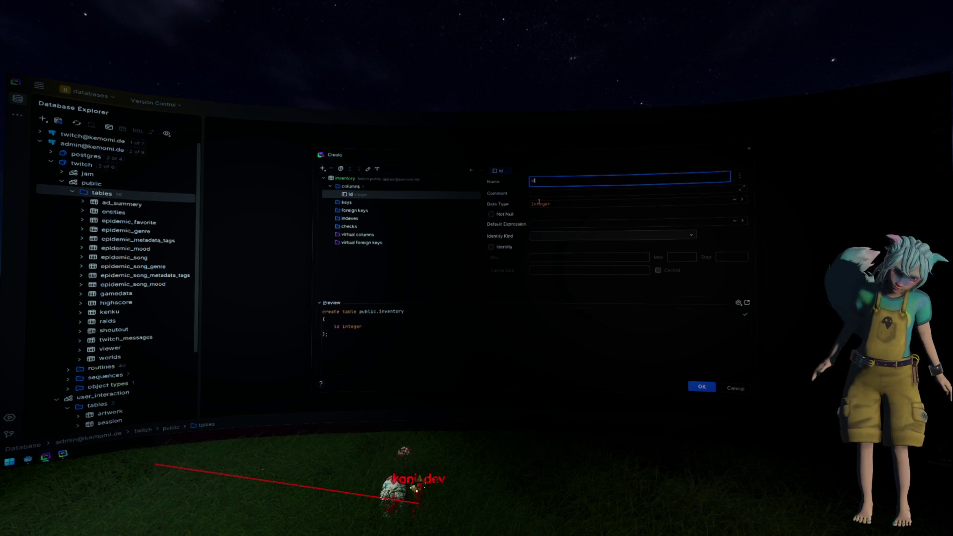
double_click(553, 201)
type("bigint")
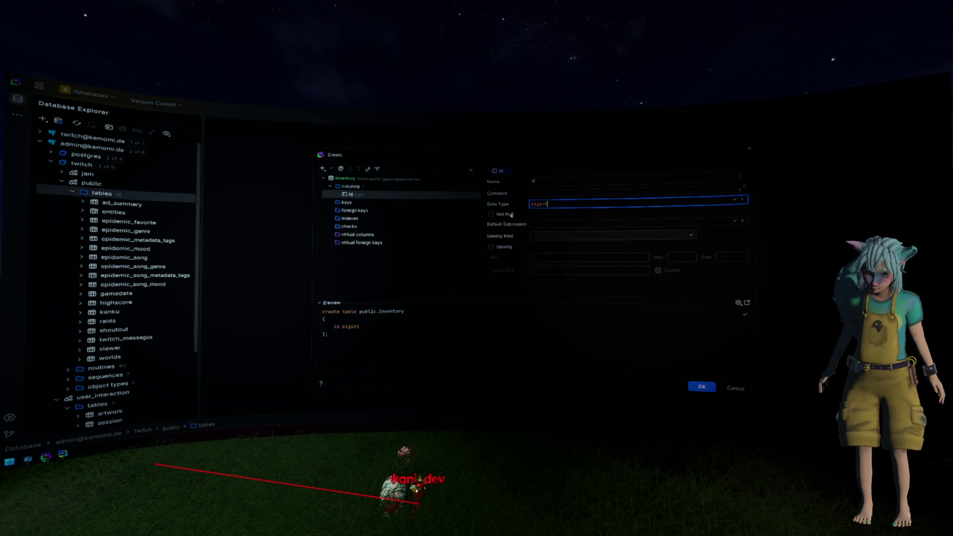
left_click(536, 235)
key("Escape")
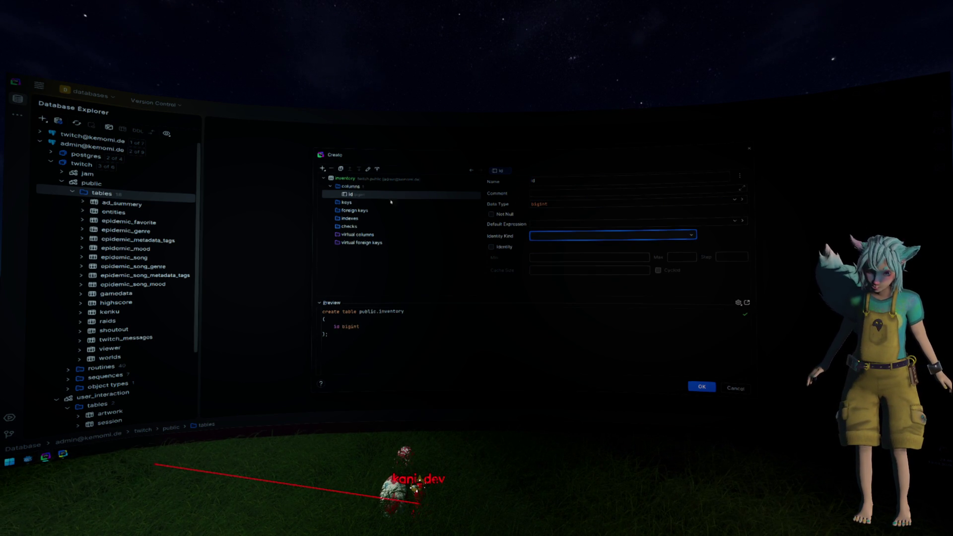
- Make id the primary key inventory_pk and add a second integer column
right_click(405, 204)
mouse_move(417, 207)
left_click(462, 211)
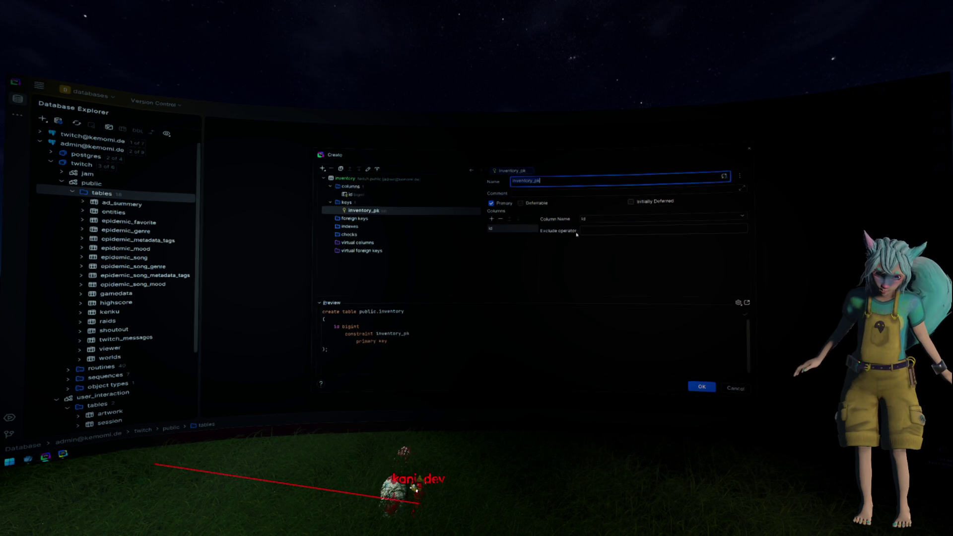
left_click(398, 187)
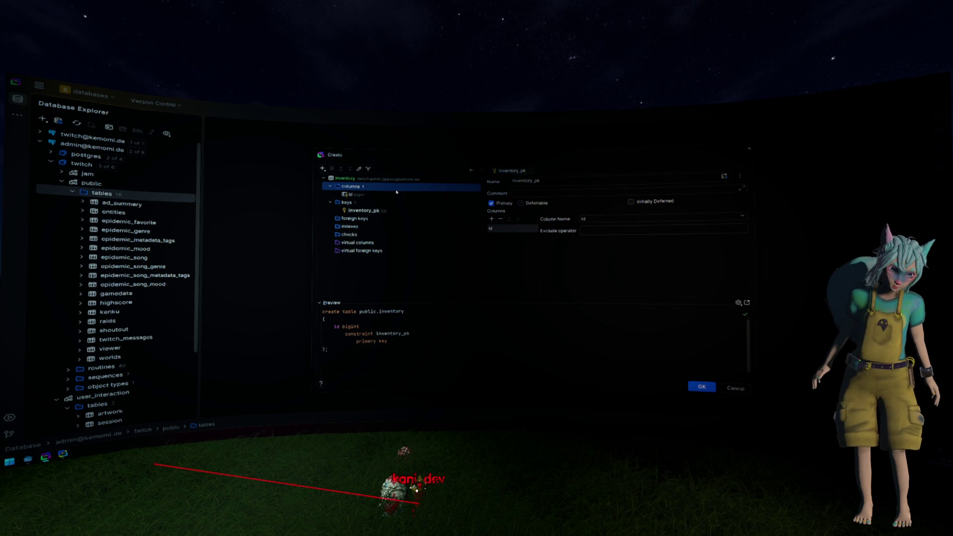
right_click(398, 187)
mouse_move(422, 194)
left_click(476, 195)
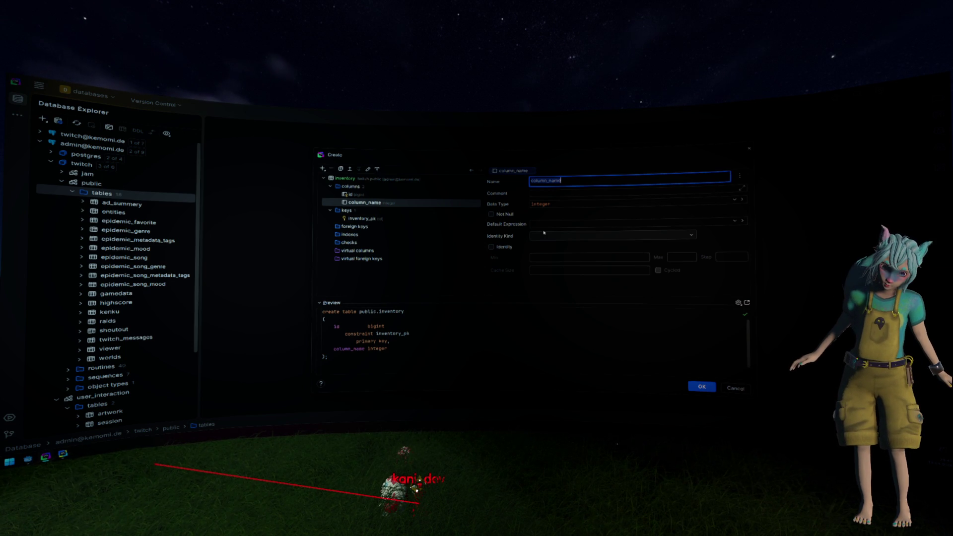
- Name the second column owner_viewer_id and check the viewer table's twitch_id column
type("owner_viewer_id")
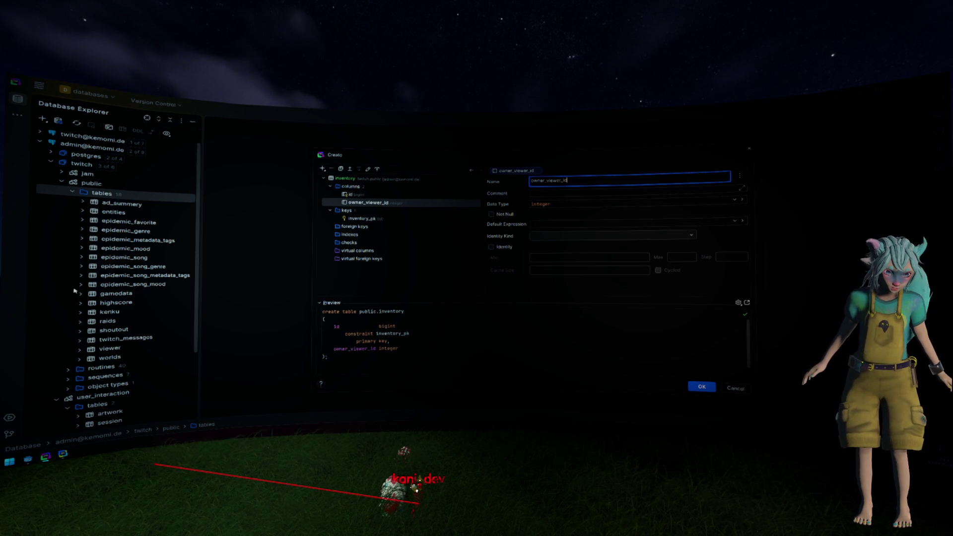
left_click(78, 349)
left_click(80, 350)
left_click(149, 366)
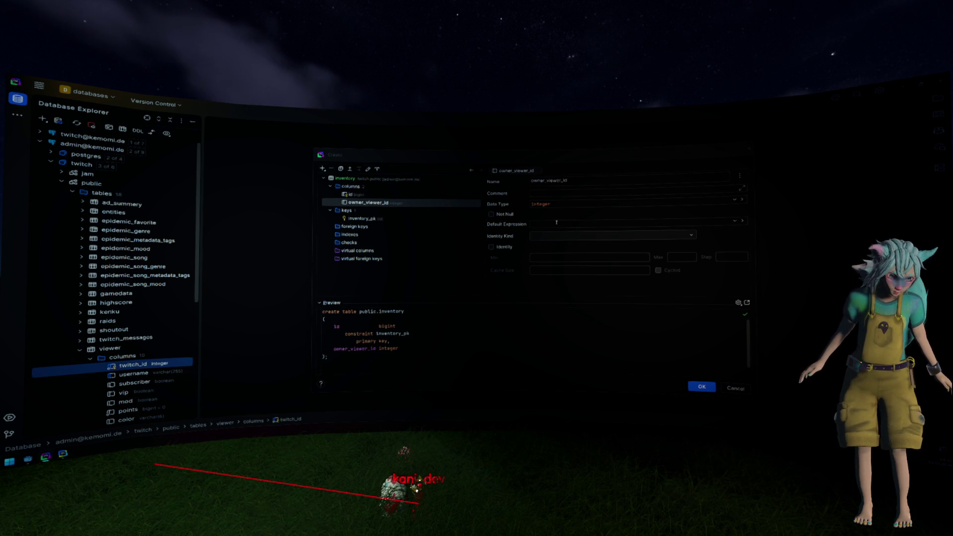
left_click(572, 219)
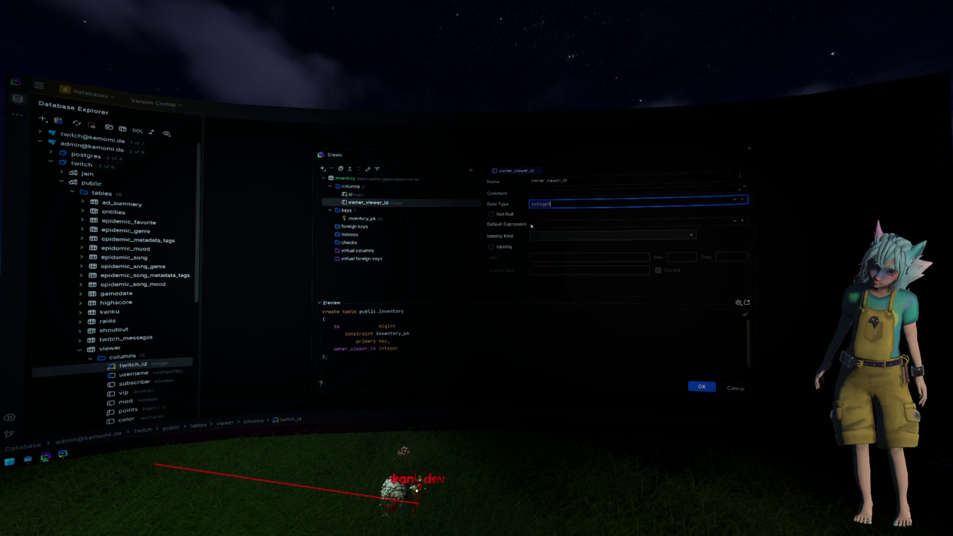
right_click(392, 203)
- Add a foreign key on owner_viewer_id referencing viewer.twitch_id
mouse_move(437, 208)
left_click(483, 226)
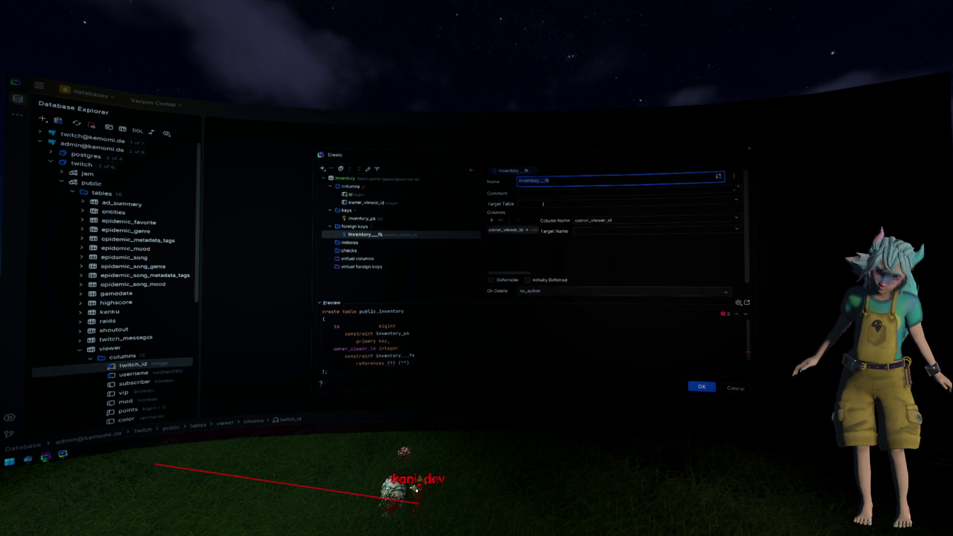
left_click(540, 204)
type("viewer")
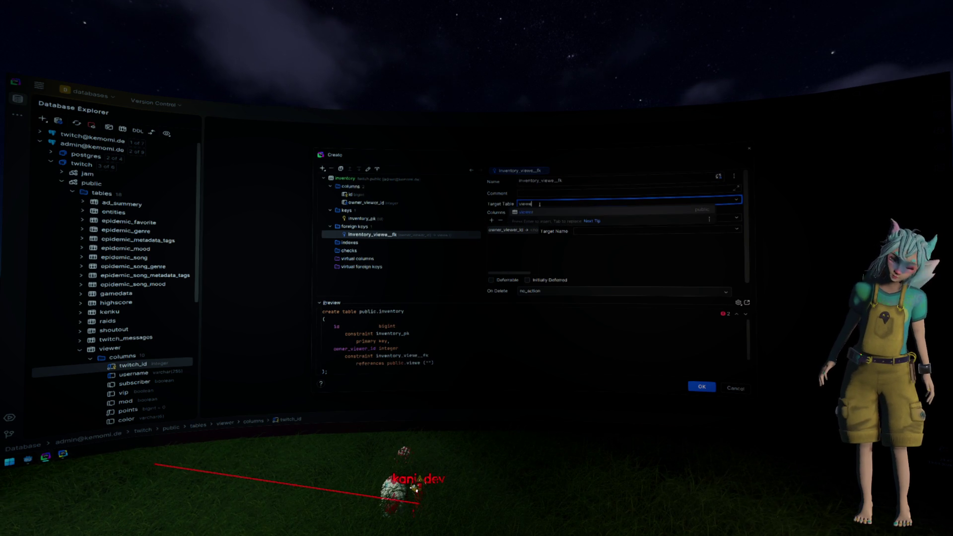
key("Return")
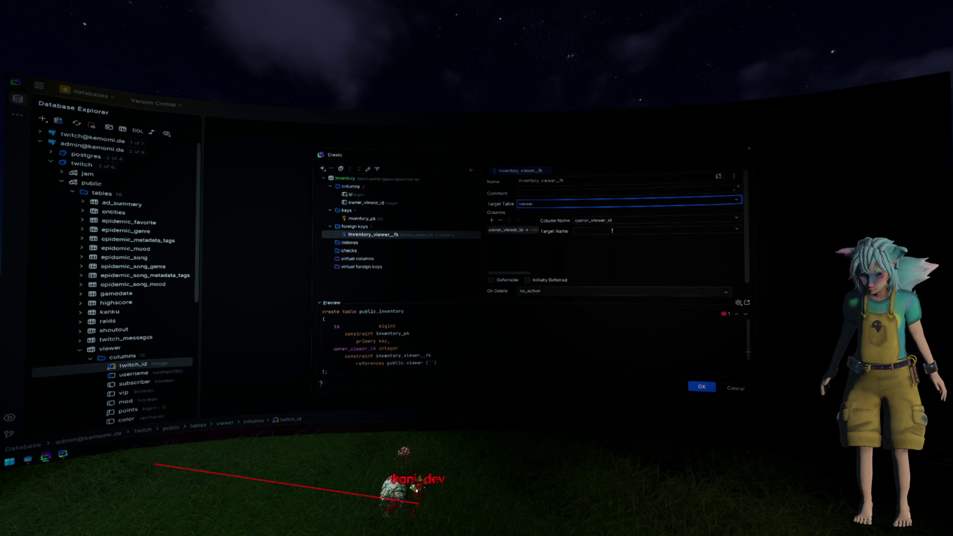
key("BackSpace")
key("BackSpace")
key("BackSpace")
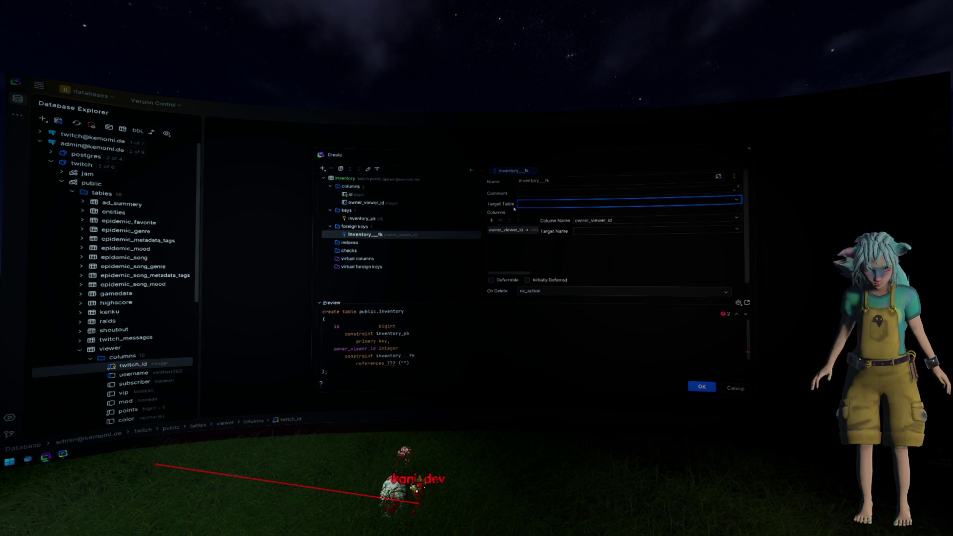
type("viewer")
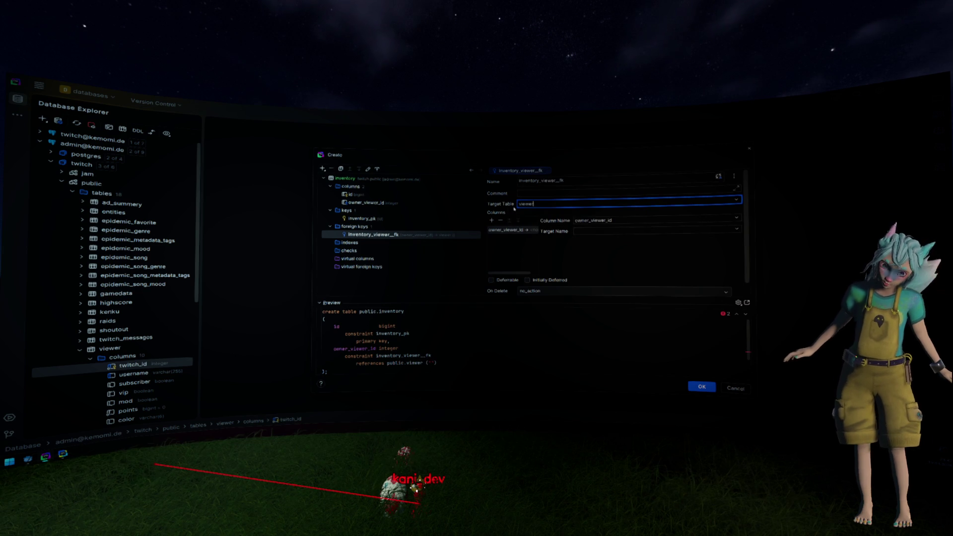
left_click(589, 221)
left_click(603, 231)
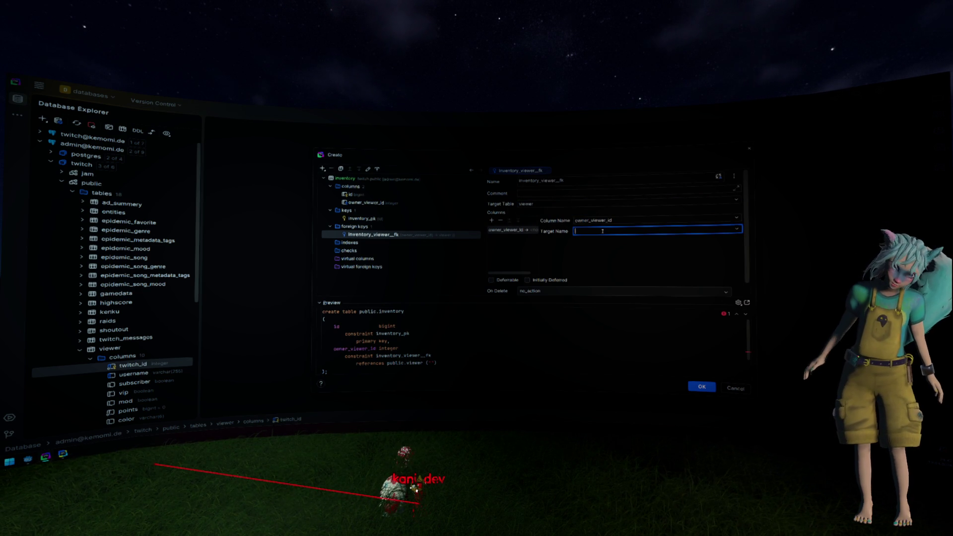
type("tw")
key("Return")
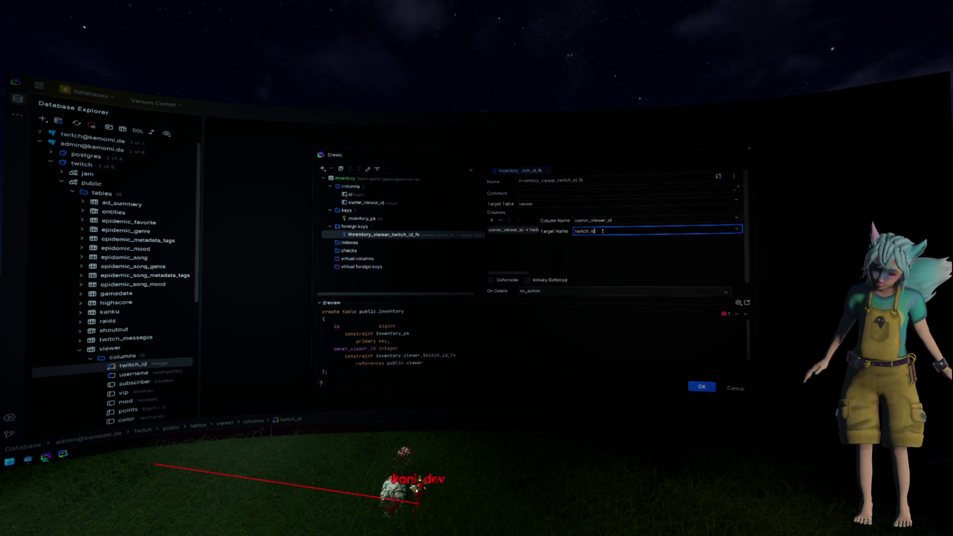
scroll(131, 326, "down", 3)
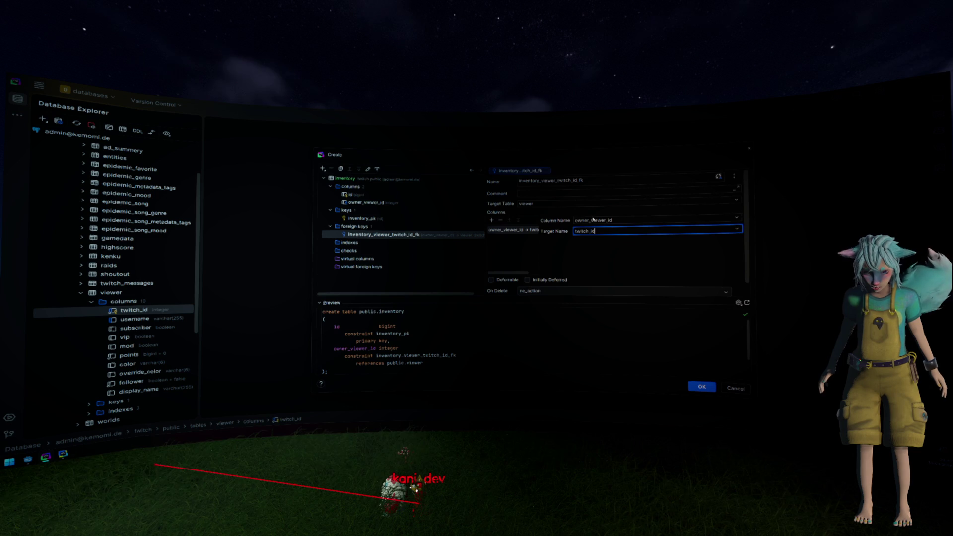
- Rename the column from owner_viewer_id to owner_twitch_id
left_click(605, 220)
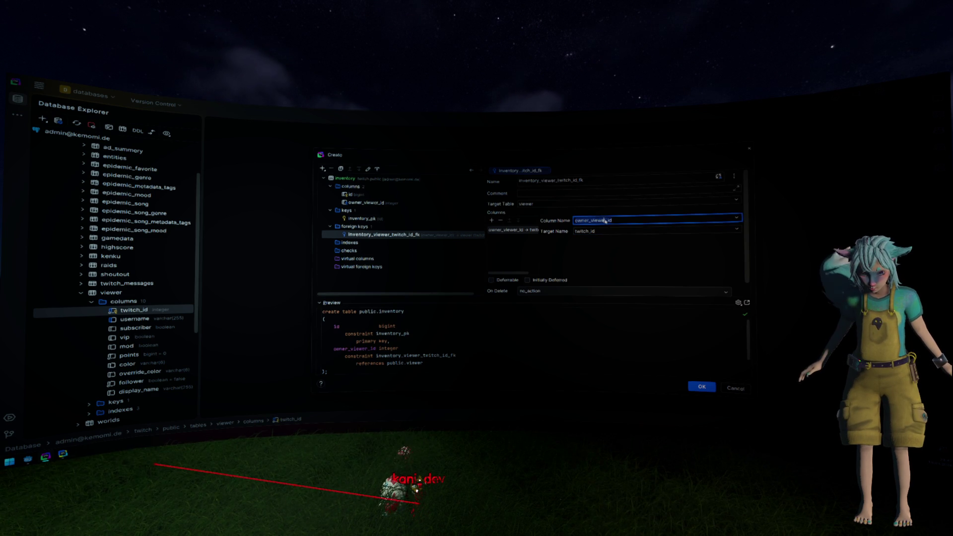
key("BackSpace")
key("BackSpace")
key("BackSpace")
key("Delete")
key("Delete")
type("twitch")
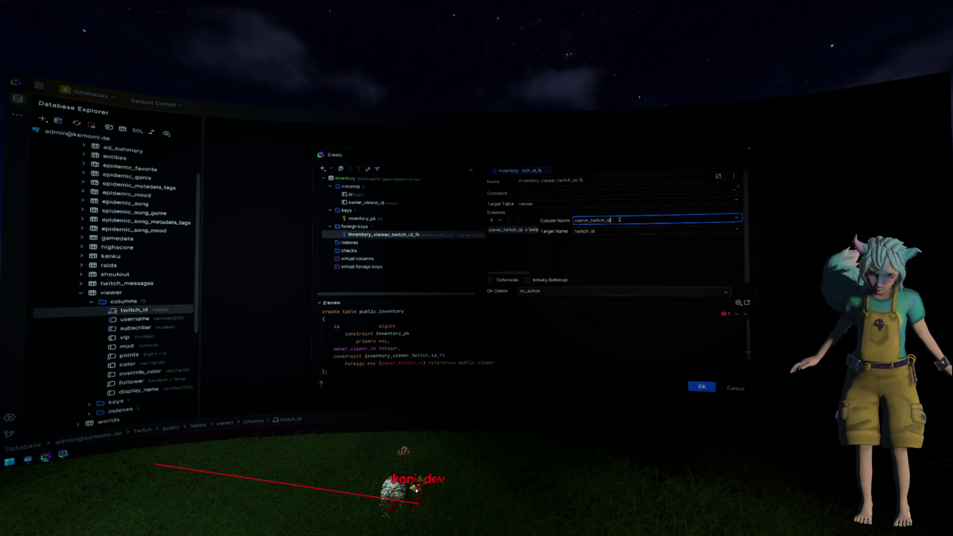
key("ctrl+a")
left_click(360, 203)
double_click(391, 204)
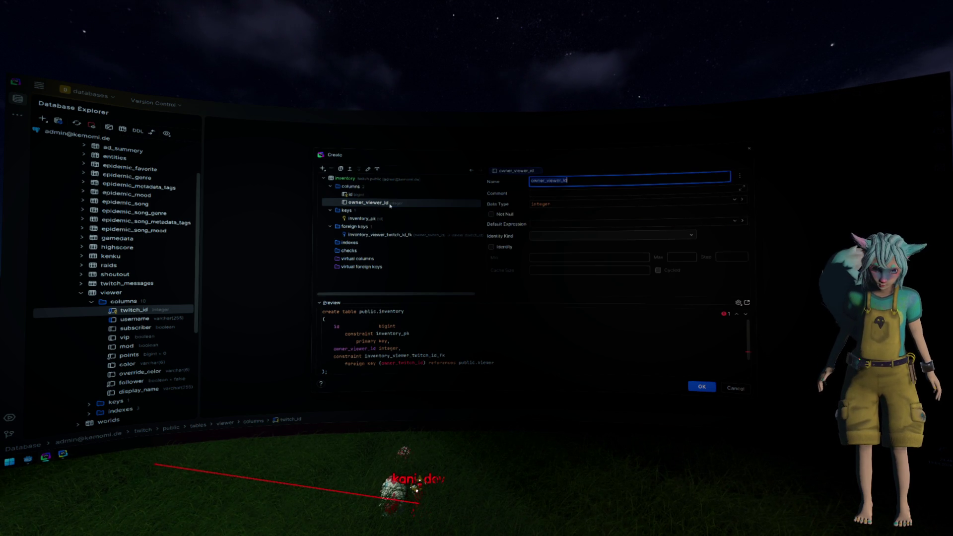
type("owner_twitch_id")
left_click(380, 234)
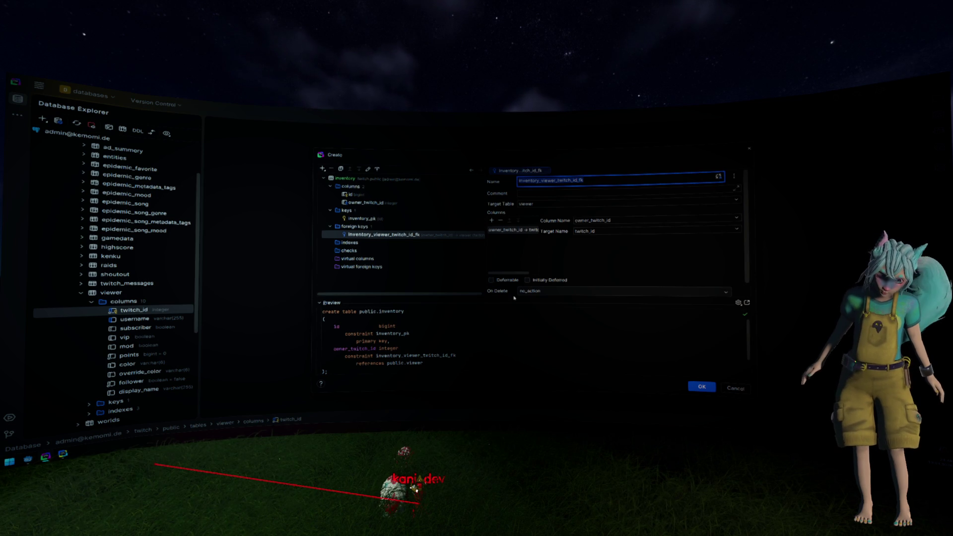
- Set the foreign key's On Delete behaviour to cascade
left_click(581, 292)
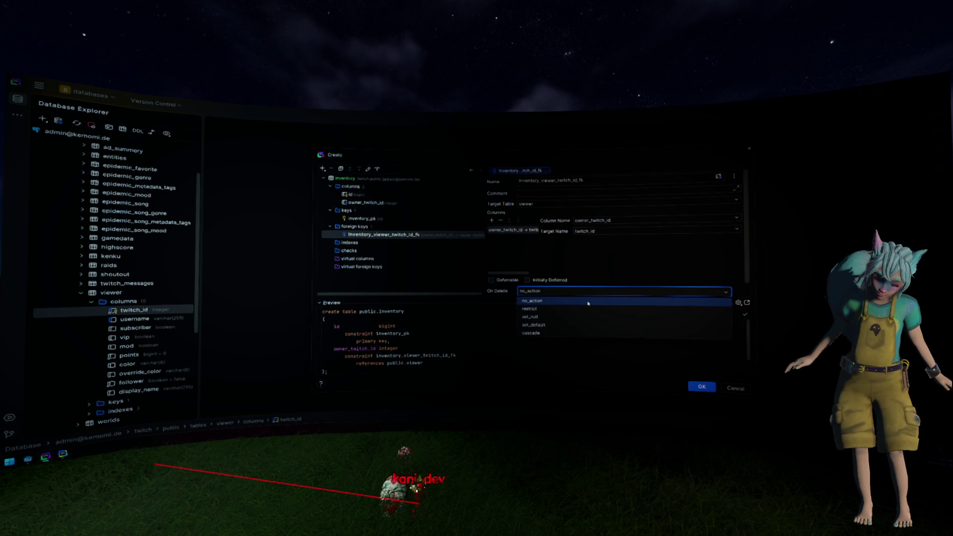
left_click(591, 332)
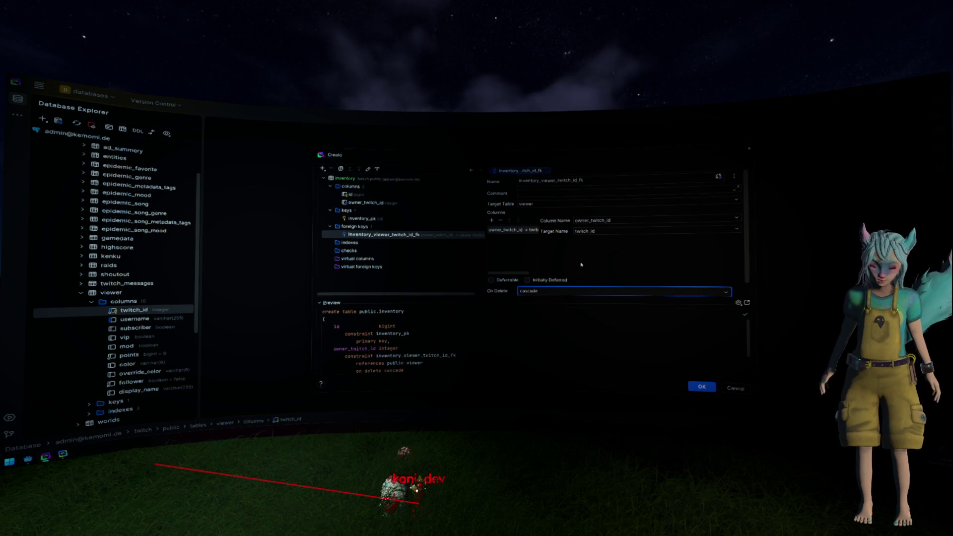
right_click(396, 187)
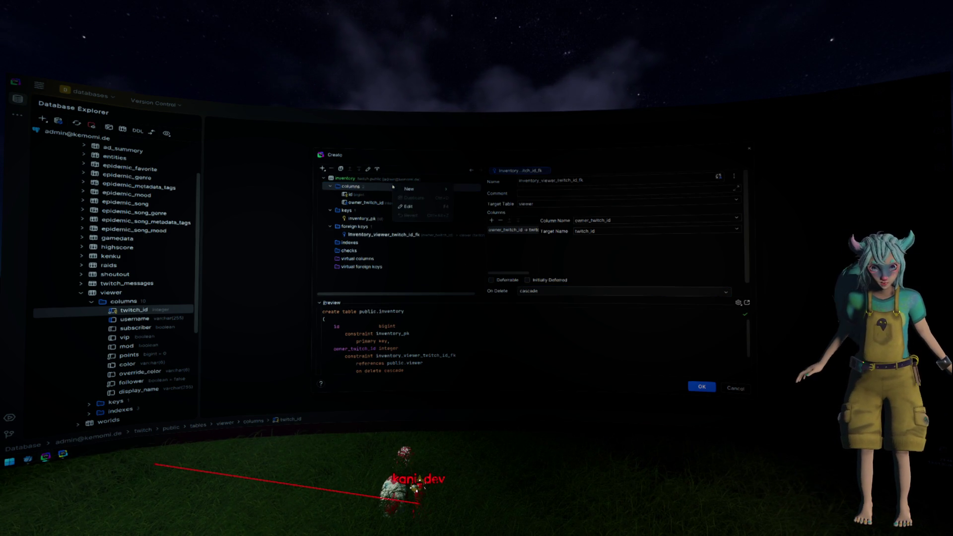
- Add a third inventory column named data with the json data type, nulls allowed
mouse_move(398, 189)
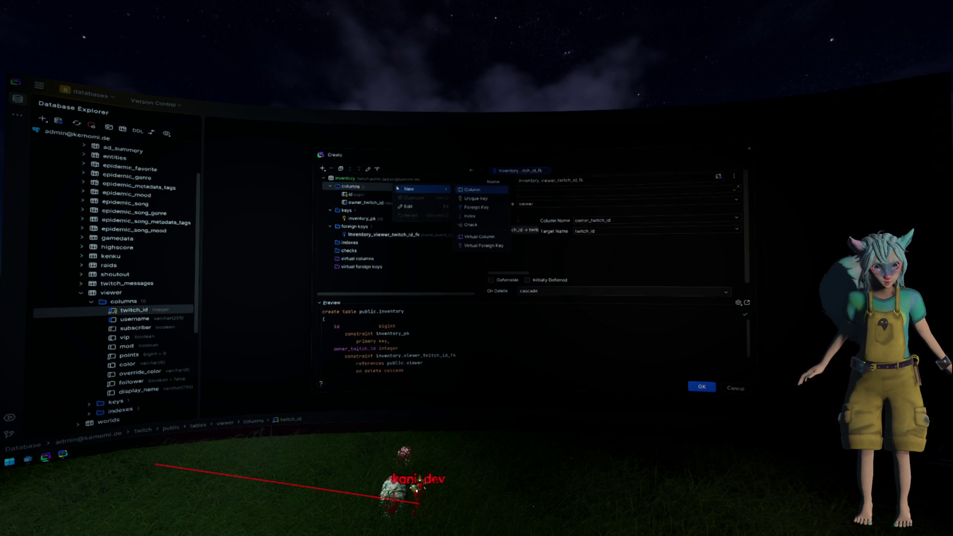
left_click(465, 191)
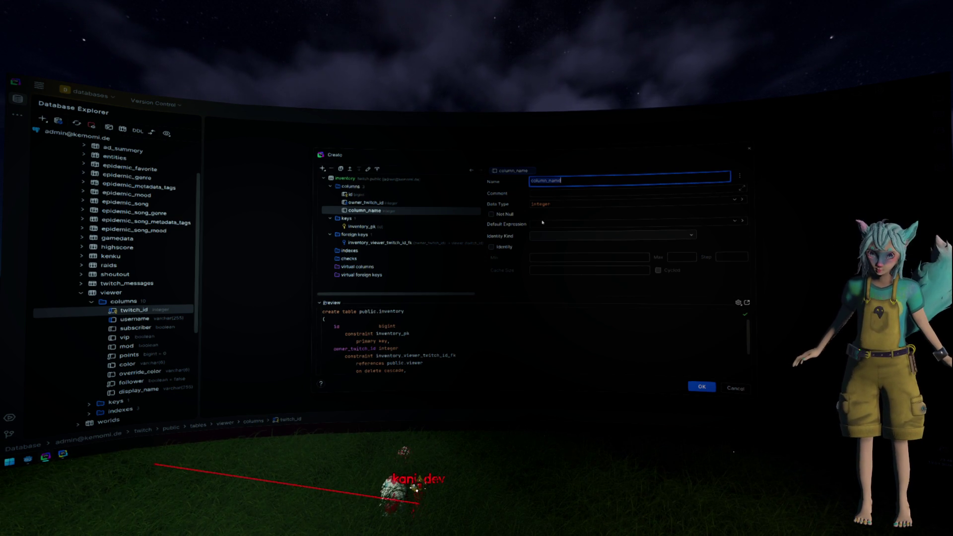
type("data")
left_click(491, 214)
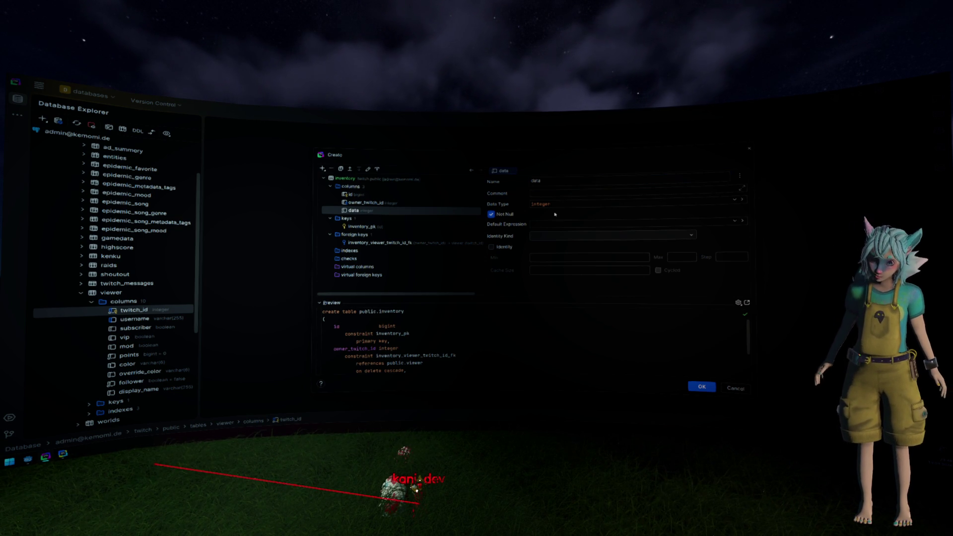
left_click(493, 214)
left_click(575, 204)
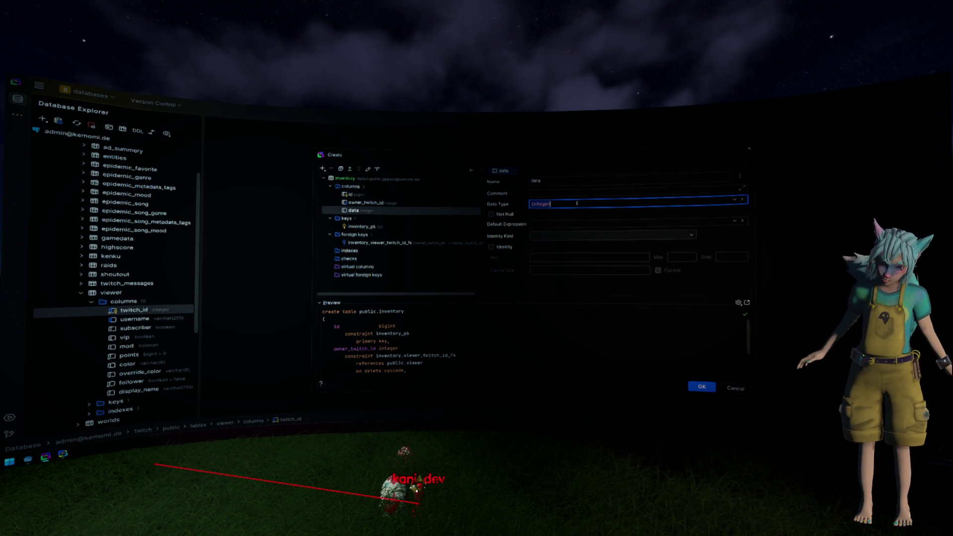
type("json")
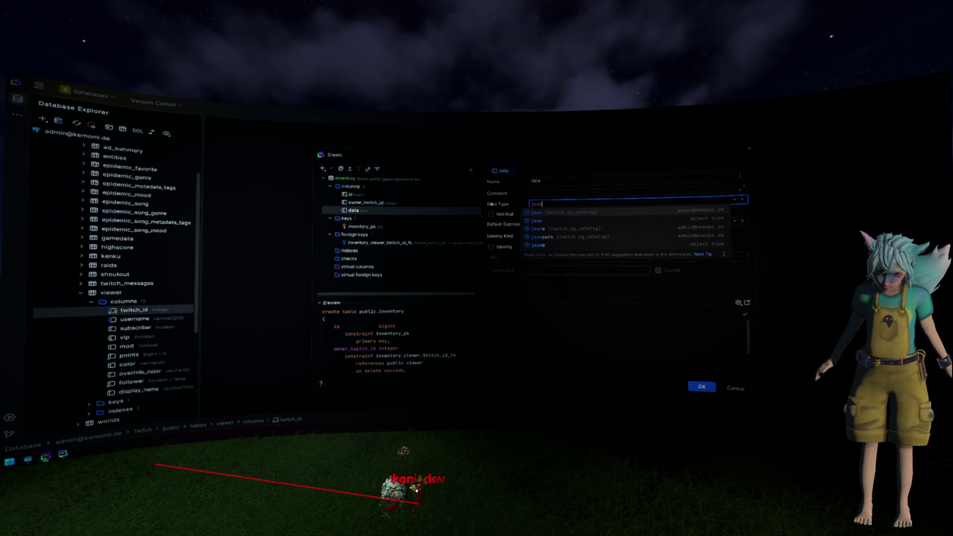
key("Escape")
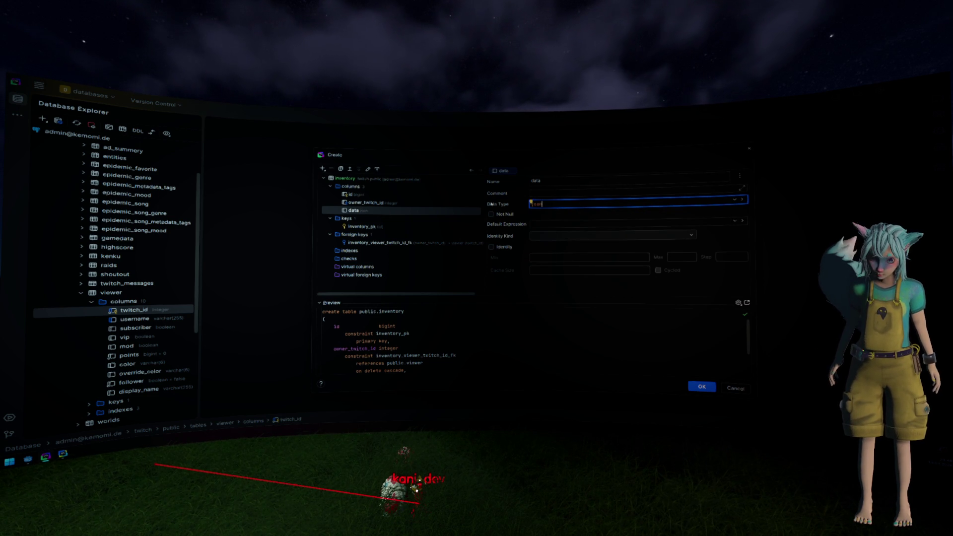
key("ctrl+space")
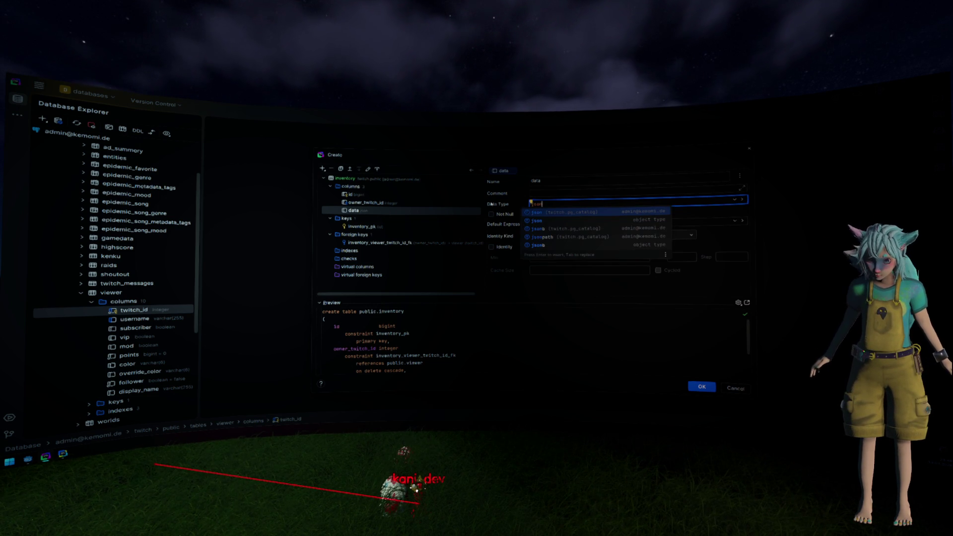
key("Down")
key("Down")
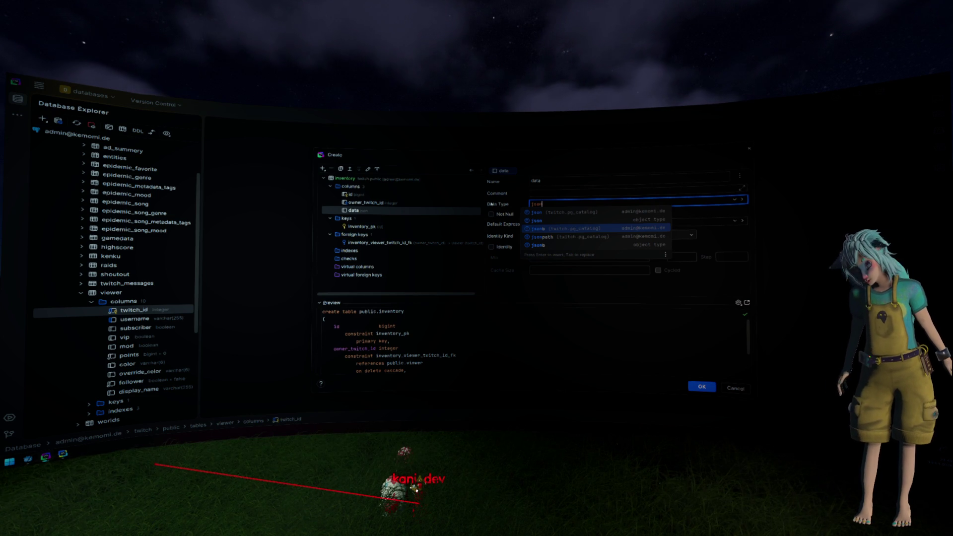
key("Escape")
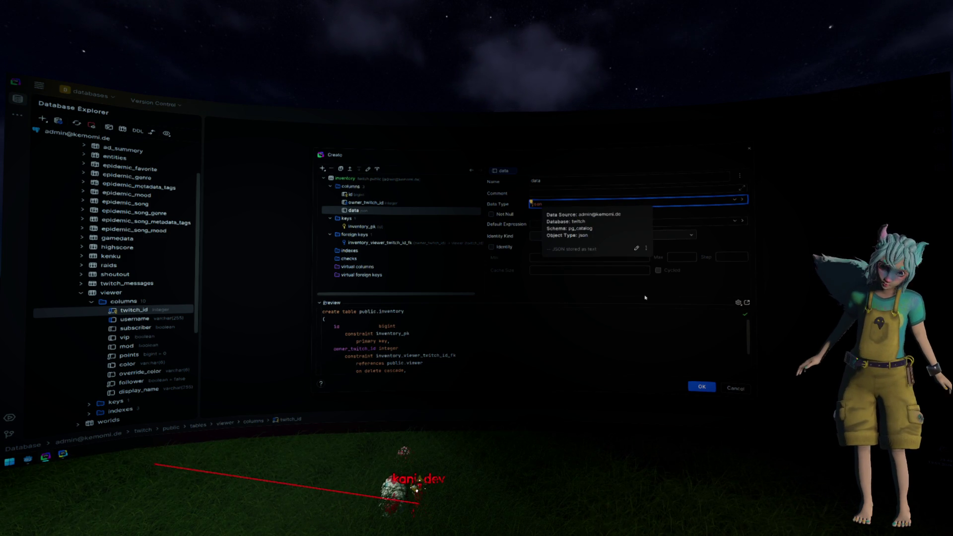
left_click(563, 329)
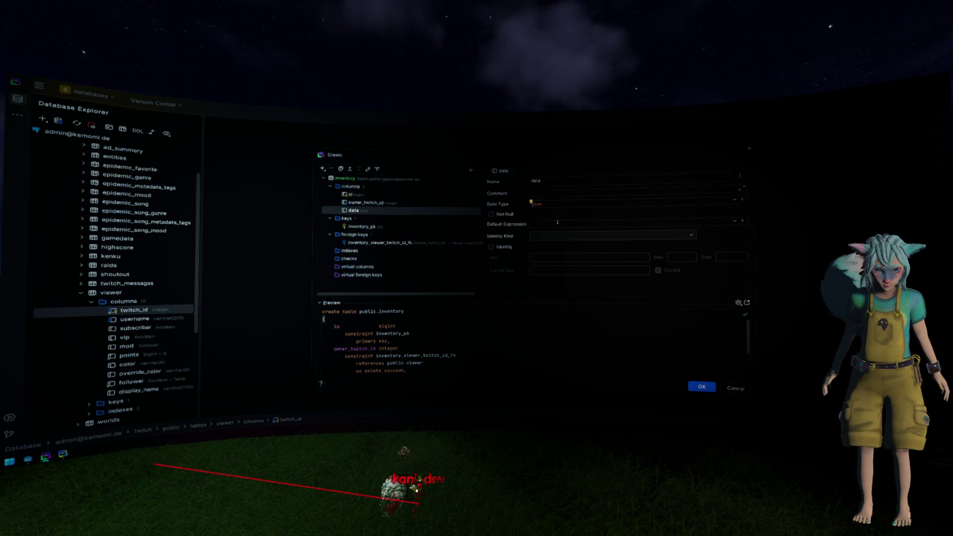
right_click(398, 204)
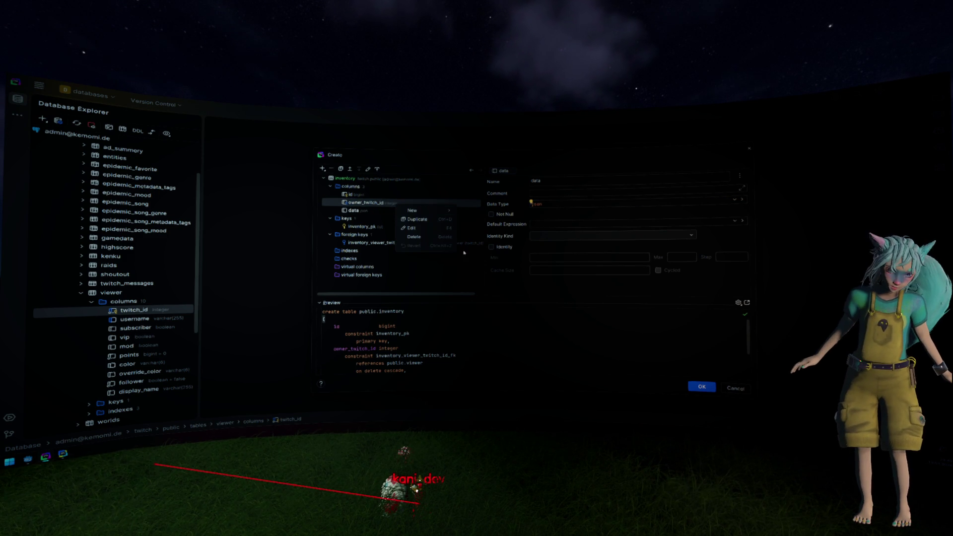
- Add index inventory_owner_twitch_id_index on the owner_twitch_id column
mouse_move(448, 215)
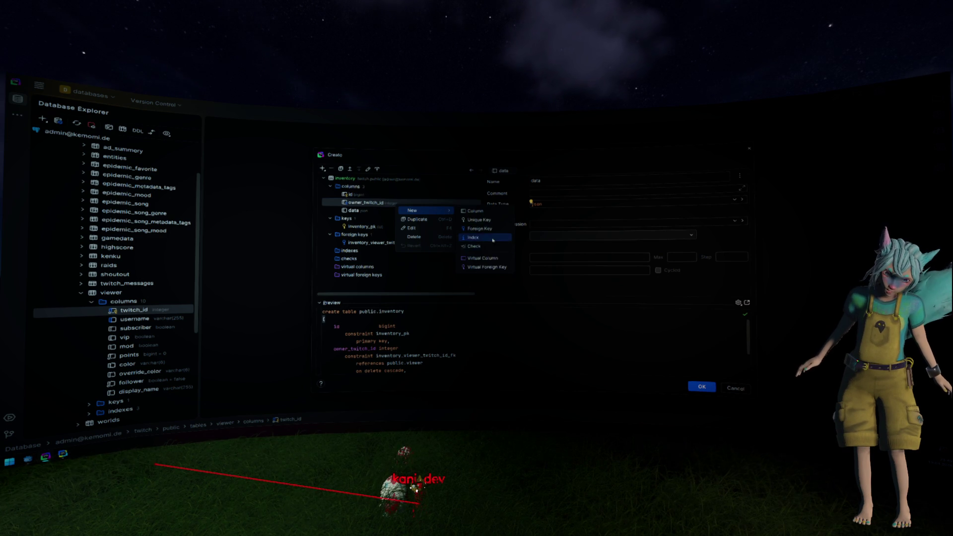
left_click(472, 238)
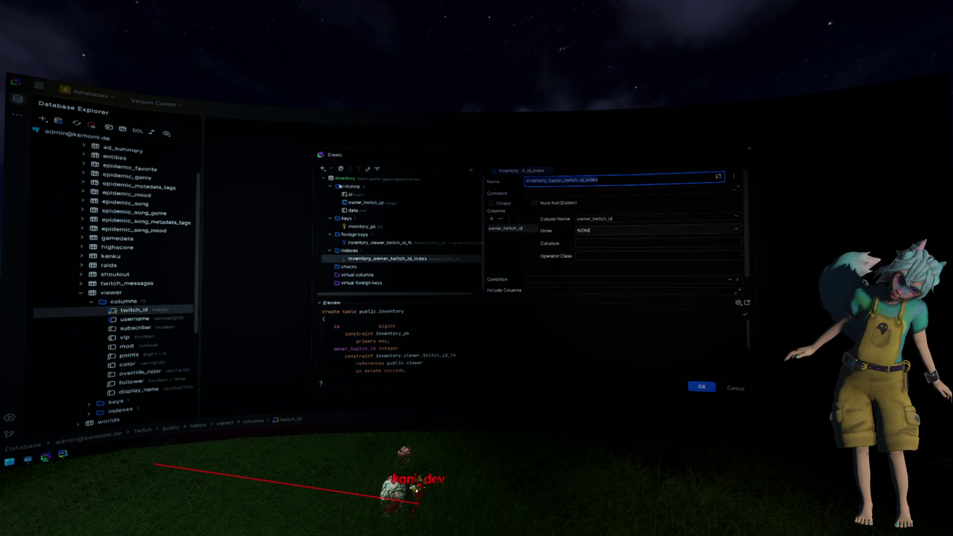
right_click(341, 186)
- Add a column named type with data type varchar(20)
mouse_move(378, 189)
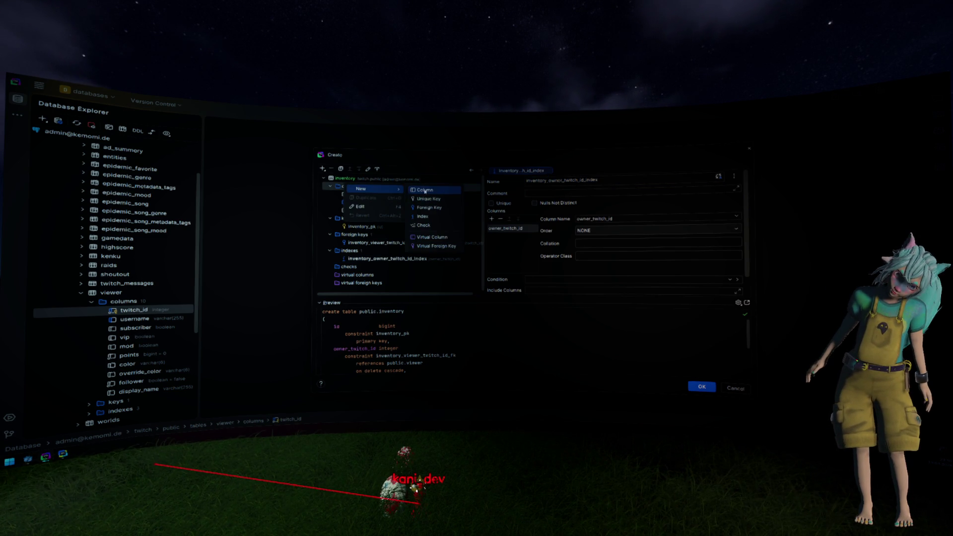
left_click(425, 190)
type("type")
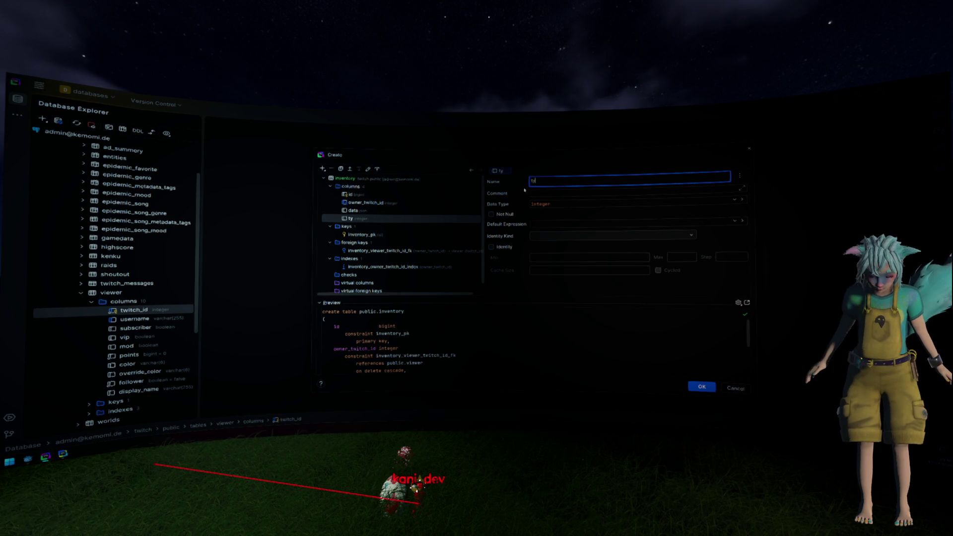
left_click(530, 205)
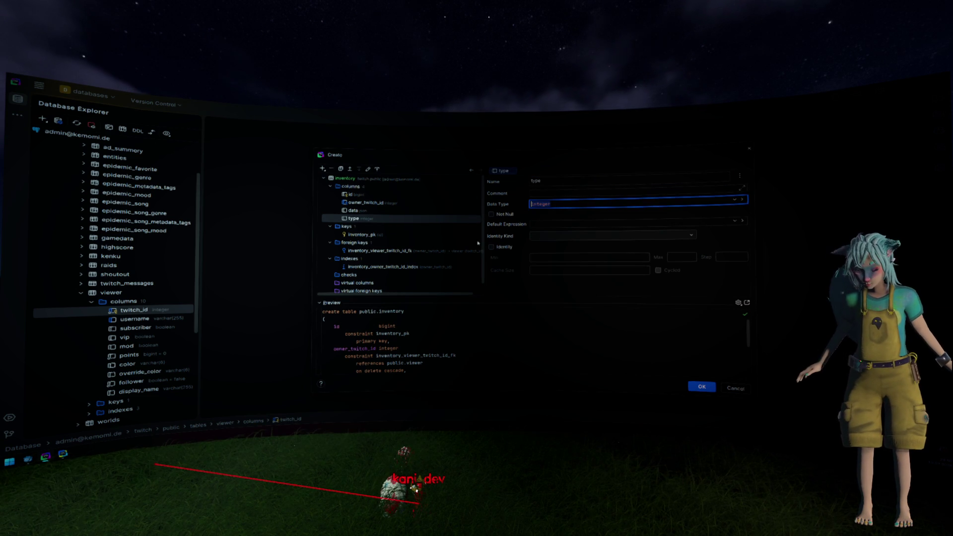
type("v")
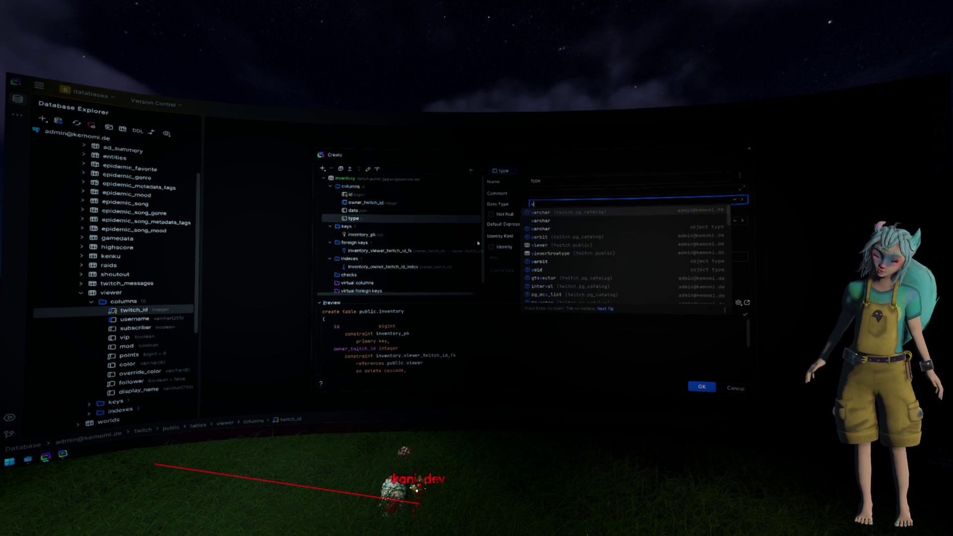
type("archar(")
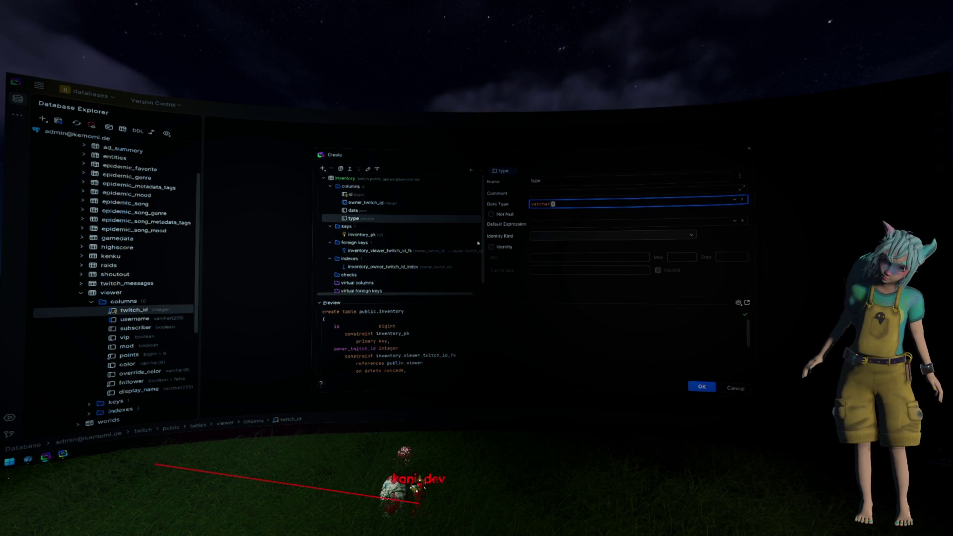
type("20")
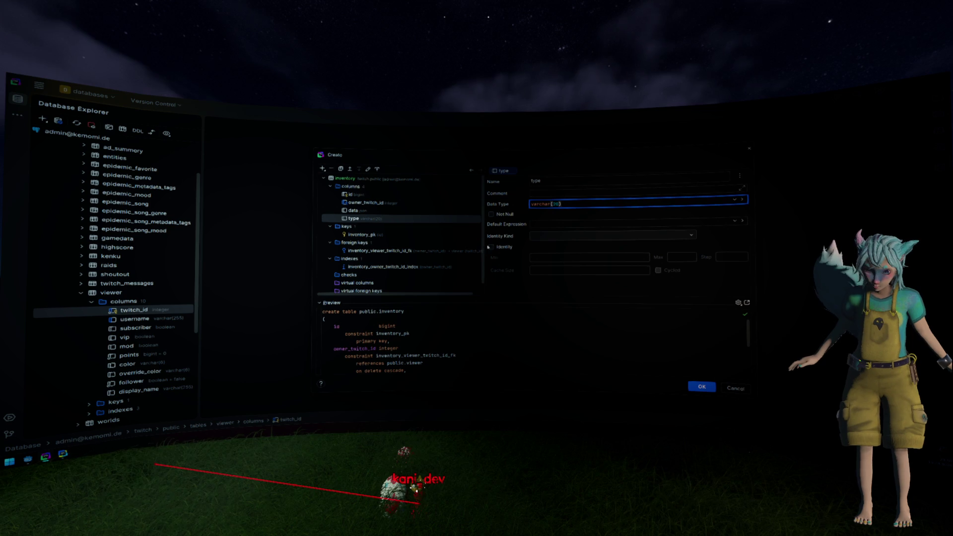
- Index the type column as inventory_type_index and create the inventory table
right_click(372, 220)
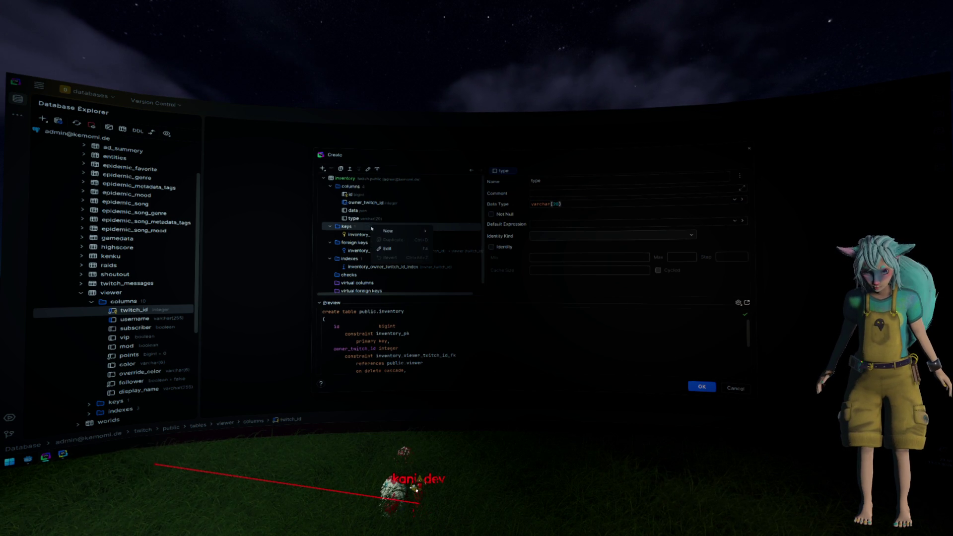
mouse_move(399, 225)
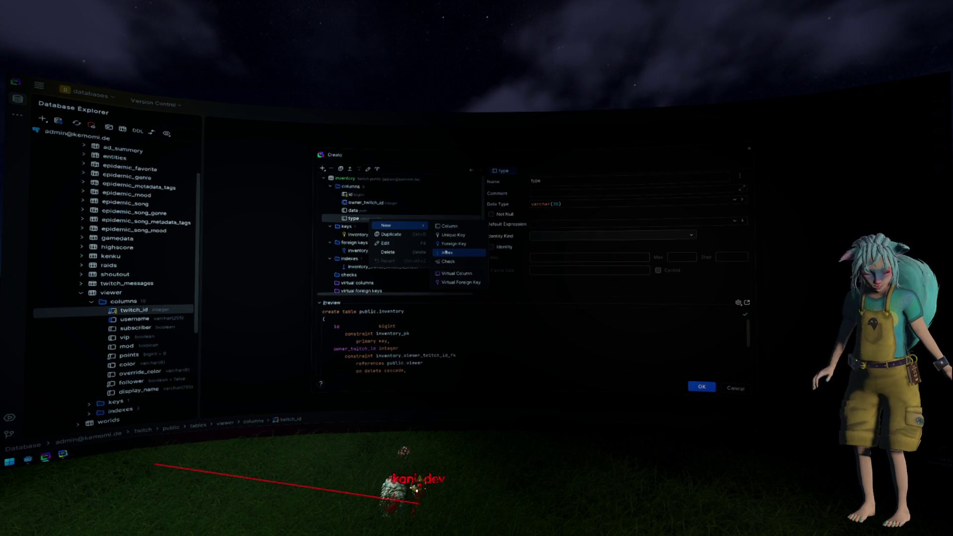
left_click(446, 252)
left_click(594, 334)
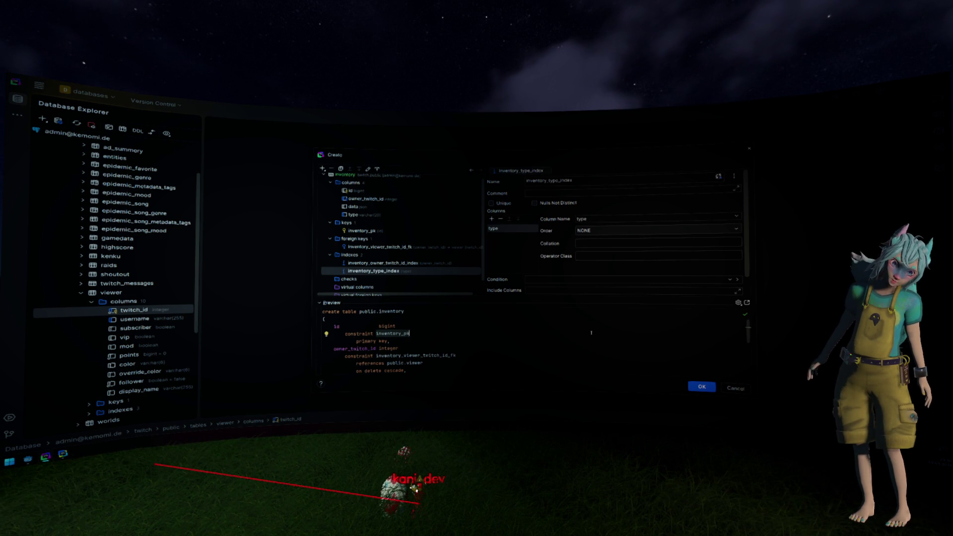
scroll(437, 275, "down", 2)
scroll(422, 265, "up", 3)
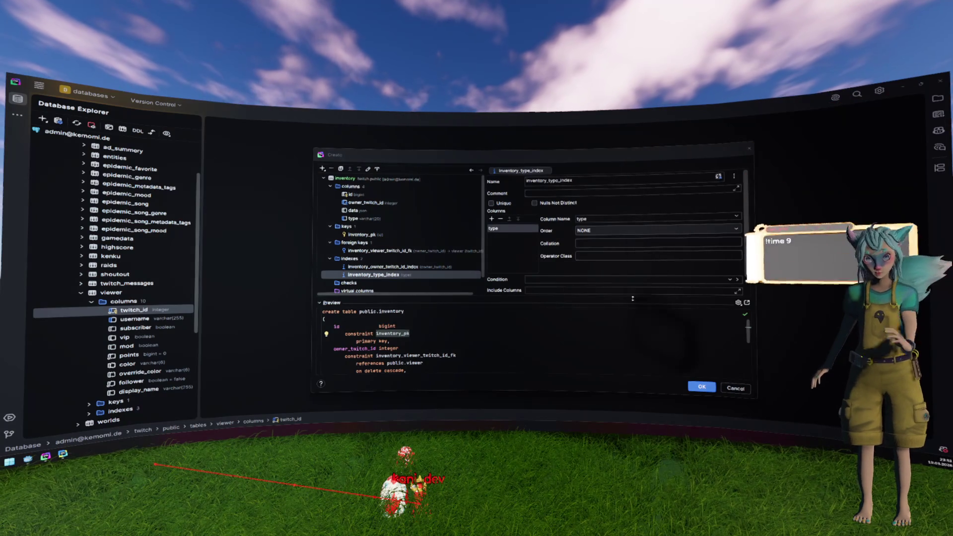
left_click(690, 354)
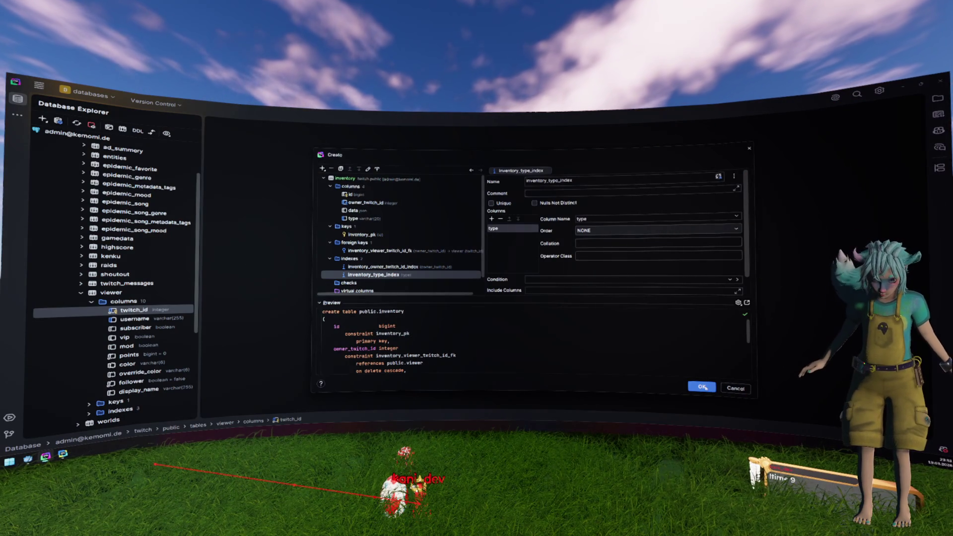
key("Return")
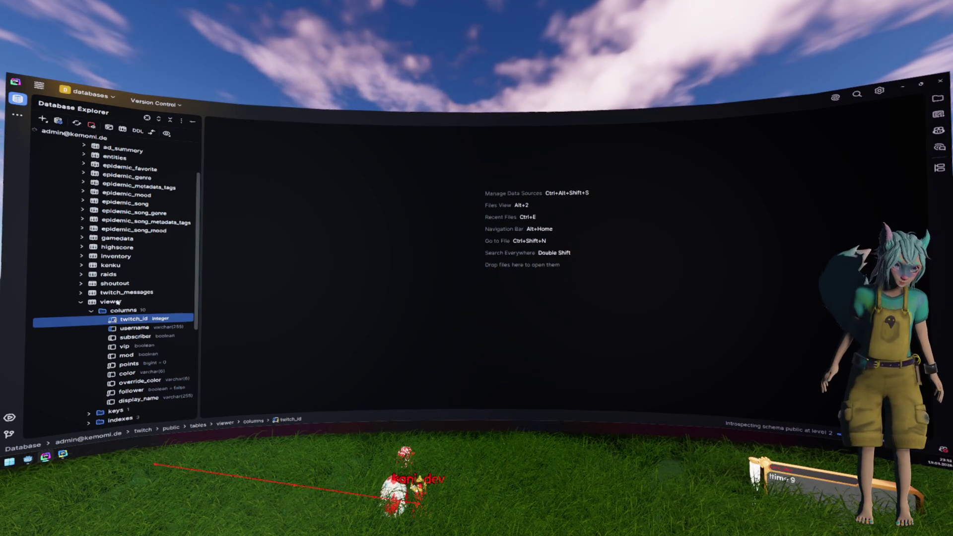
- Look at the inventory table's Modify Grants dialog, then close it unchanged
key("Up")
key("Up")
key("F4")
key("Left")
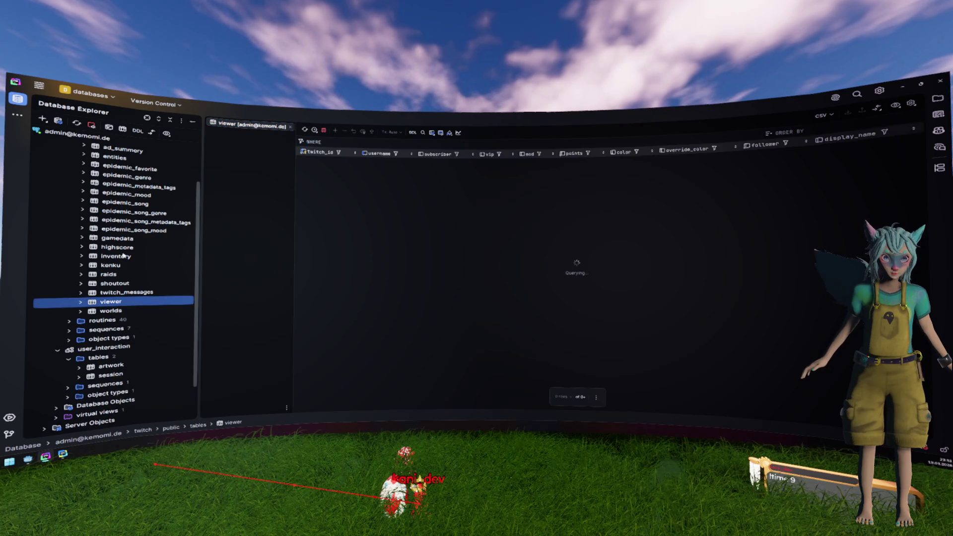
right_click(127, 257)
mouse_move(209, 380)
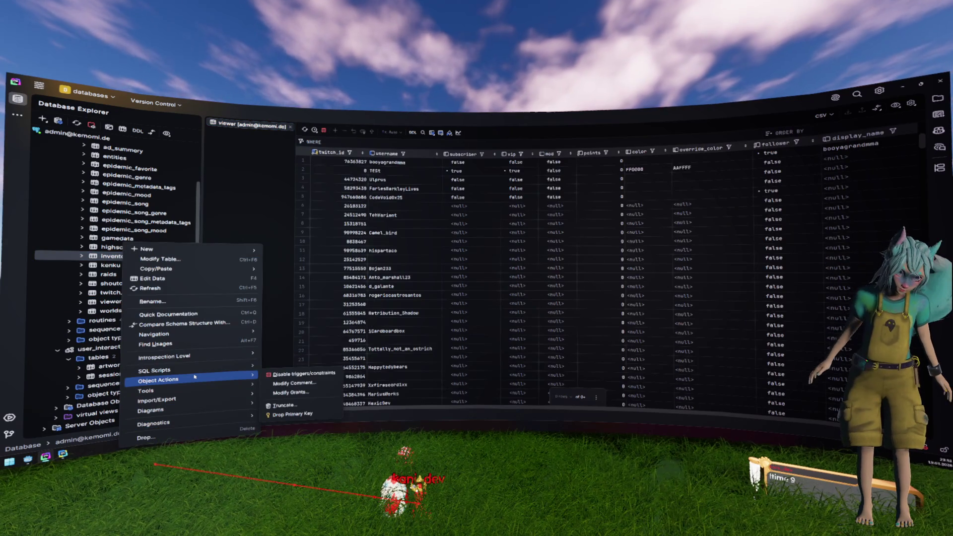
left_click(303, 392)
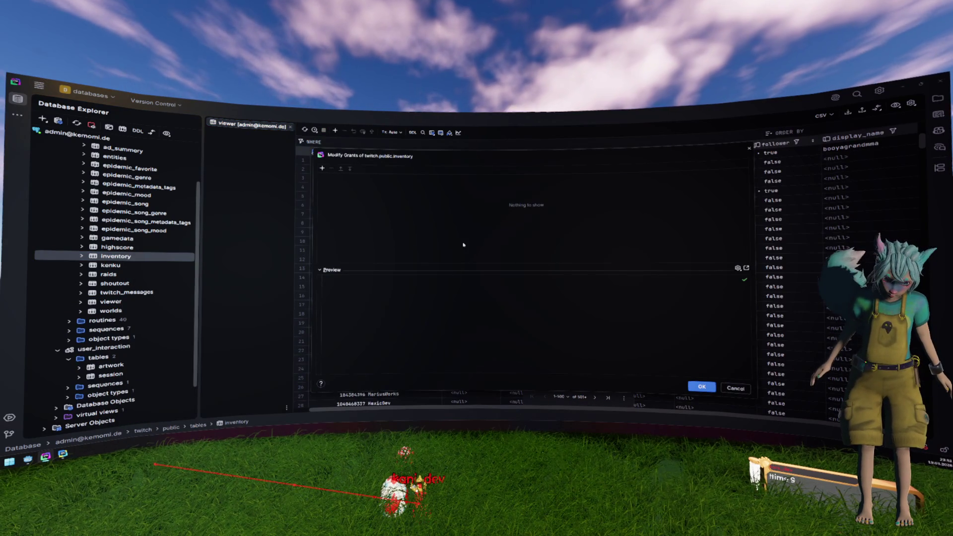
key("Escape")
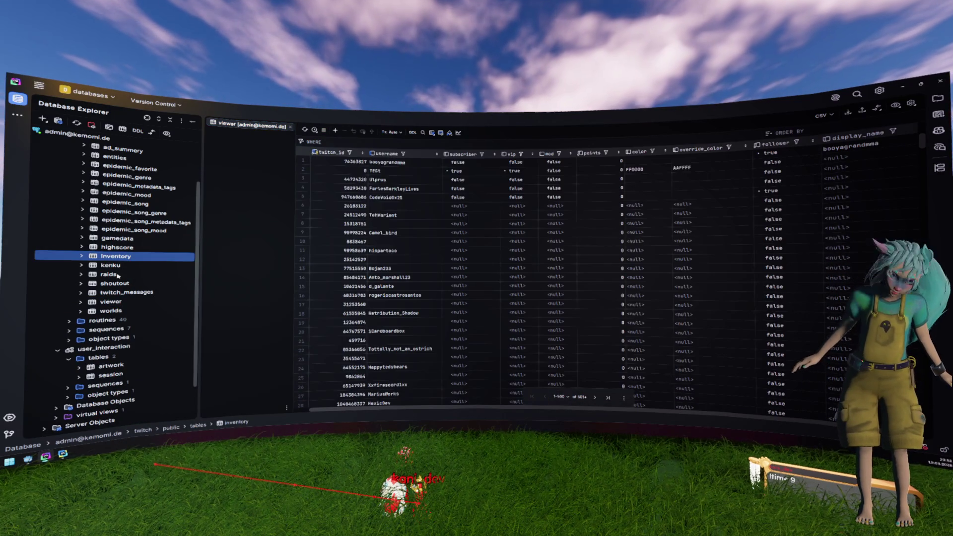
- Review the twitch and anonymous roles' grants on the kenku table
right_click(112, 266)
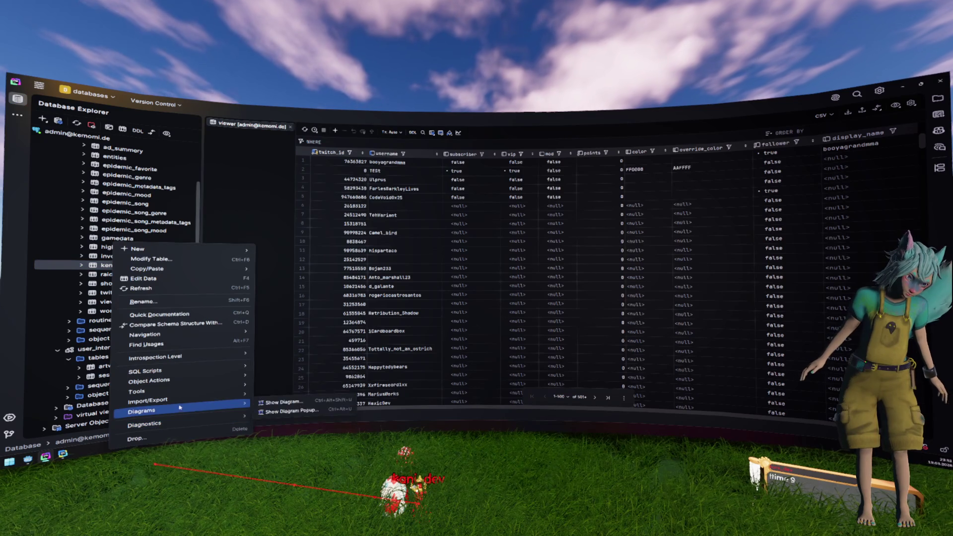
mouse_move(183, 379)
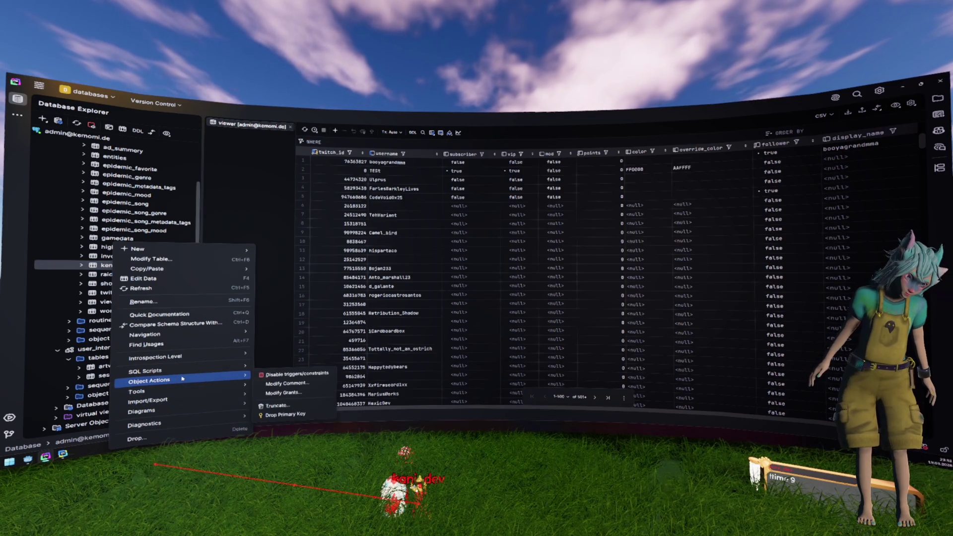
left_click(283, 393)
left_click(342, 185)
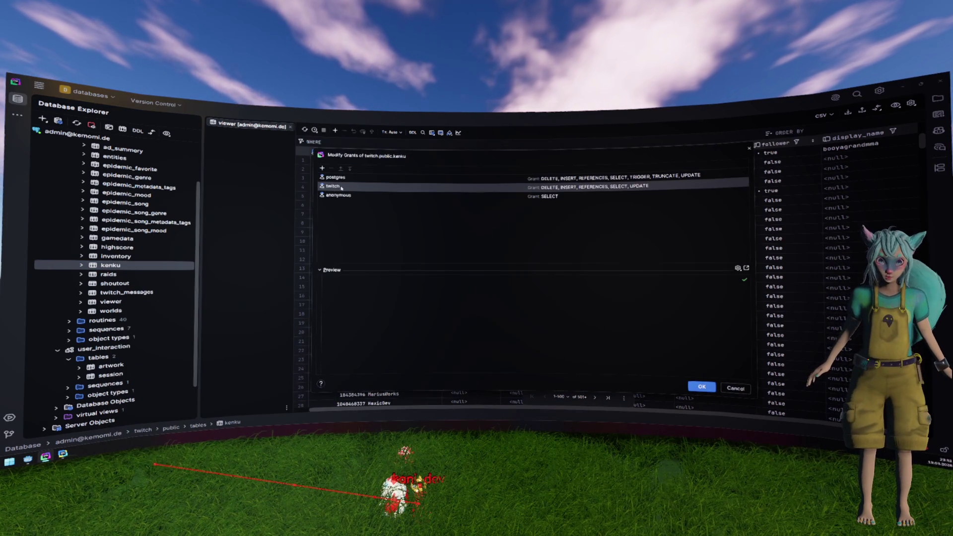
left_click(347, 196)
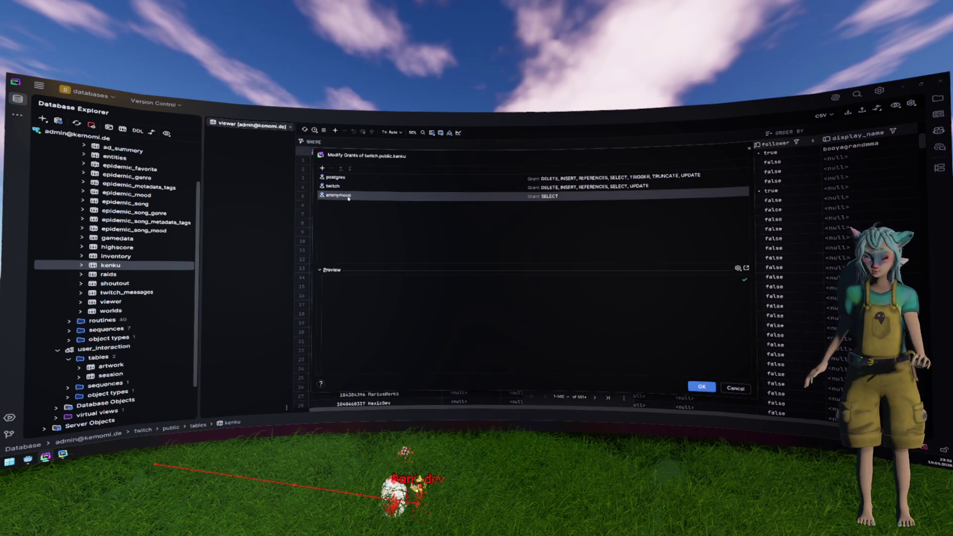
key("Escape")
- Reopen Modify Grants for the inventory table
right_click(134, 254)
mouse_move(206, 383)
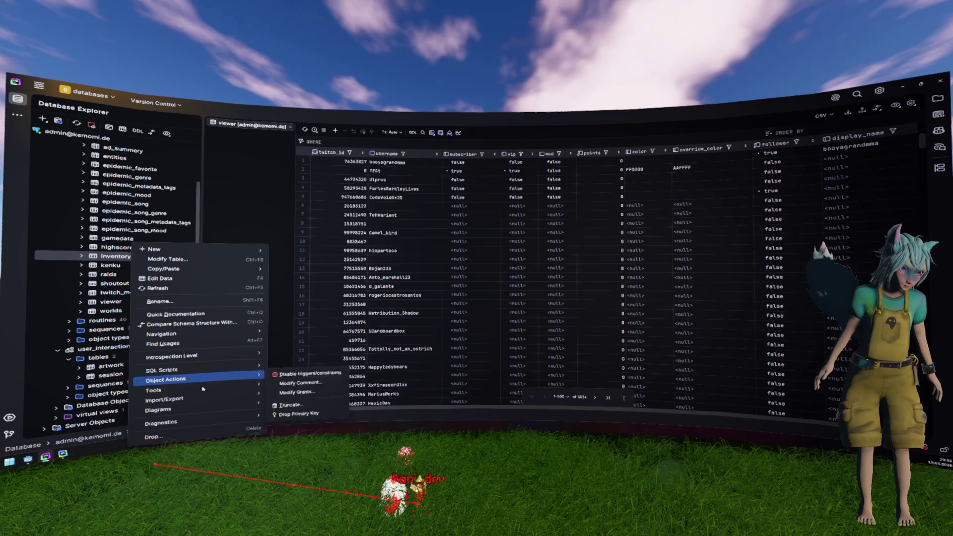
mouse_move(194, 399)
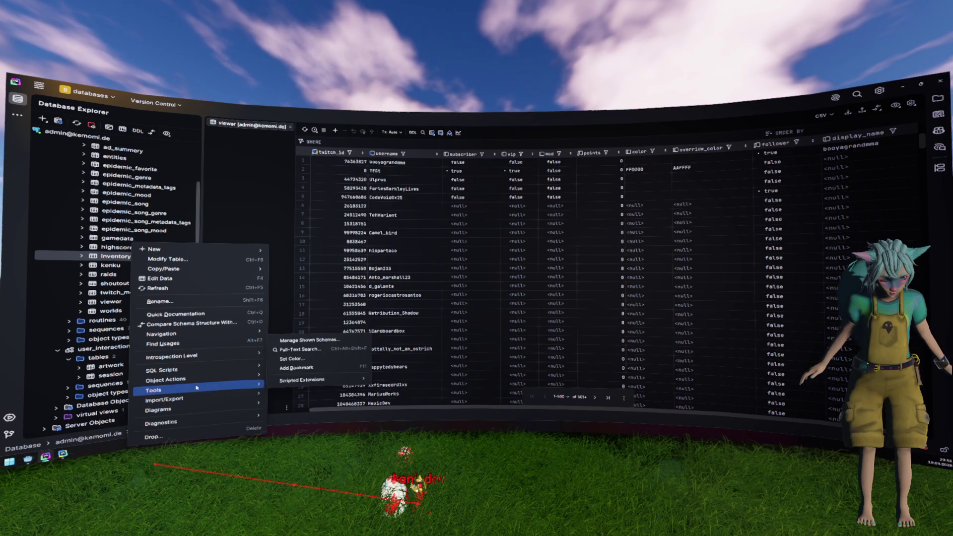
left_click(300, 392)
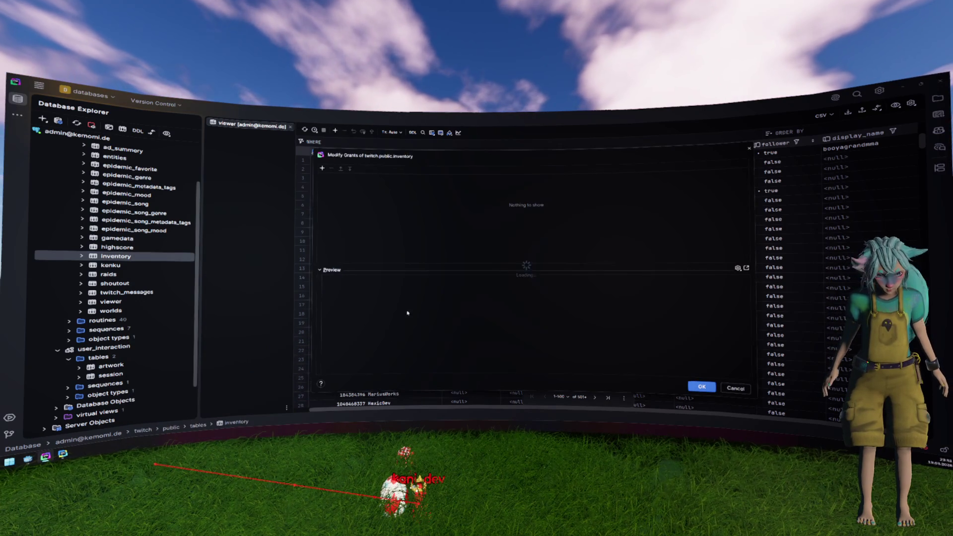
- Add twitch as a grantee and set its insert and delete privileges to Grant
left_click(332, 177)
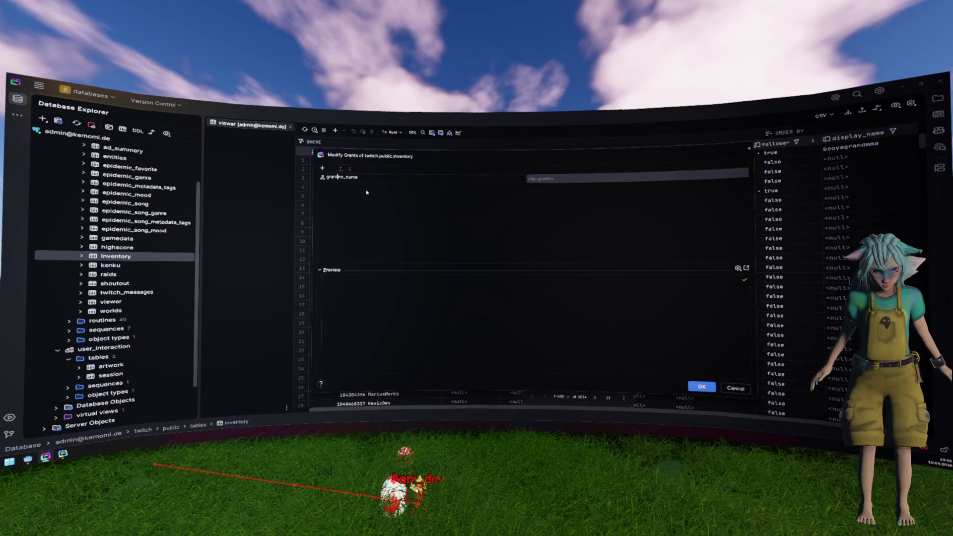
key("Return")
key("Return")
type("twitch")
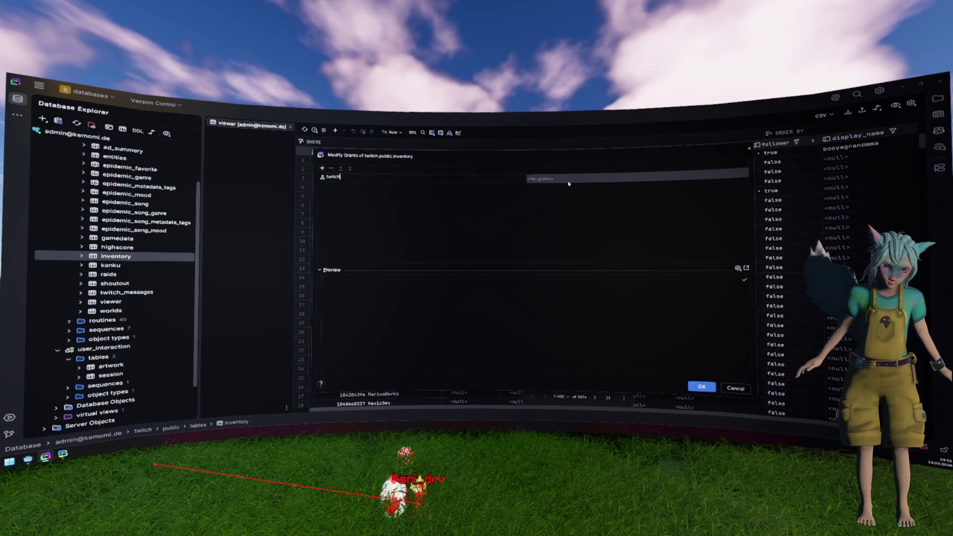
left_click(566, 176)
left_click(575, 195)
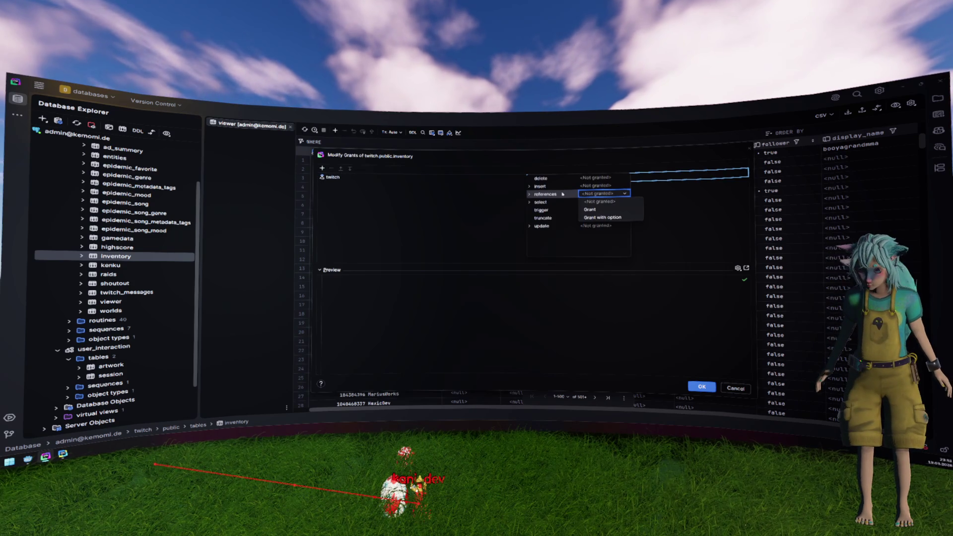
left_click(565, 186)
left_click(564, 187)
key("Return")
left_click(558, 178)
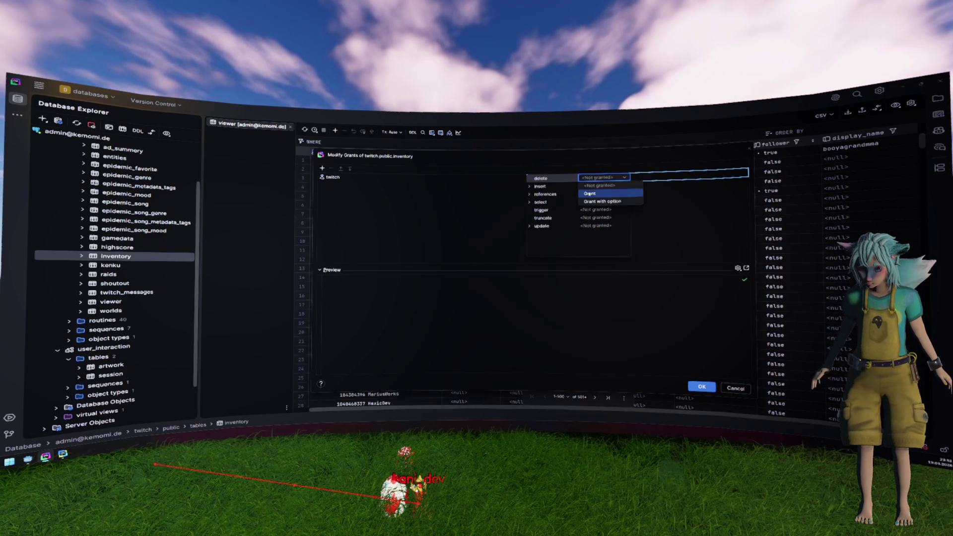
key("Return")
- Set twitch's references, select and update privileges to Grant
left_click(558, 195)
key("Return")
left_click(558, 202)
key("Return")
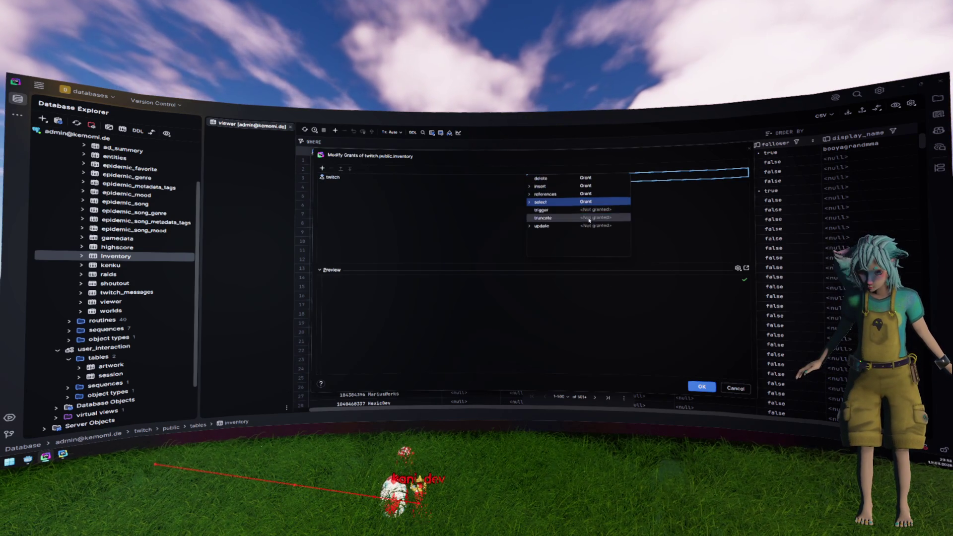
left_click(558, 226)
key("Return")
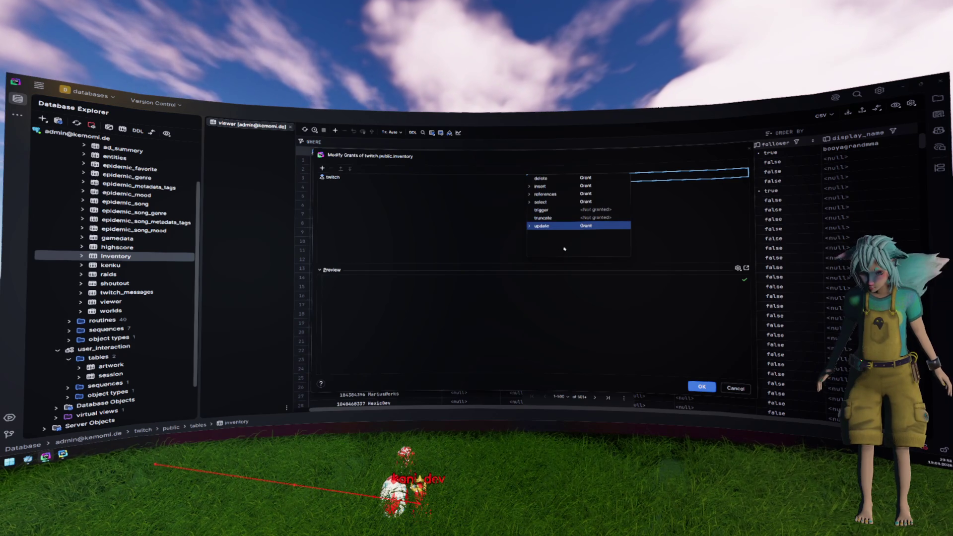
left_click(369, 207)
- Add grantee anonymous with only select granted and apply the grants
left_click(323, 169)
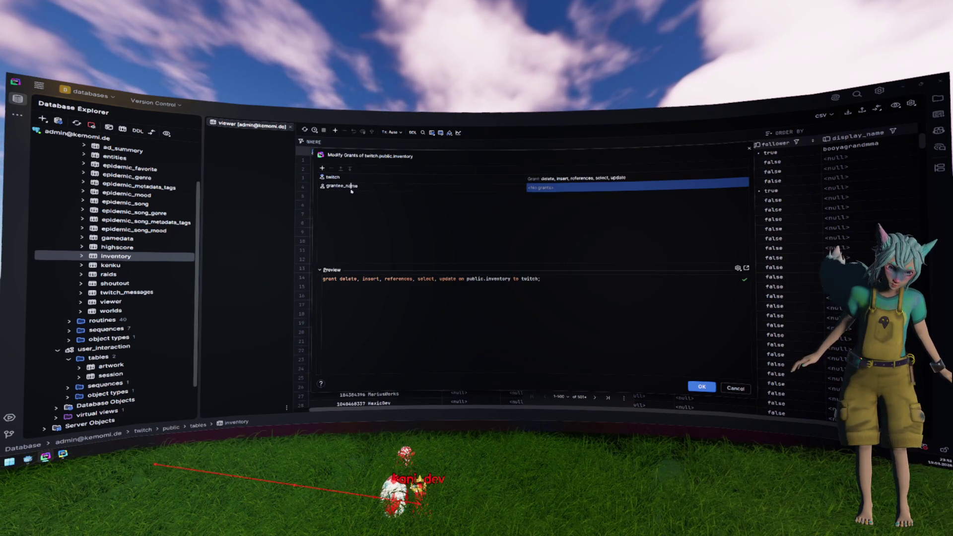
type("anonymous")
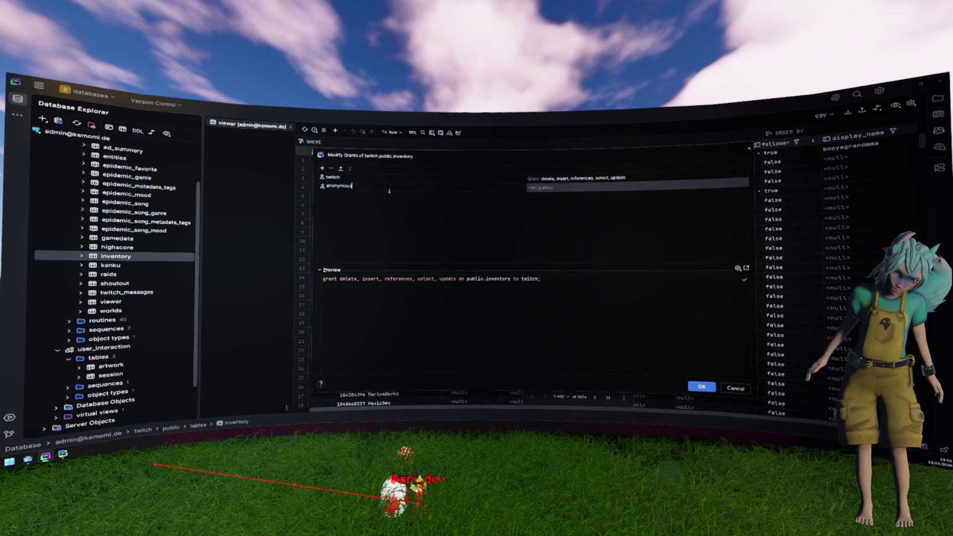
key("Return")
left_click(546, 187)
left_click(541, 210)
left_click(712, 324)
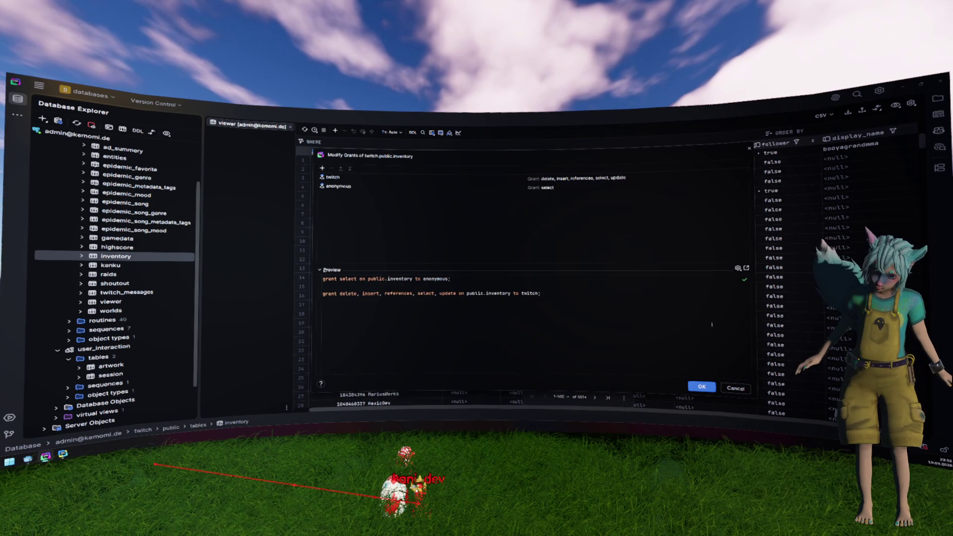
left_click(702, 388)
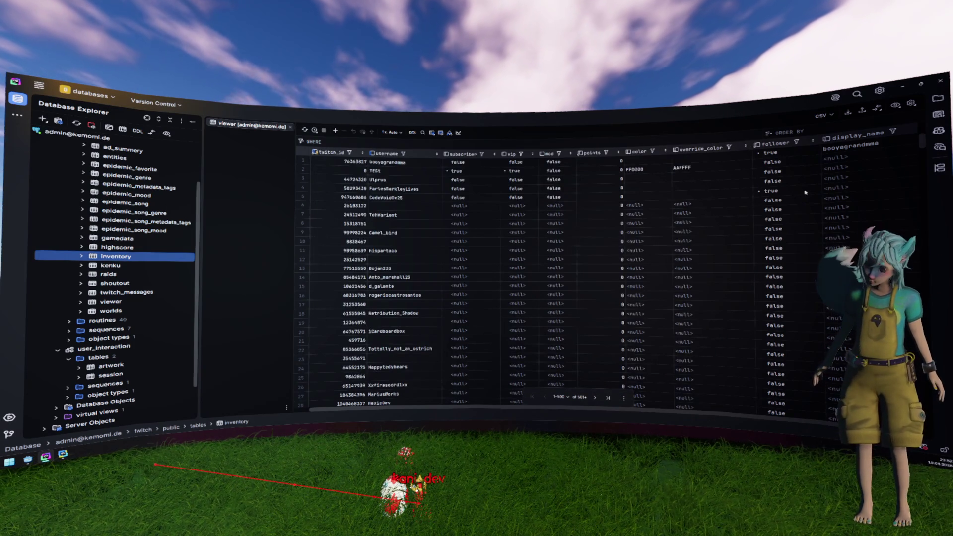
key("alt+Tab")
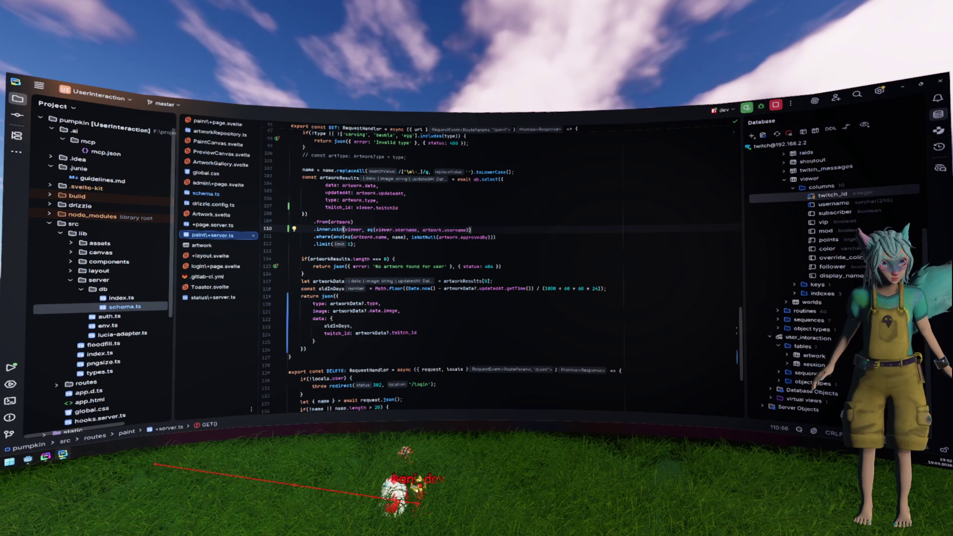
- Move the API generator window and scroll through the ApiExplorer's inventory endpoint tables
key("super+e")
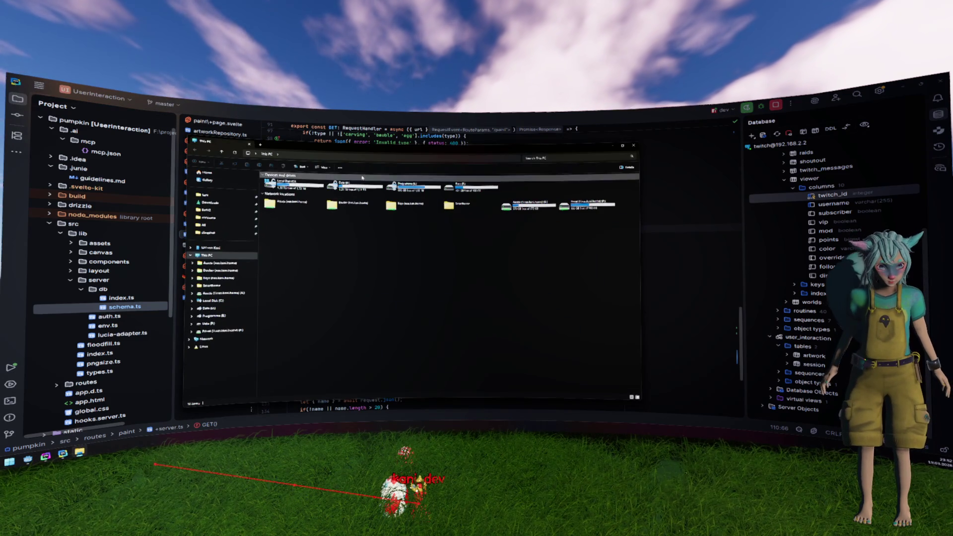
key("alt+F4")
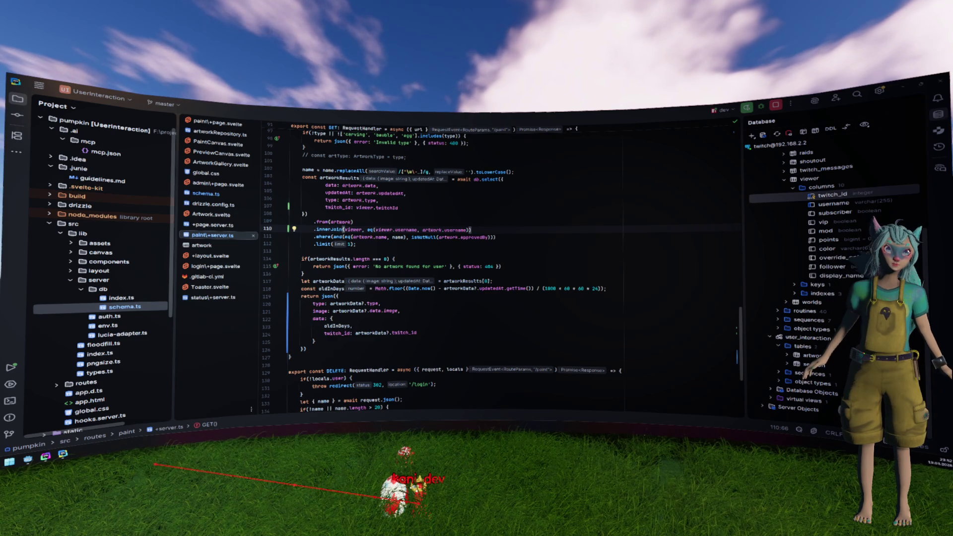
left_click_drag(535, 174, 508, 148)
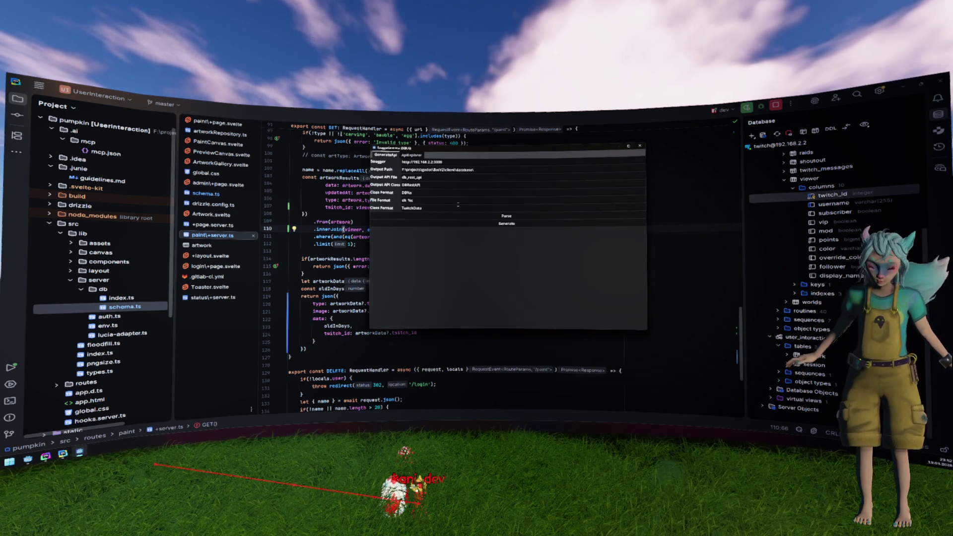
left_click(411, 155)
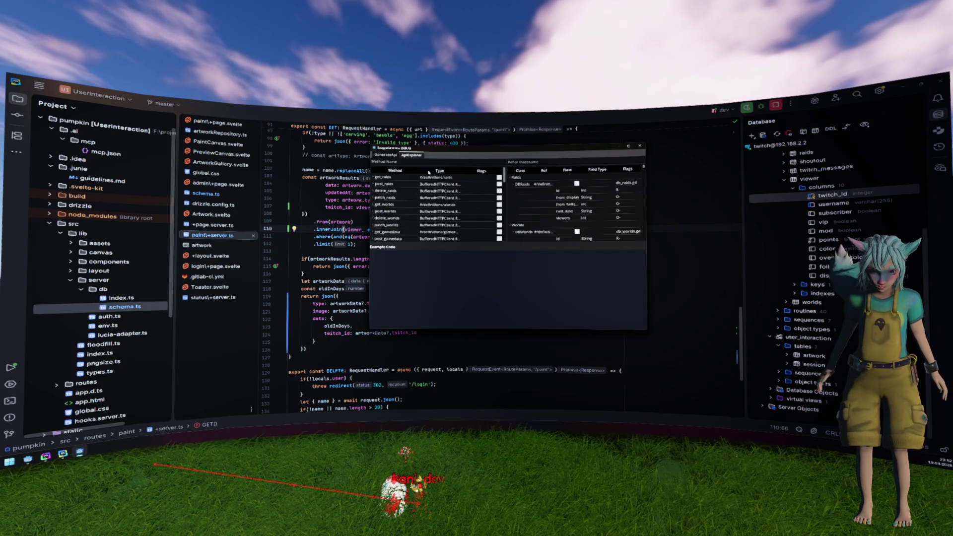
scroll(397, 189, "down", 8)
scroll(396, 190, "down", 10)
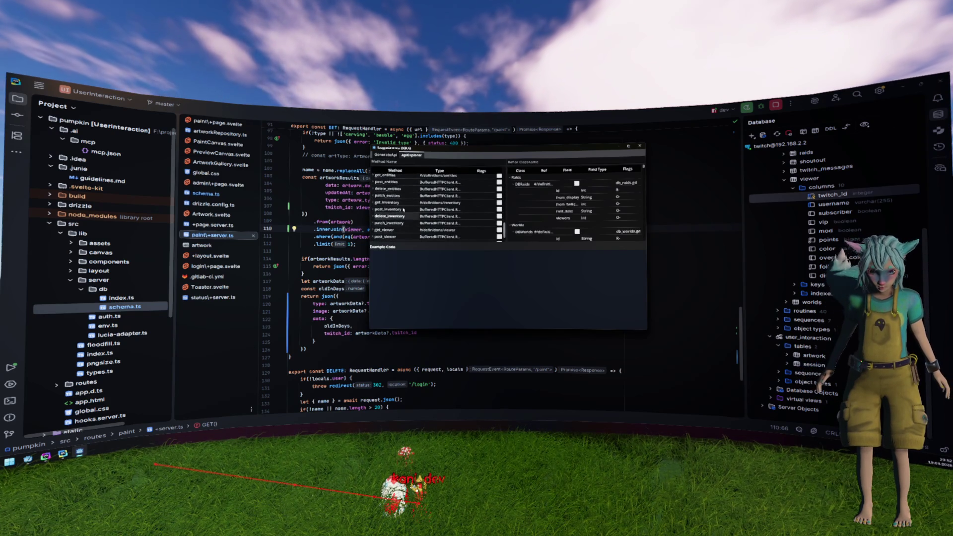
- Close the API explorer and return to the Godot editor
key("Escape")
left_click(440, 198)
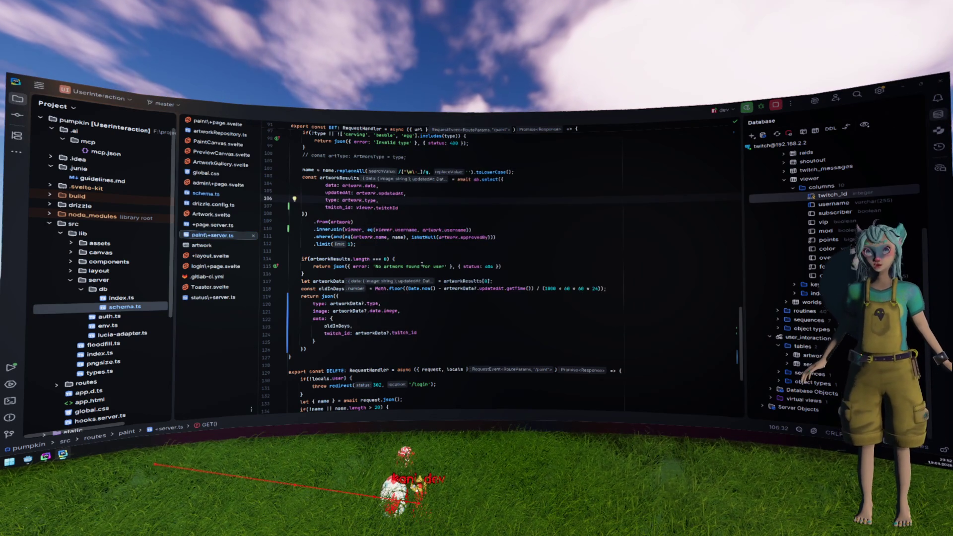
key("alt+Tab")
- Drag the FileSystem dock splitter upward to enlarge the file tree and reset its filter
left_click(659, 269)
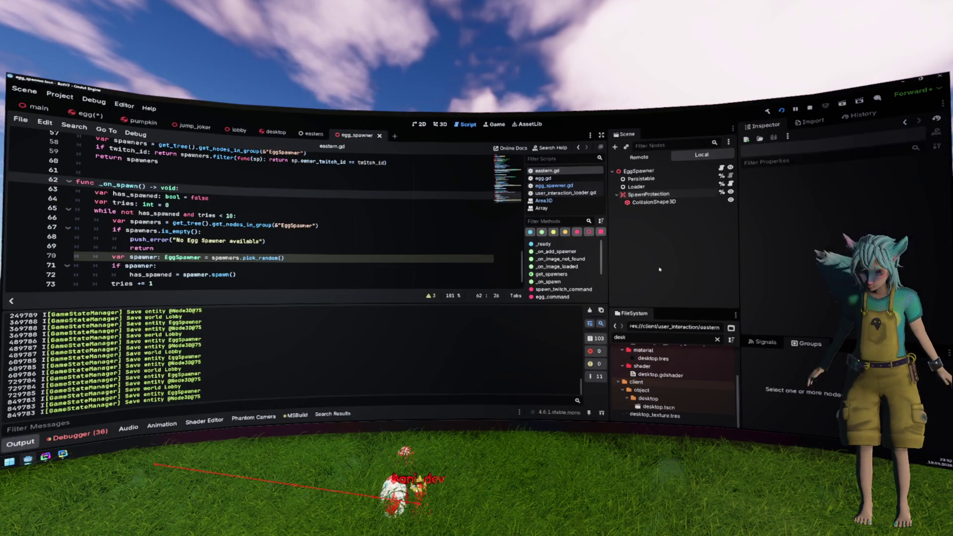
left_click_drag(654, 308, 654, 233)
left_click(716, 262)
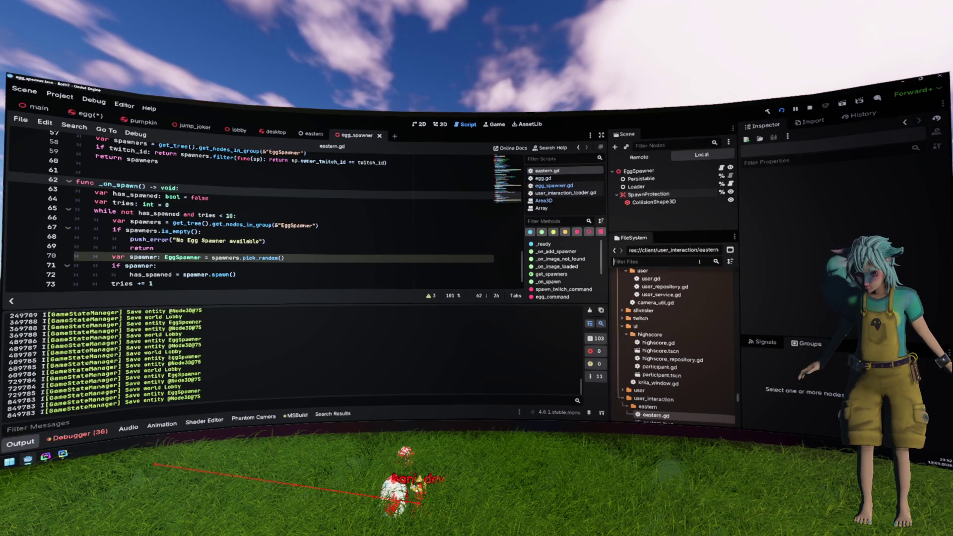
type("Invent")
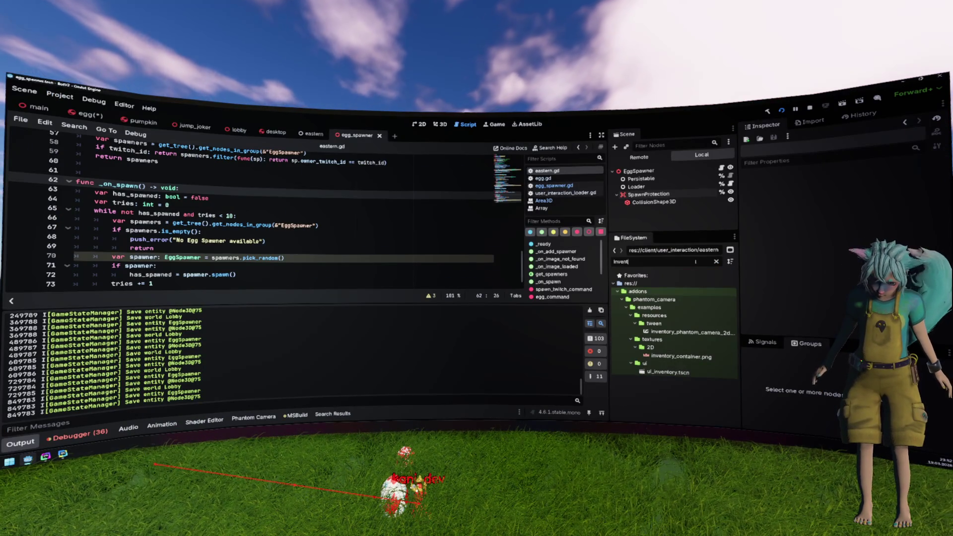
- Close WebStorm's GenerateApi dialog and come back to Godot
key("alt+Tab")
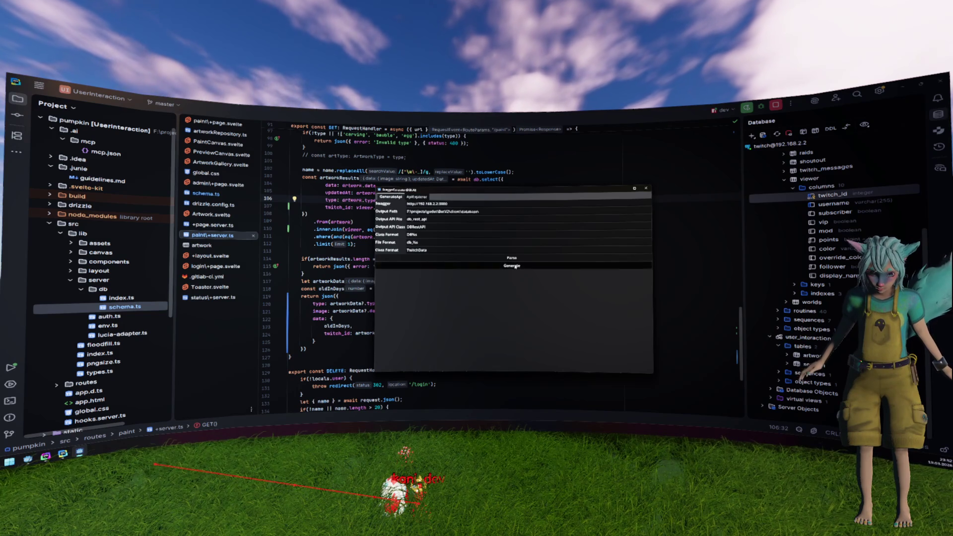
left_click(582, 264)
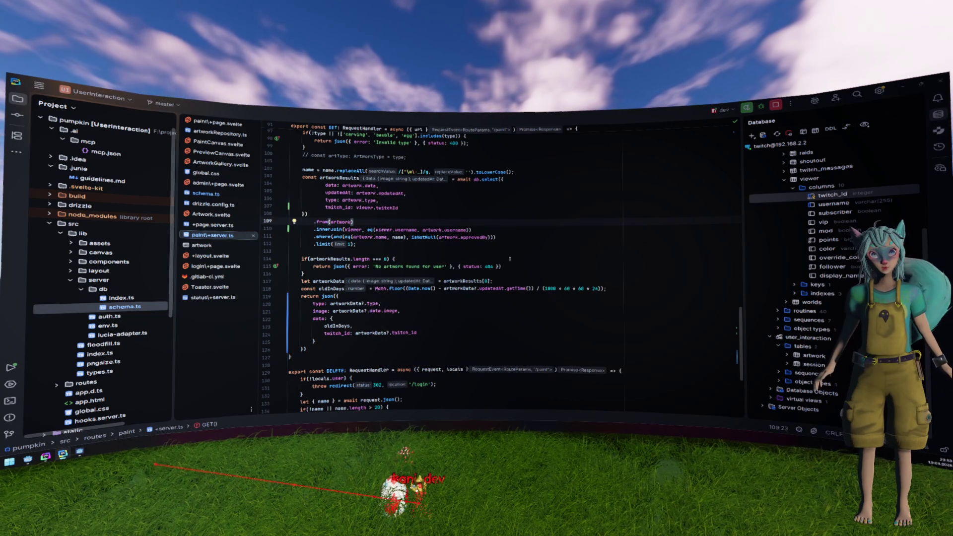
key("alt+Tab")
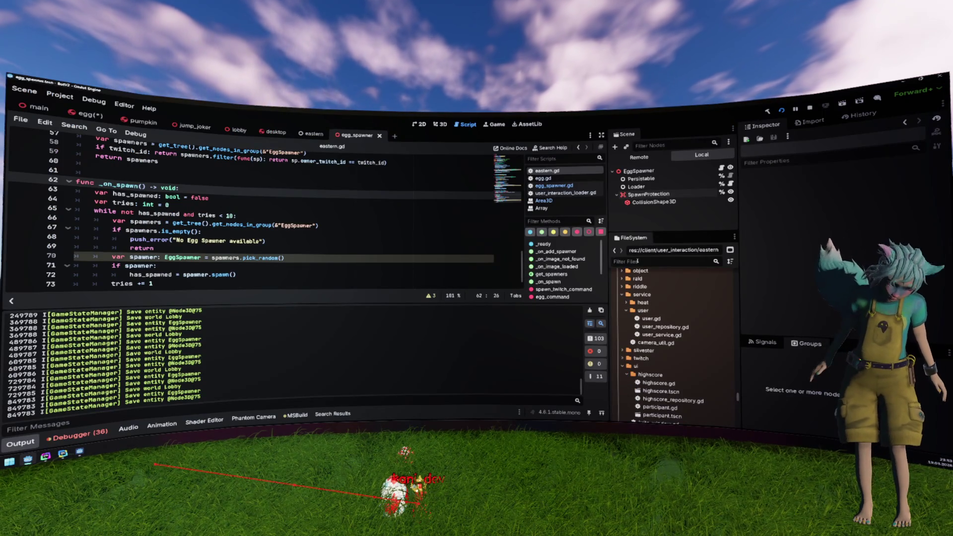
- Filter project files by 'invent' and read through db_inventory.gd
type("invent")
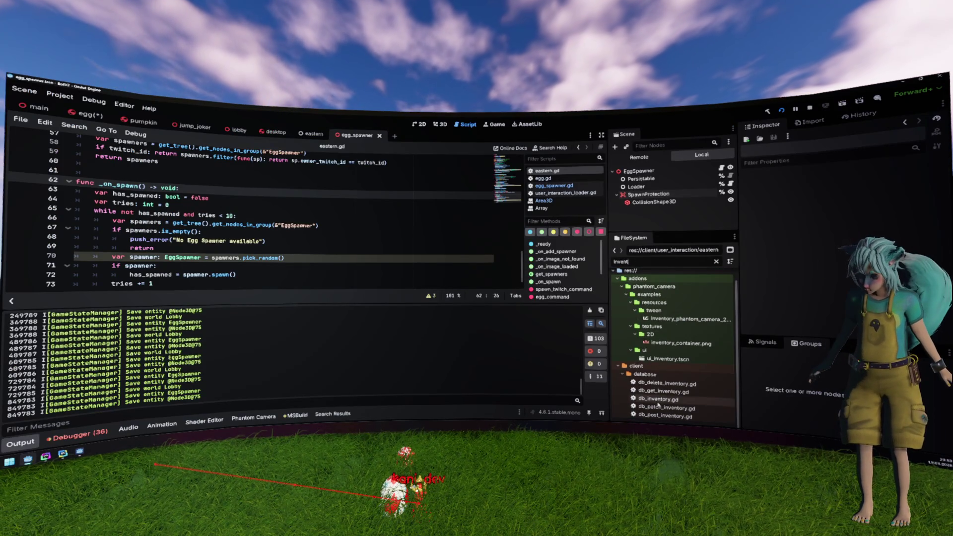
double_click(658, 399)
scroll(366, 247, "down", 3)
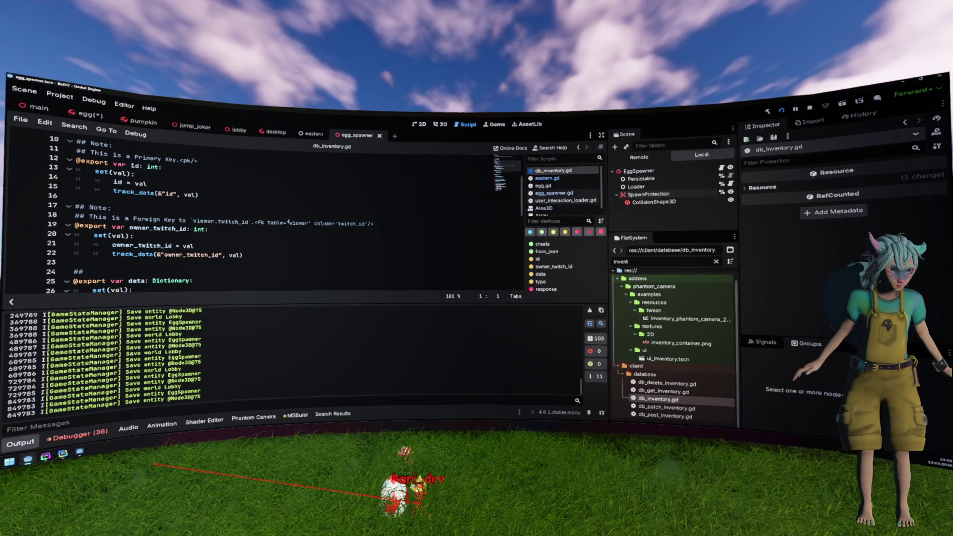
scroll(317, 231, "down", 7)
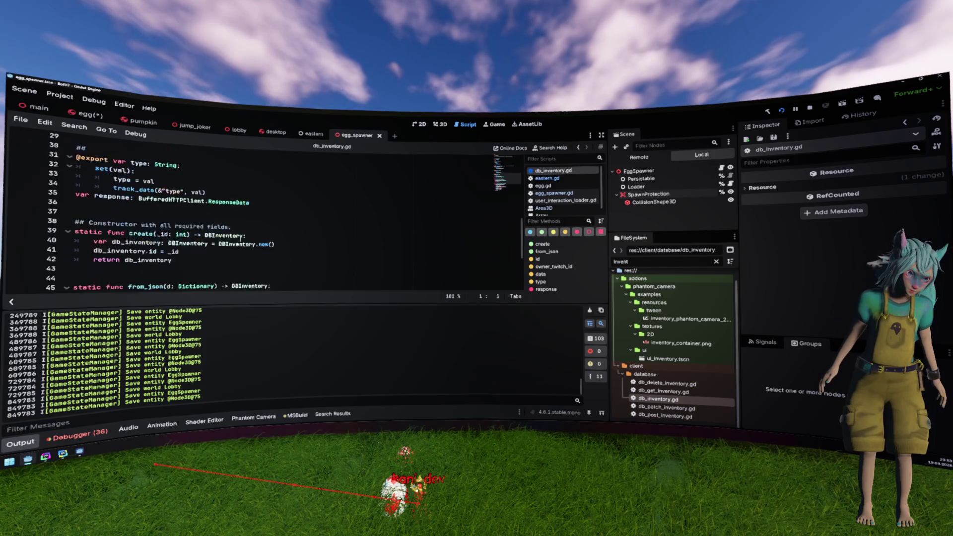
scroll(240, 240, "up", 3)
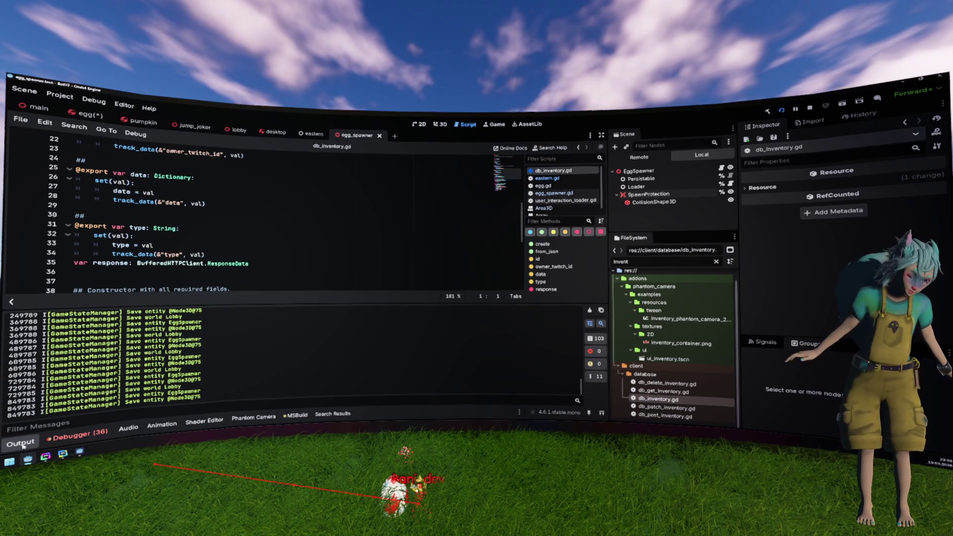
left_click(22, 445)
left_click(244, 299)
scroll(244, 294, "up", 7)
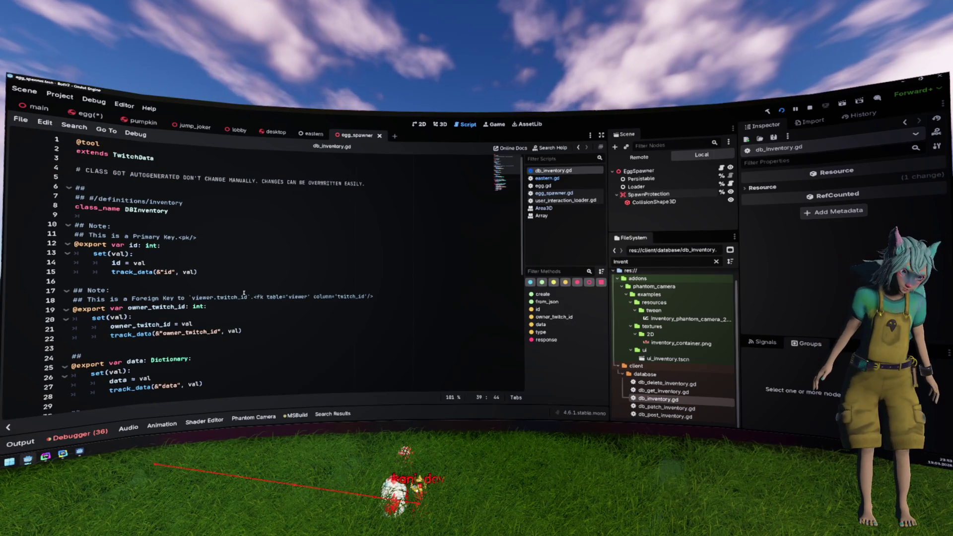
- Close db_inventory.gd, return to eastern.gd line 57, and select the EggSpawner node
middle_click(555, 170)
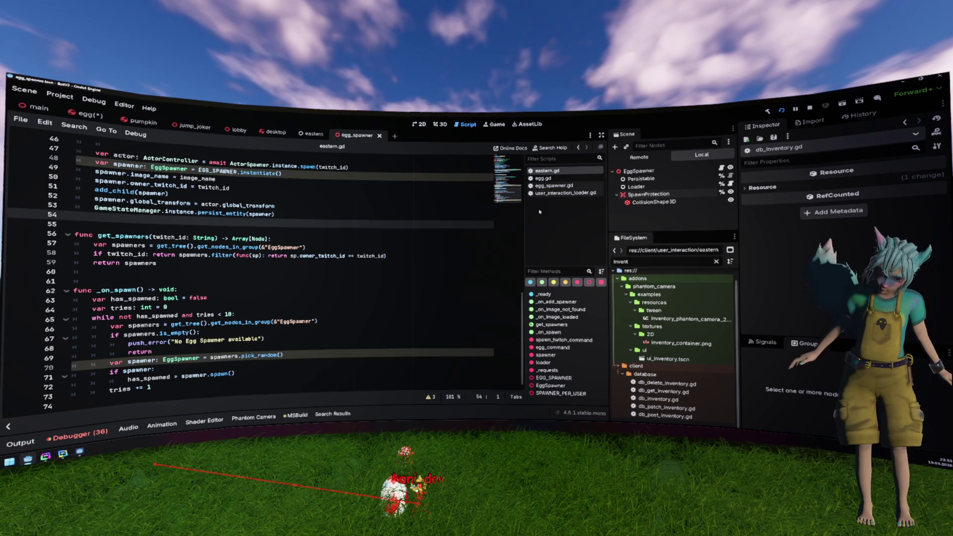
left_click(351, 248)
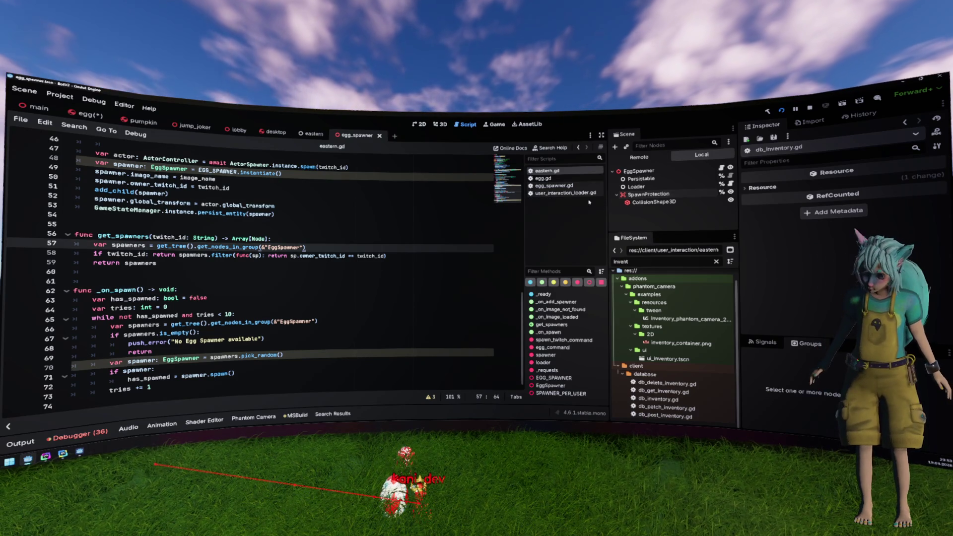
left_click(639, 171)
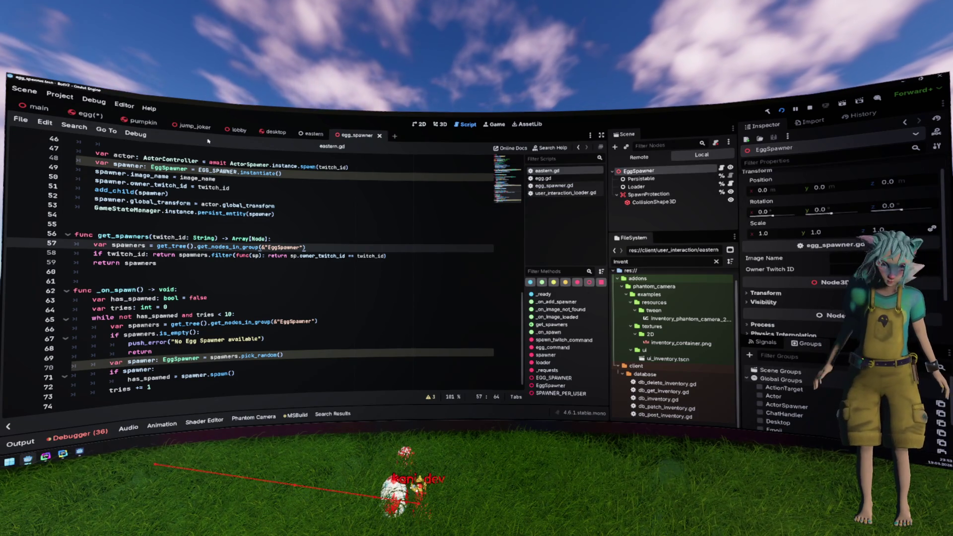
- Open egg_spawner and move SpawnProtection from collision layer 1 to layer 2
left_click(89, 115)
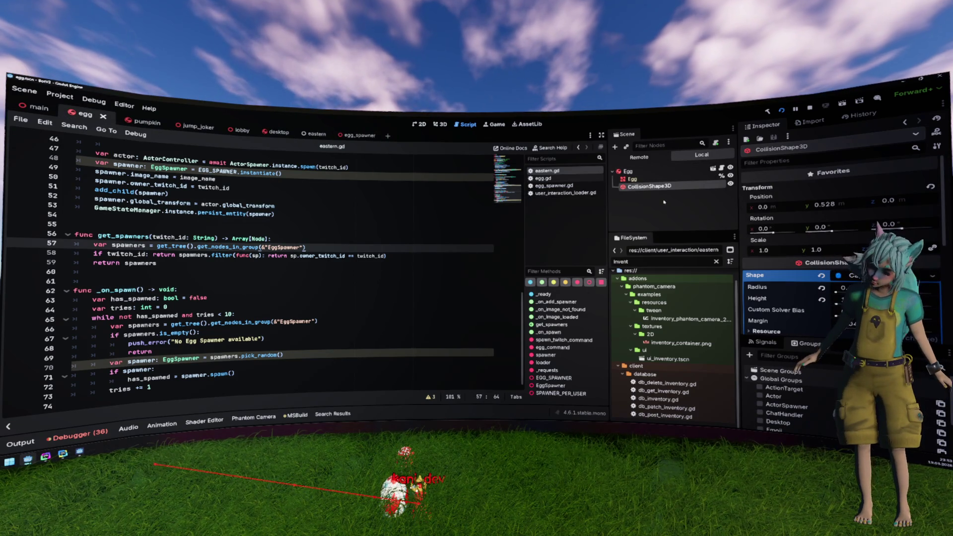
left_click(360, 136)
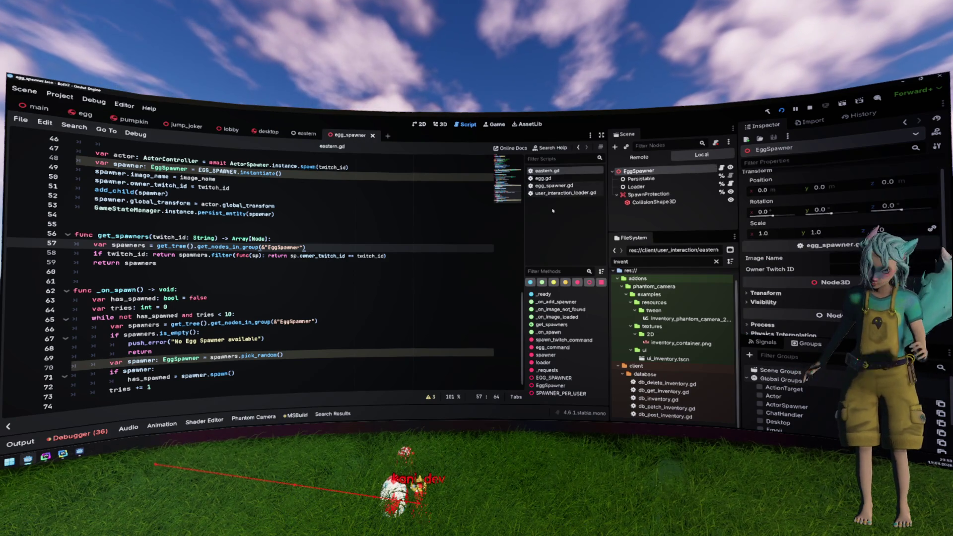
left_click(655, 194)
scroll(804, 230, "down", 5)
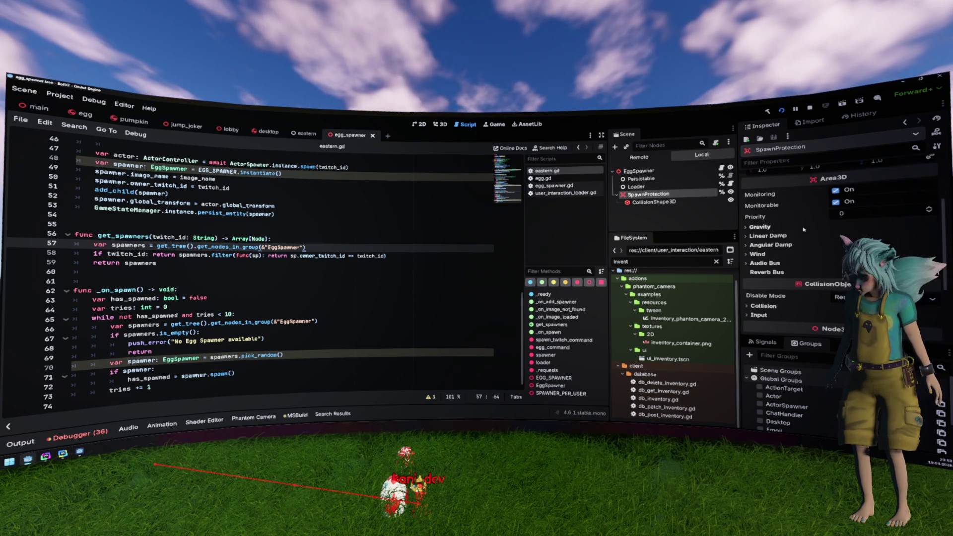
left_click(764, 265)
scroll(799, 269, "down", 1)
left_click(755, 267)
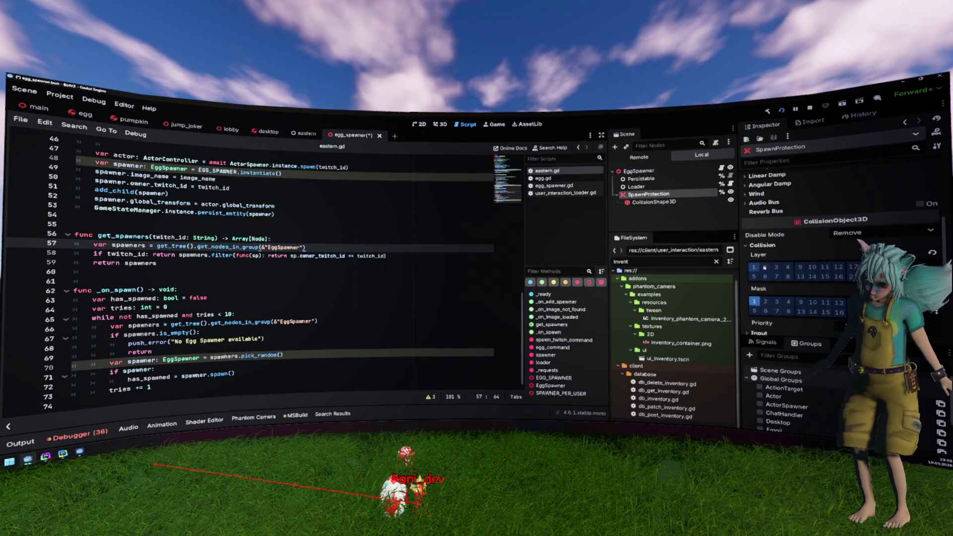
left_click(767, 268)
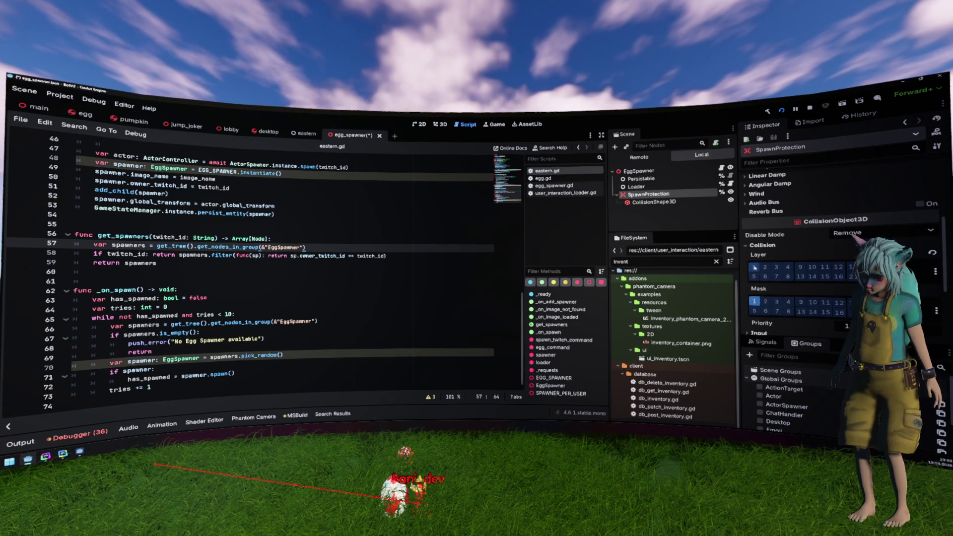
- Make SpawnProtection's mask detect layers 2 and 3 instead of layer 1
left_click(765, 302)
left_click(755, 301)
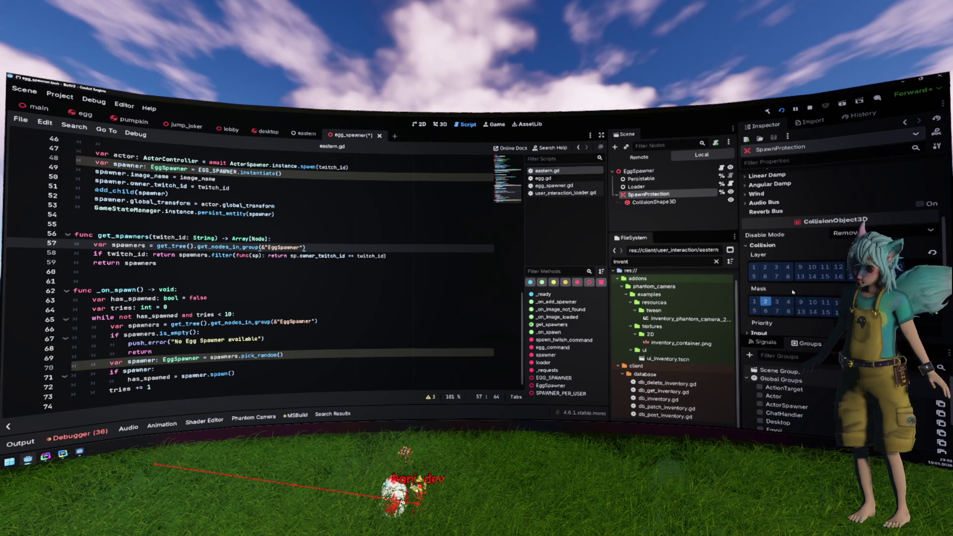
scroll(793, 292, "up", 10)
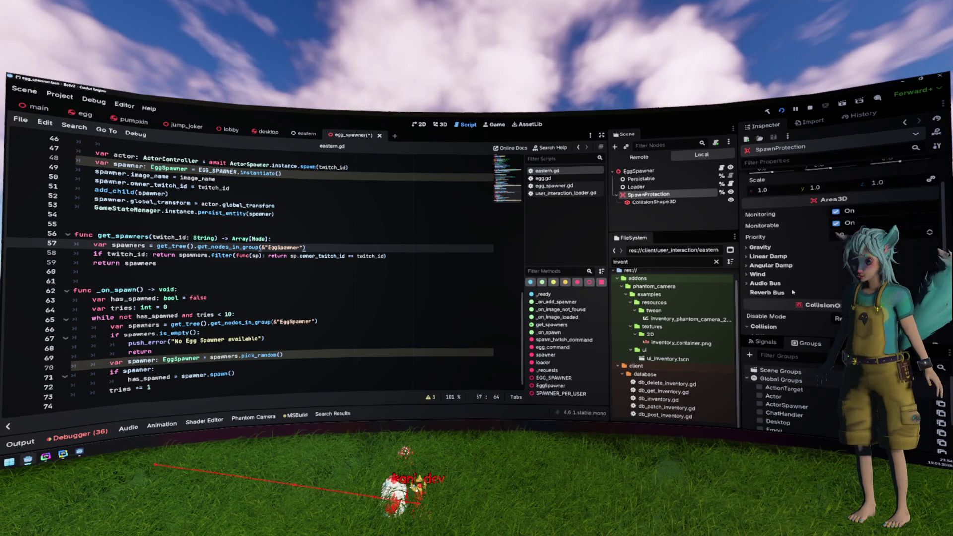
scroll(793, 293, "down", 5)
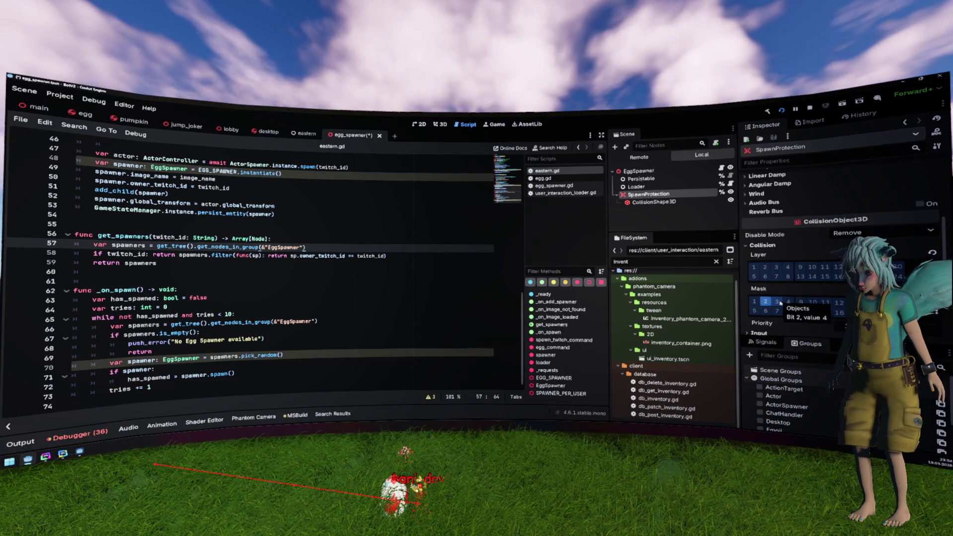
left_click(777, 303)
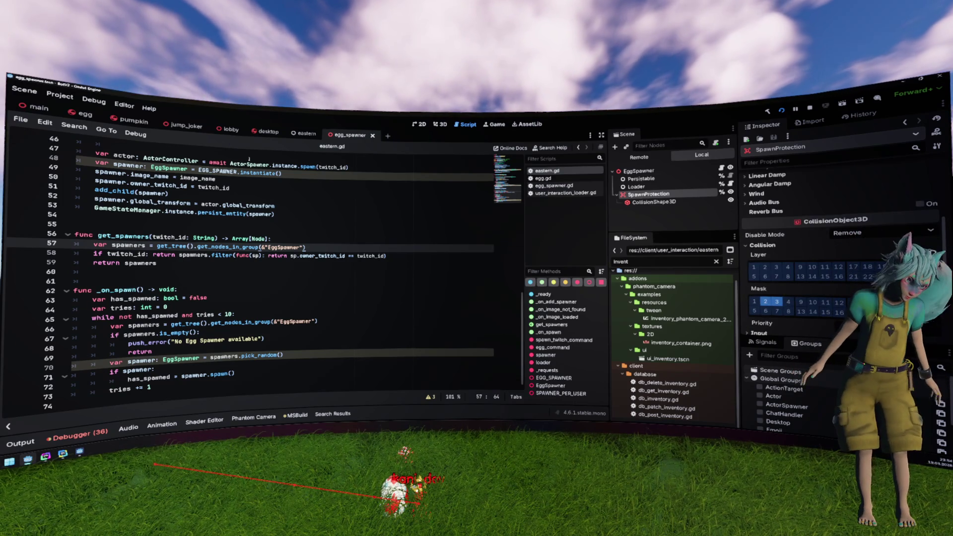
left_click(387, 170)
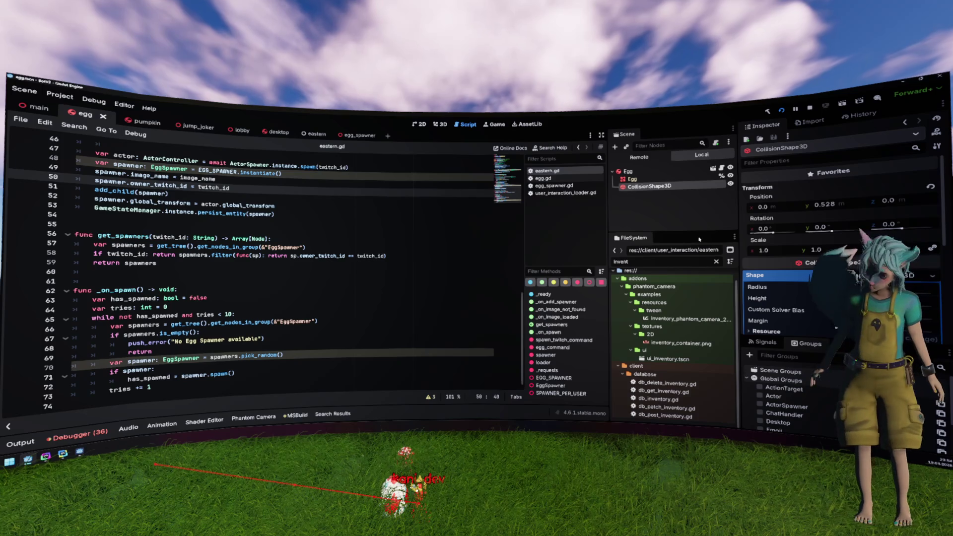
- Move the Egg body from collision layer 1 to layer 2, clear its mask bits, and save
left_click(628, 171)
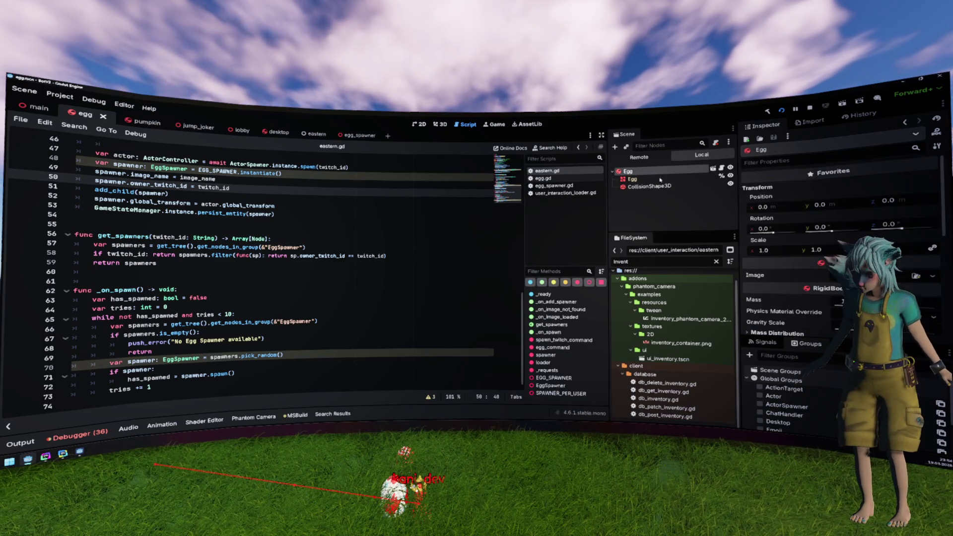
scroll(819, 229, "down", 6)
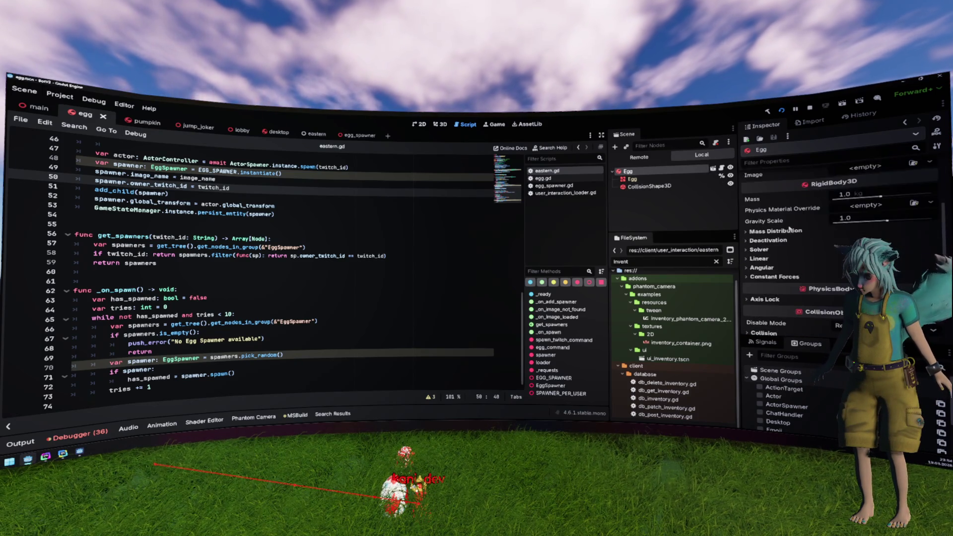
scroll(782, 242, "down", 1)
left_click(762, 292)
scroll(758, 255, "down", 3)
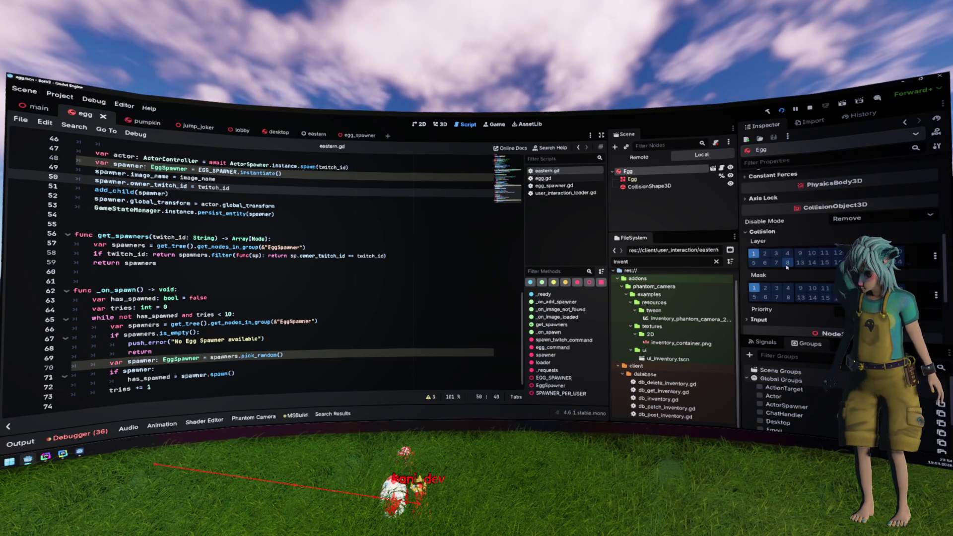
left_click(754, 254)
left_click(765, 253)
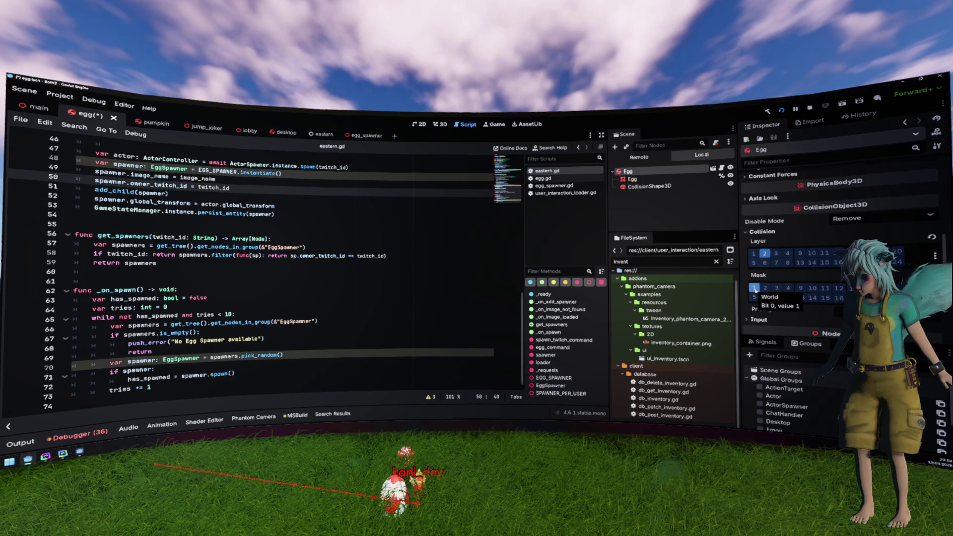
left_click(754, 288)
left_click(766, 289)
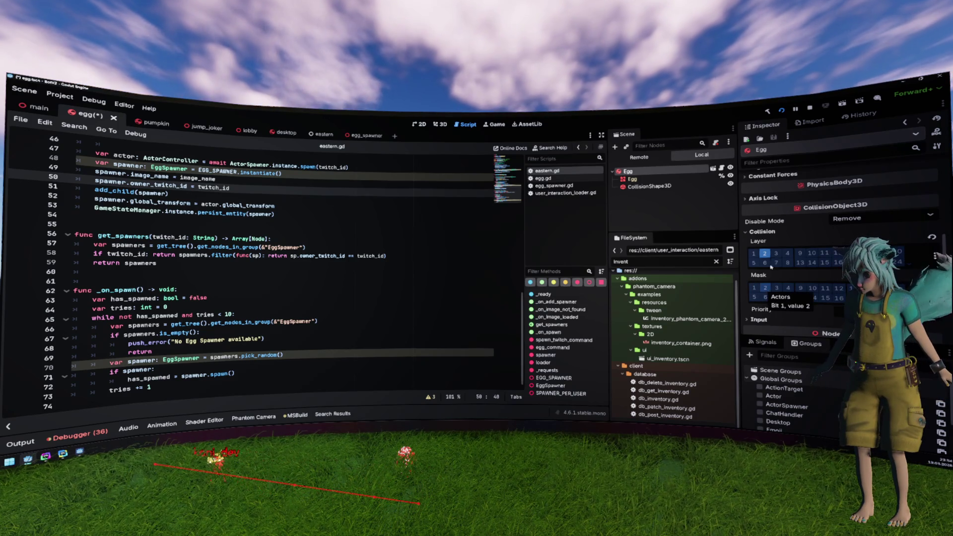
left_click(766, 290)
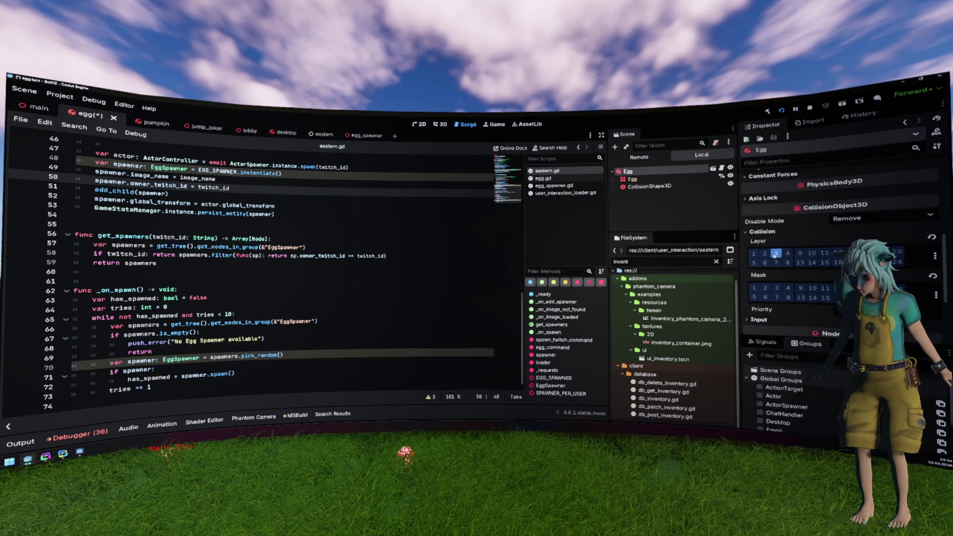
key("ctrl+s")
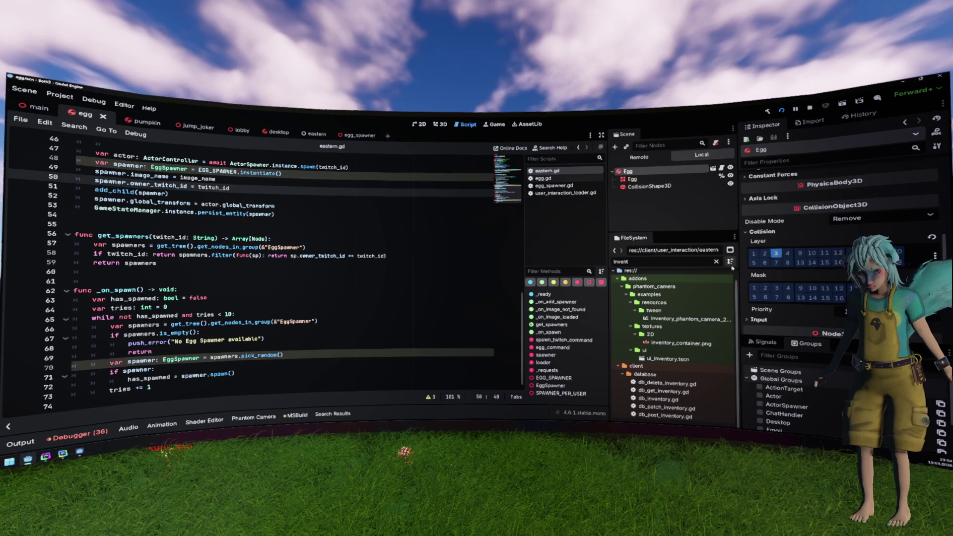
- Place the caret after the return spawners line and bring up the Egg's node menu
scroll(392, 289, "up", 1)
left_click(392, 289)
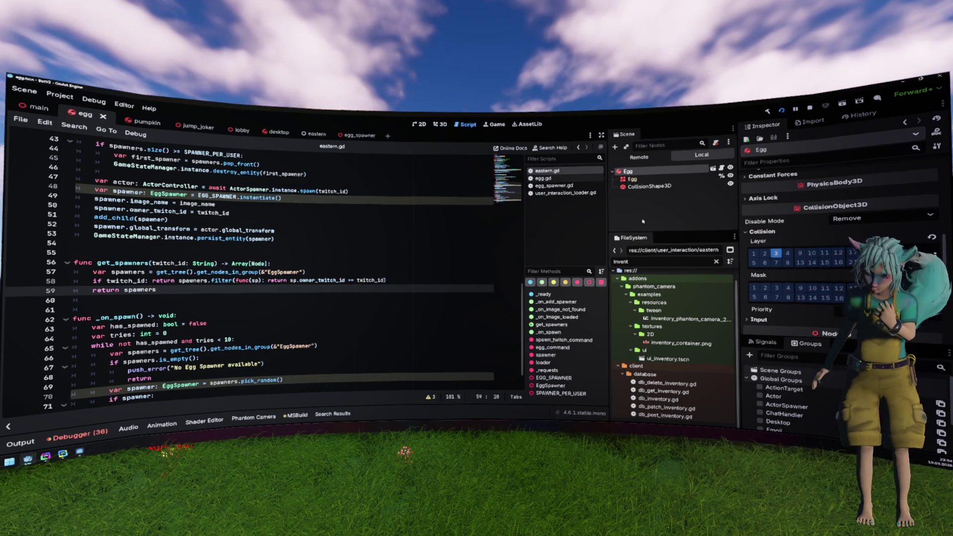
right_click(644, 187)
- Add an Area3D under Egg with a CollisionShape3D child
left_click(673, 188)
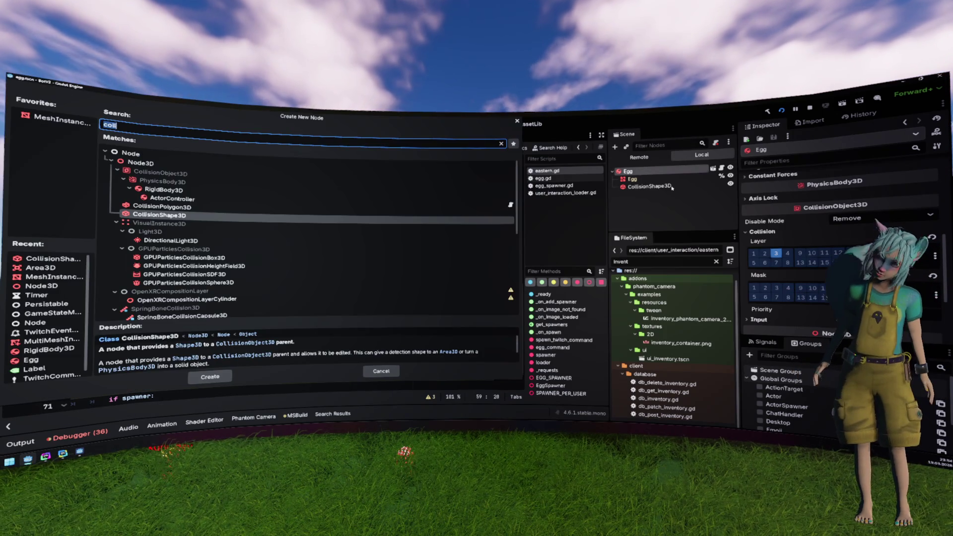
type("area")
key("Return")
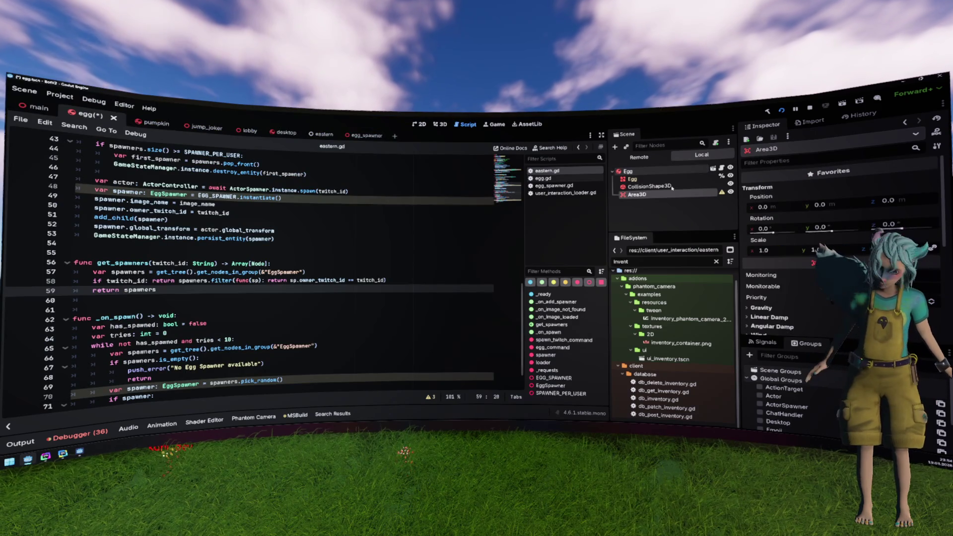
right_click(675, 194)
left_click(696, 200)
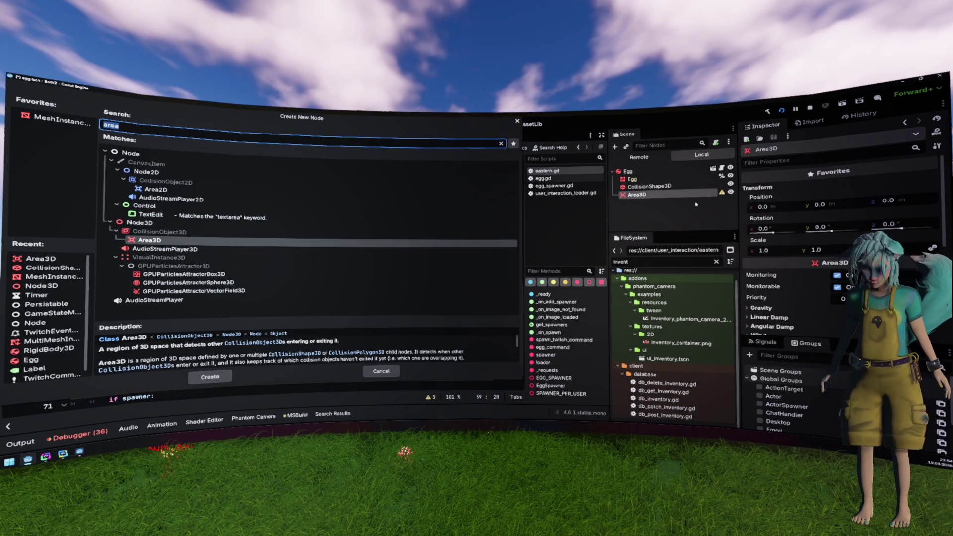
type("coll")
key("Return")
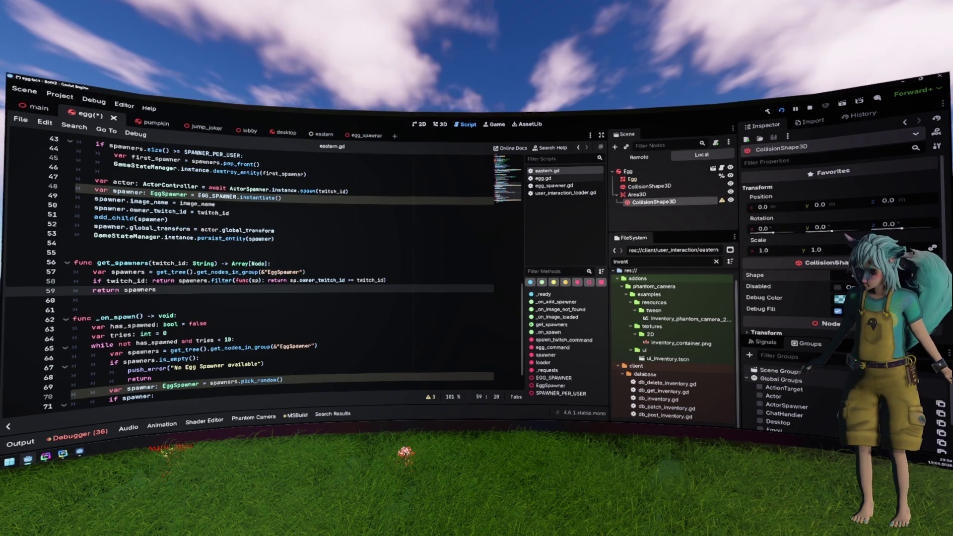
- Give it a sphere shape and, in the front 3D view, reset its vertical offset to 0
left_click(834, 275)
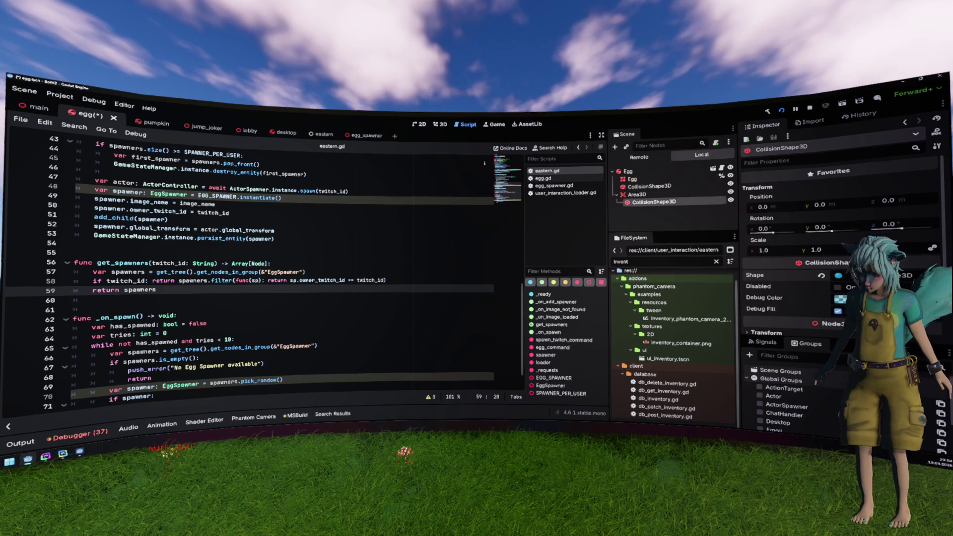
key("ctrl+F2")
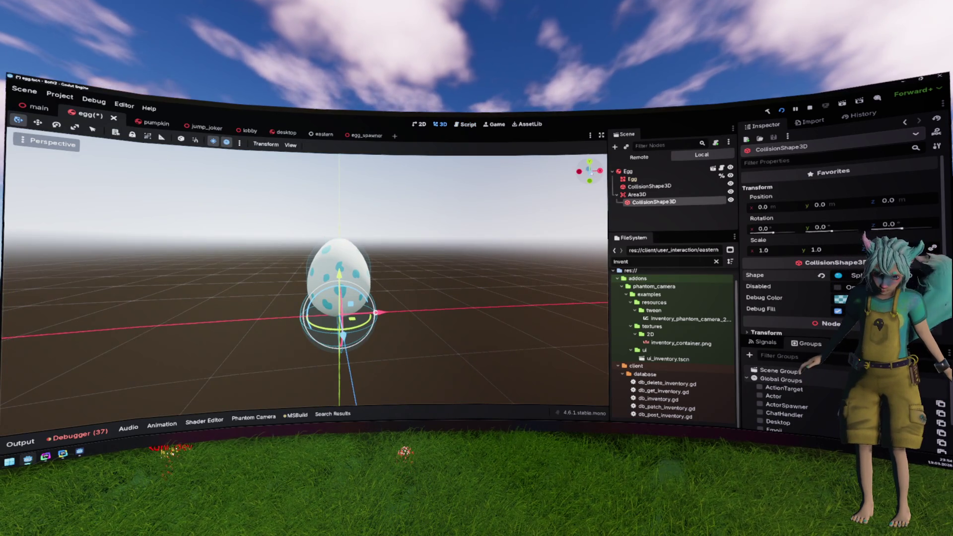
key("KP_1")
mouse_move(339, 293)
left_mouse_down()
mouse_move(338, 258)
mouse_move(446, 287)
left_mouse_up()
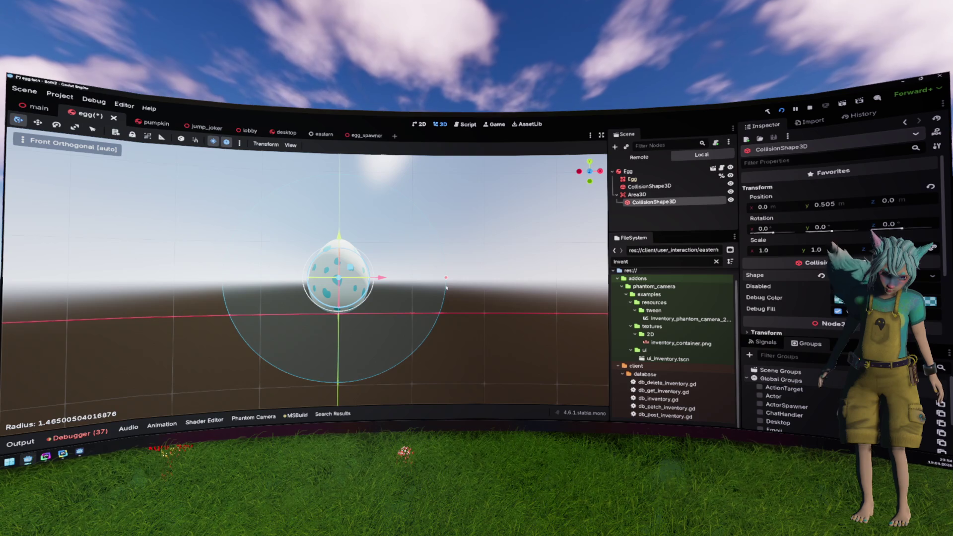
left_click(824, 204)
type("0")
key("Return")
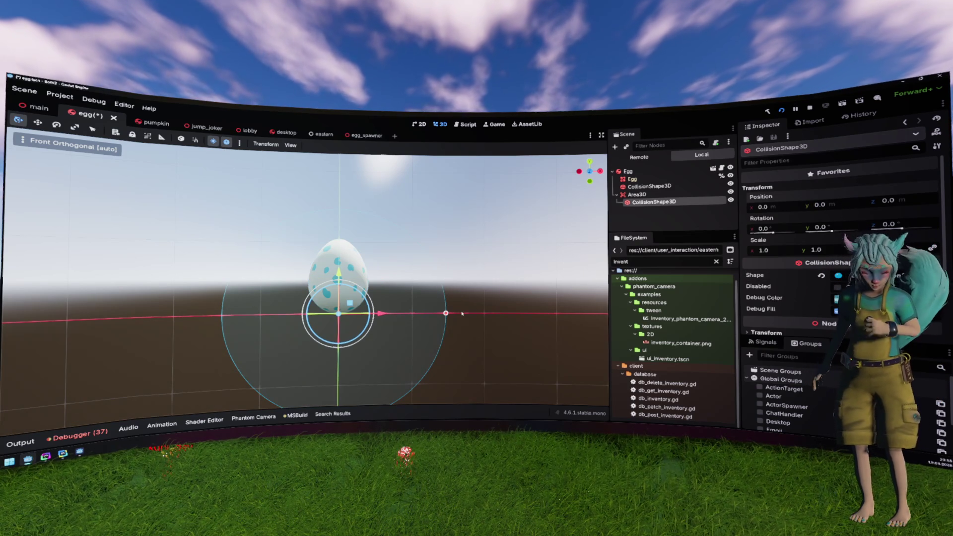
- Set the sphere radius to 1.0 and raise it around the egg to about y 0.47
left_click_drag(446, 314, 420, 313)
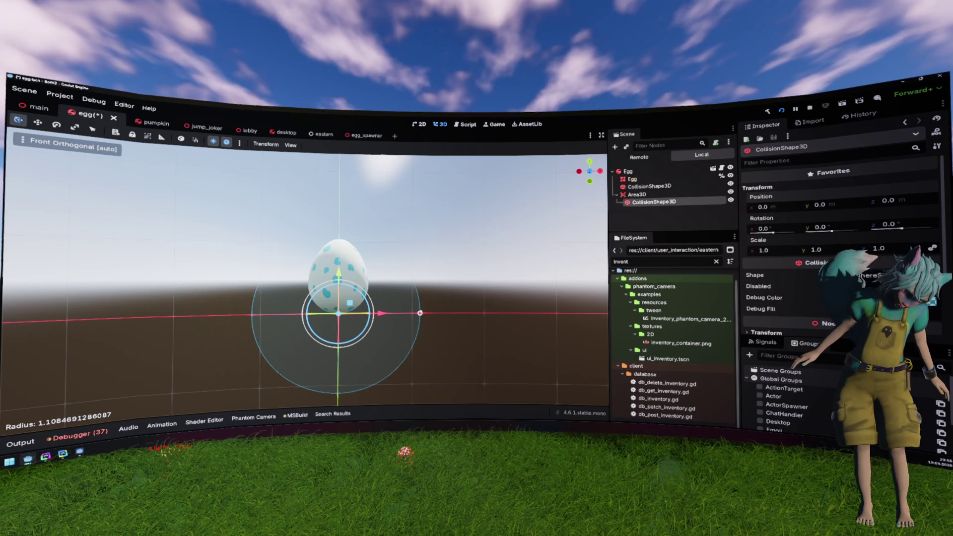
left_click(838, 276)
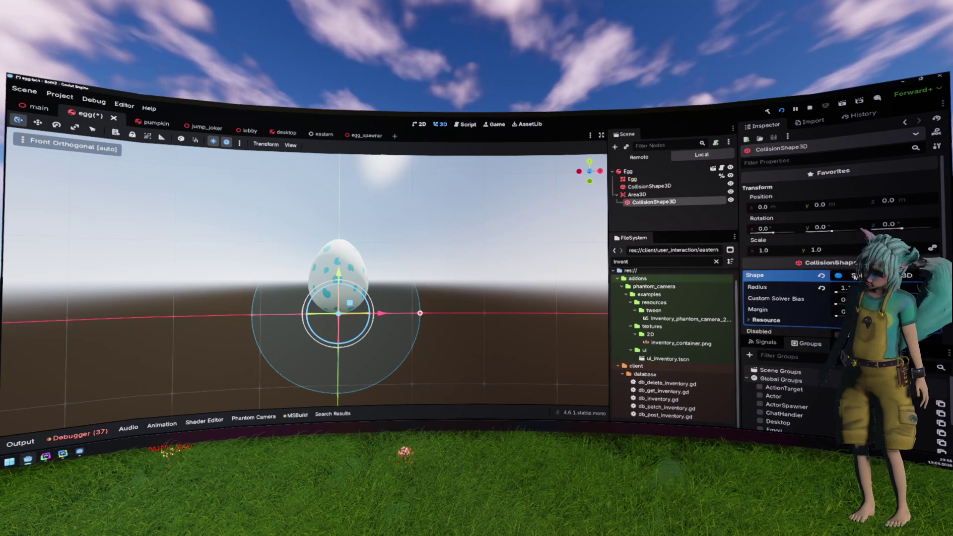
left_click(847, 267)
type("108")
key("Return")
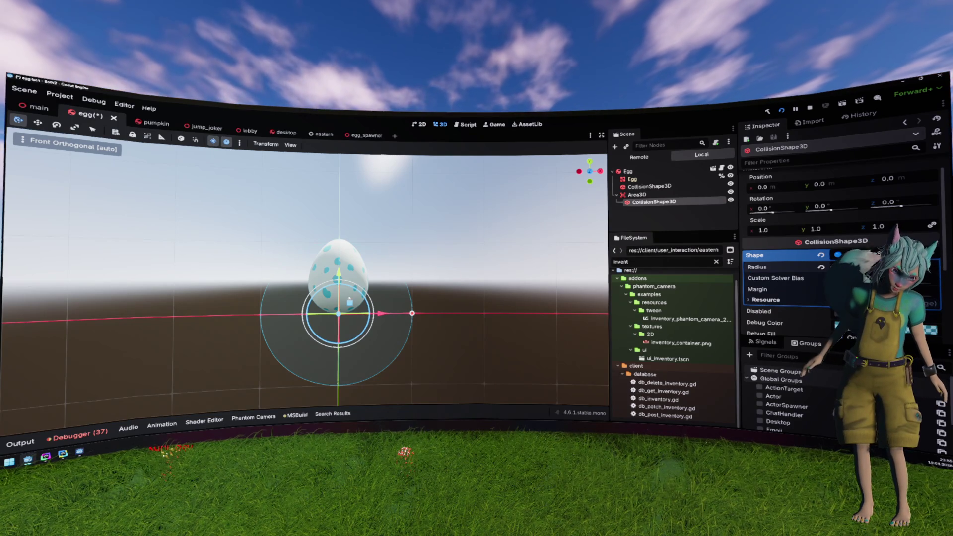
left_click_drag(338, 275, 339, 242)
key("ctrl+z")
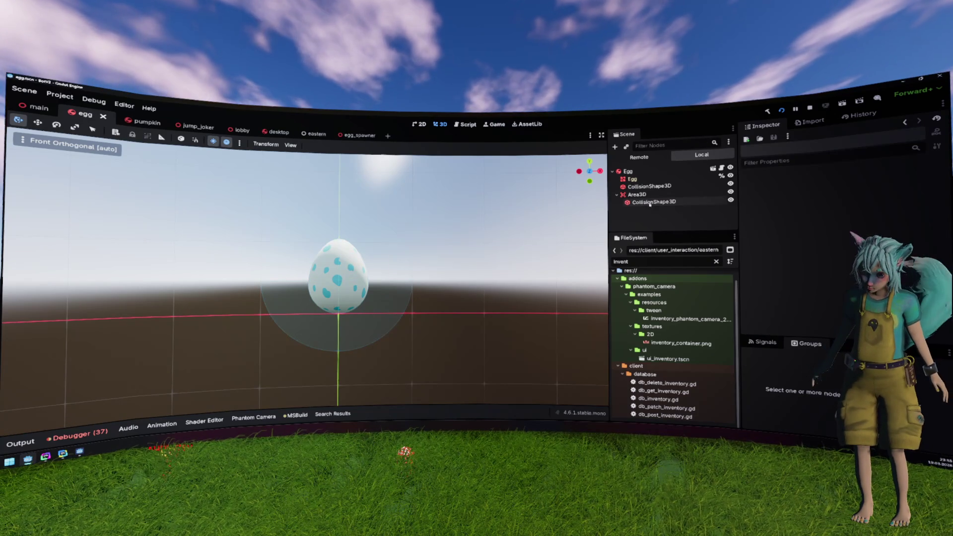
- Rename Area3D to CollectionArea, then check Egg and the CollisionShape3D and reselect CollectionArea
left_click(651, 196)
type("Collection")
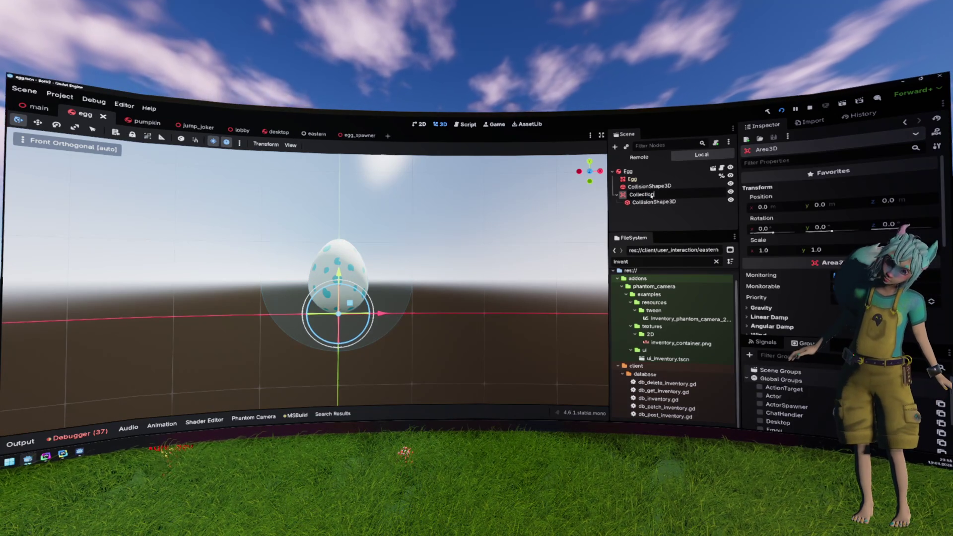
type("Area")
key("Return")
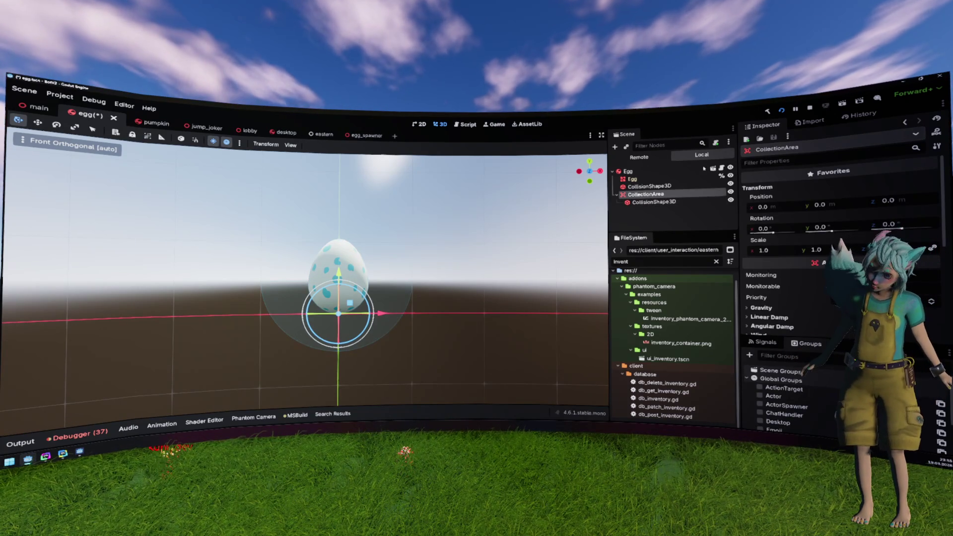
left_click(691, 171)
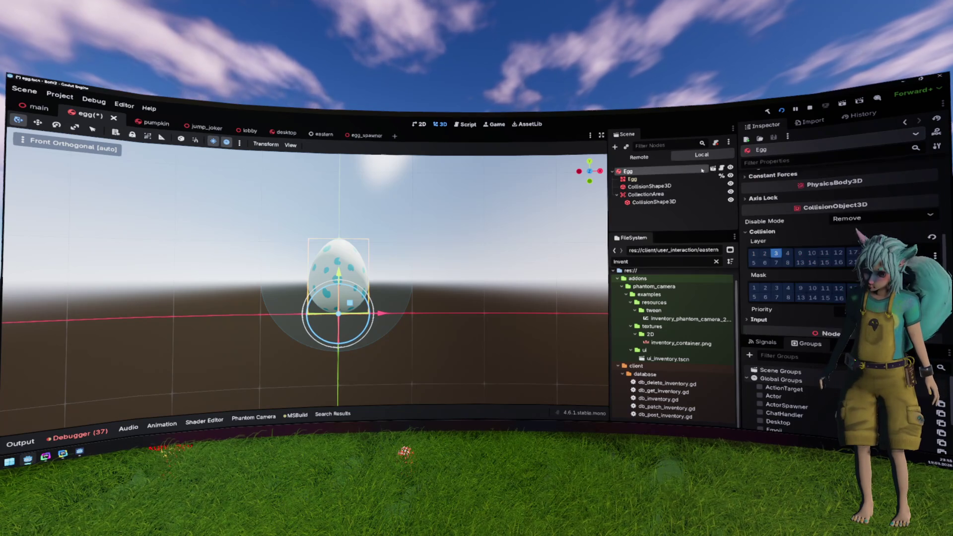
left_click(641, 201)
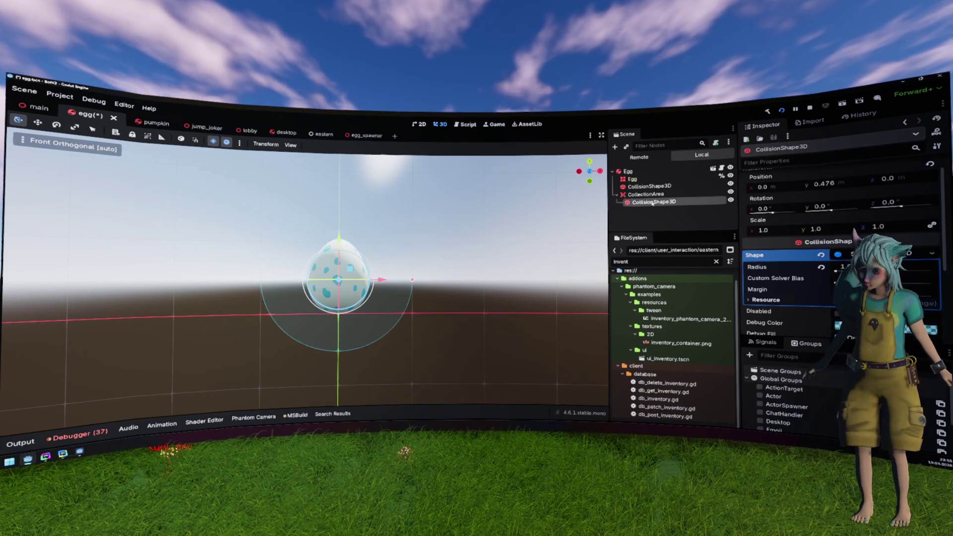
key("Up")
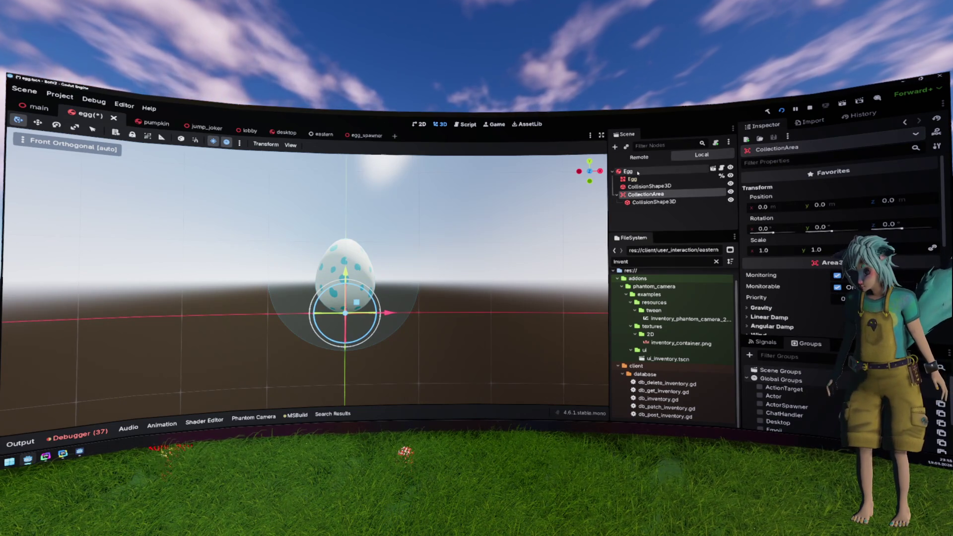
left_click(639, 172)
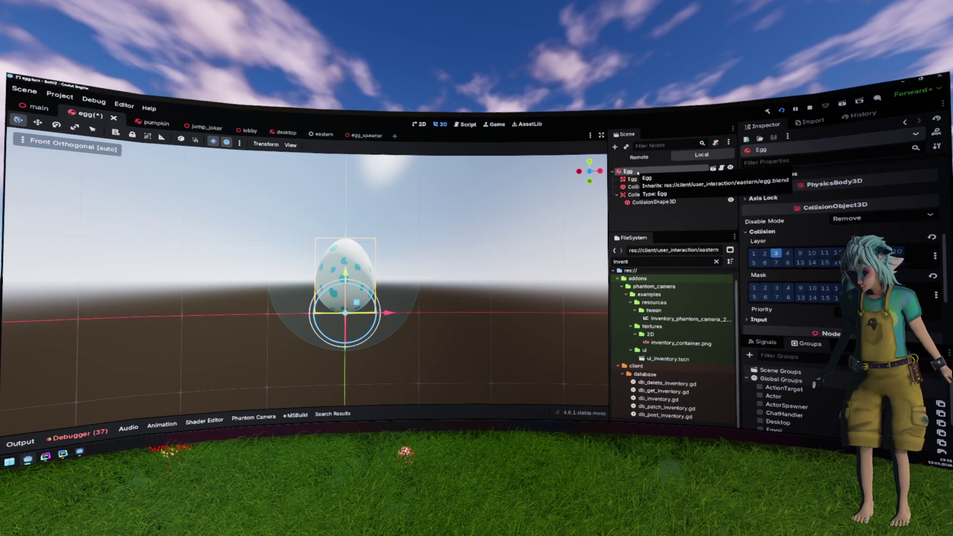
left_click(671, 218)
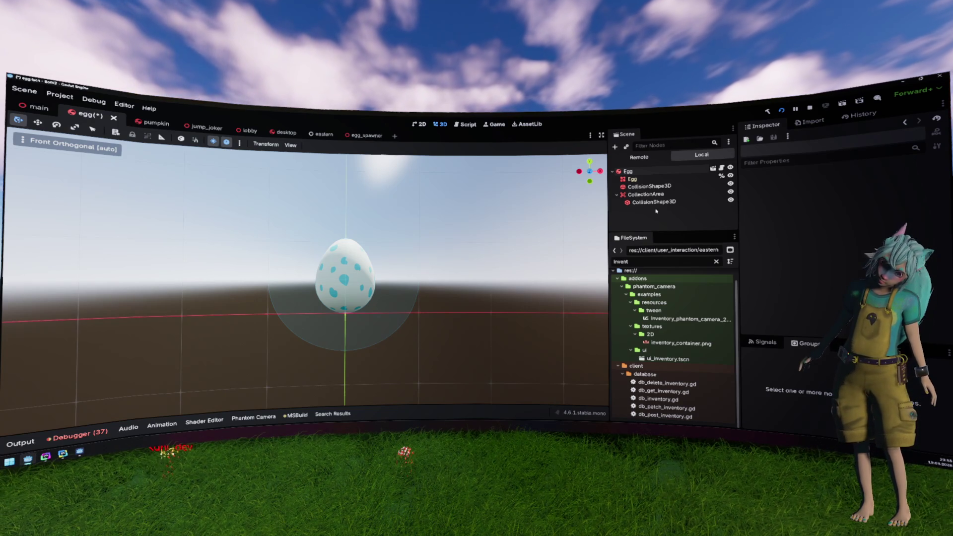
left_click(646, 195)
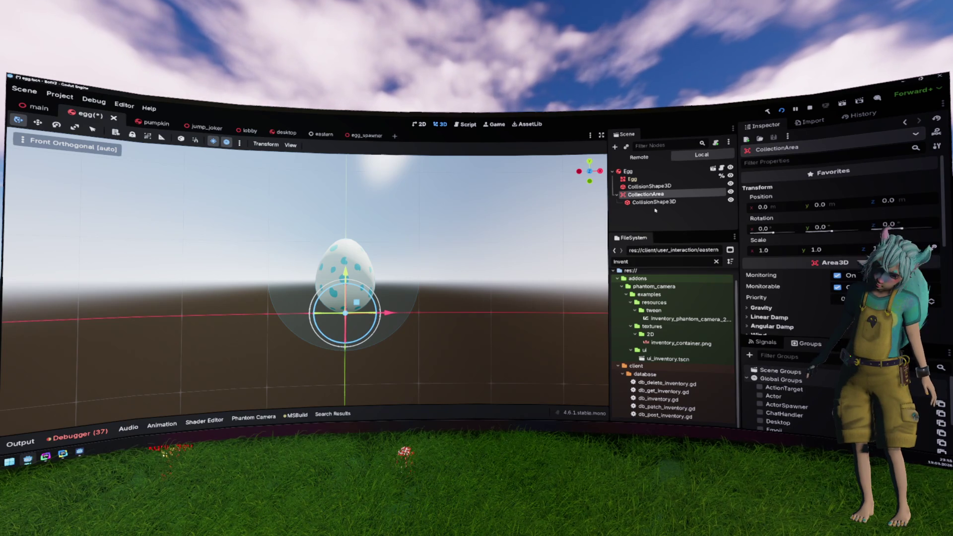
- Attach a new script to CollectionArea, saved as res://client/object/collectable.gd
right_click(655, 198)
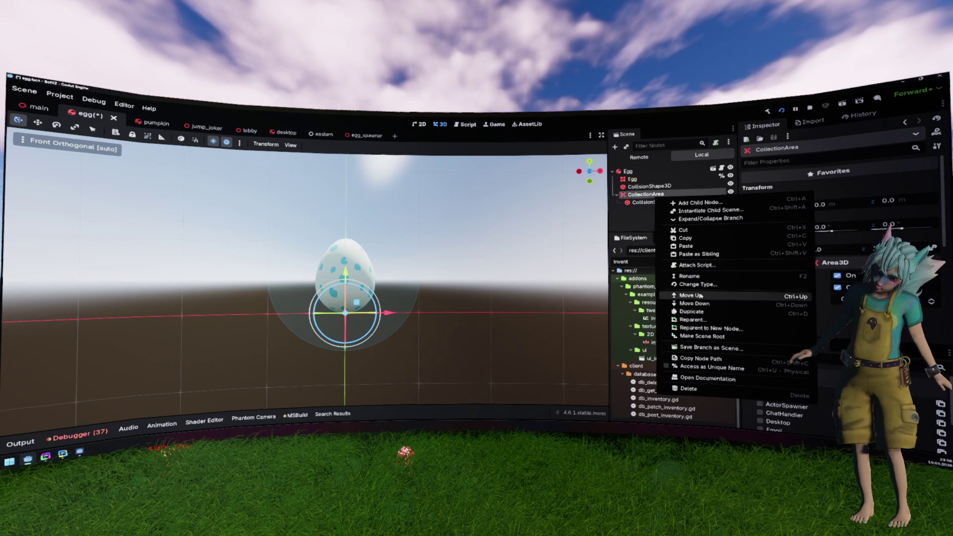
left_click(697, 265)
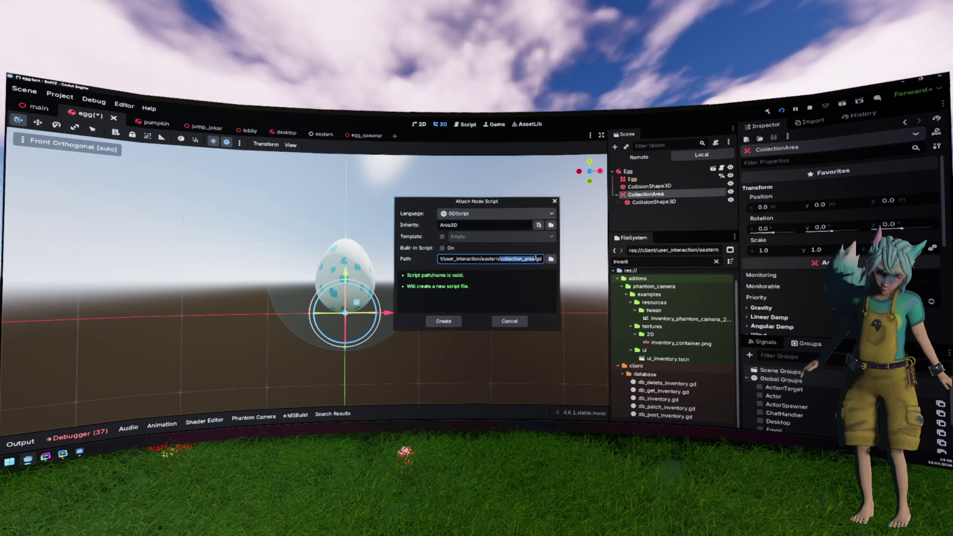
left_click(551, 259)
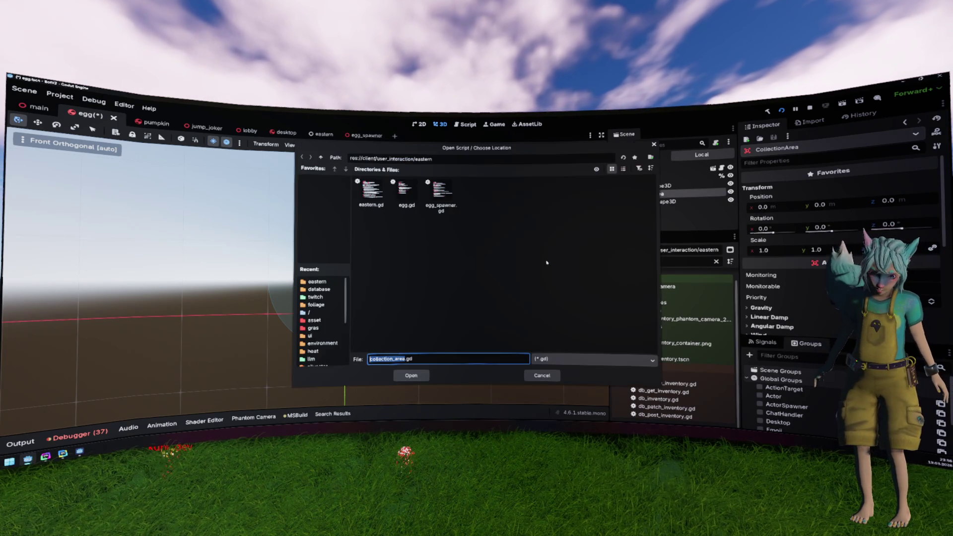
left_click(321, 157)
left_click(321, 157)
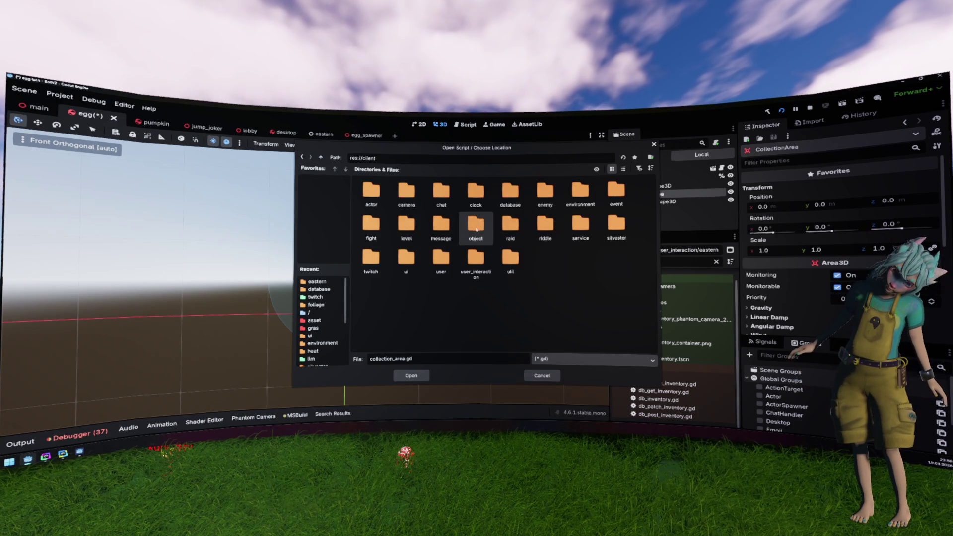
double_click(477, 230)
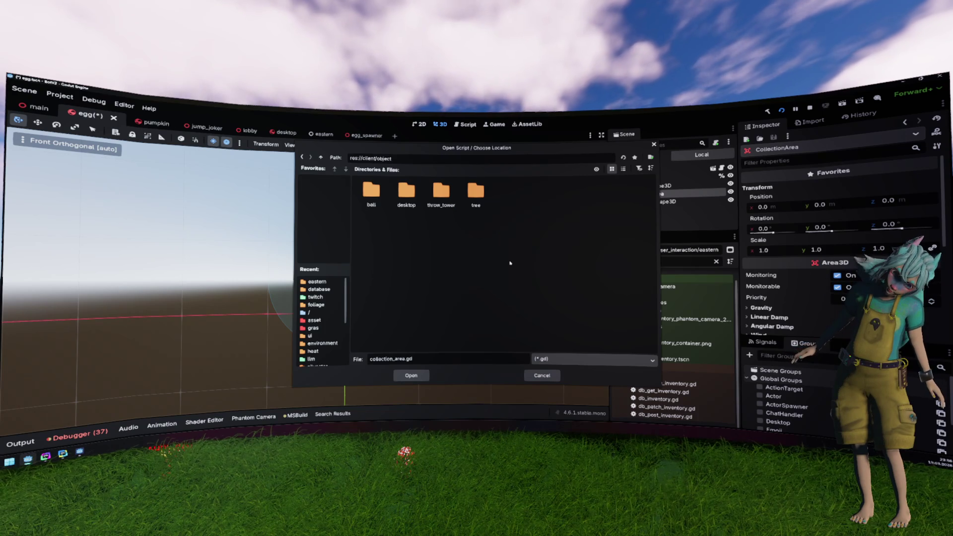
double_click(401, 358)
type("co")
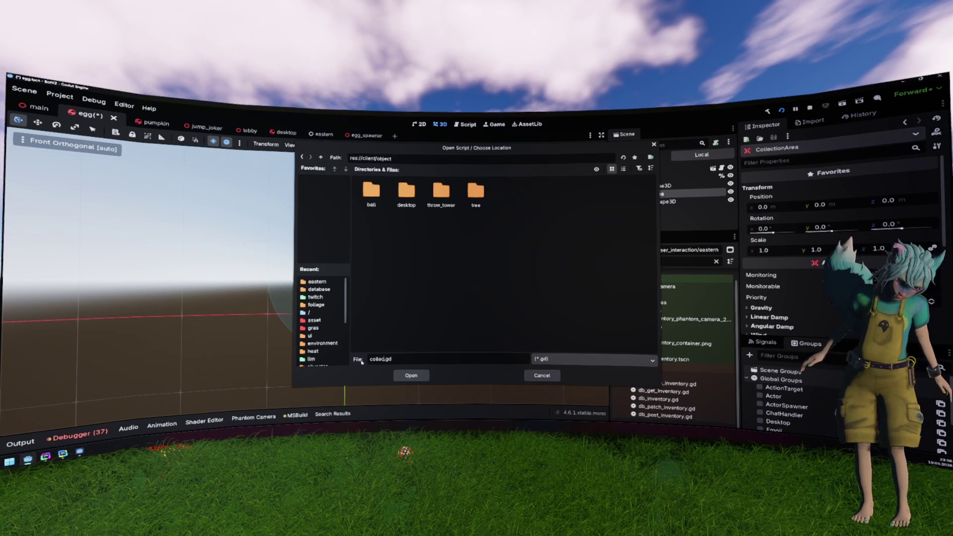
key("shift+Home")
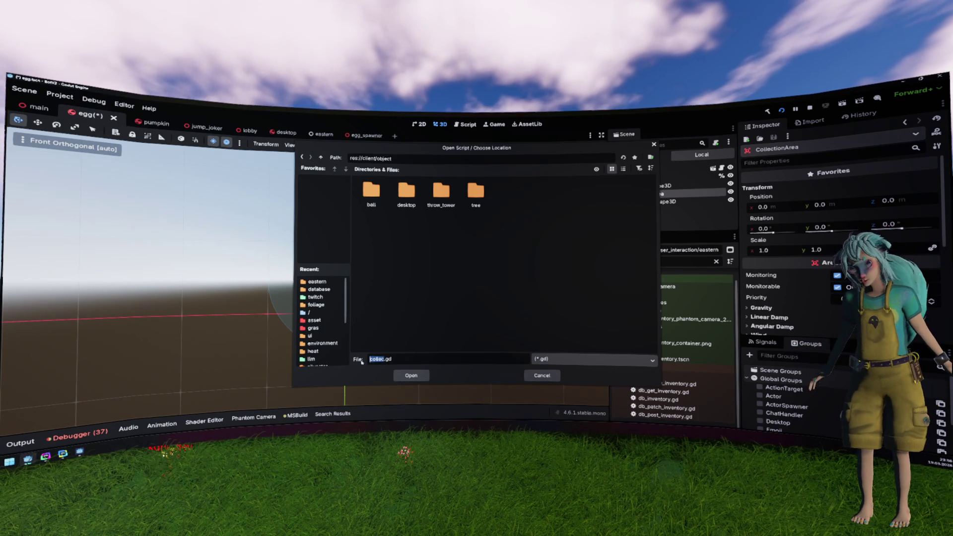
type("collecta")
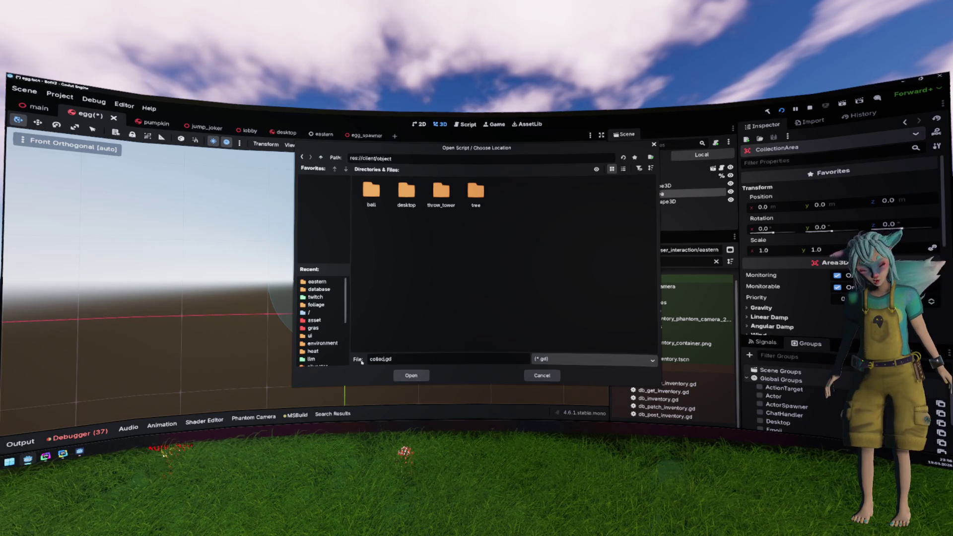
type("ble")
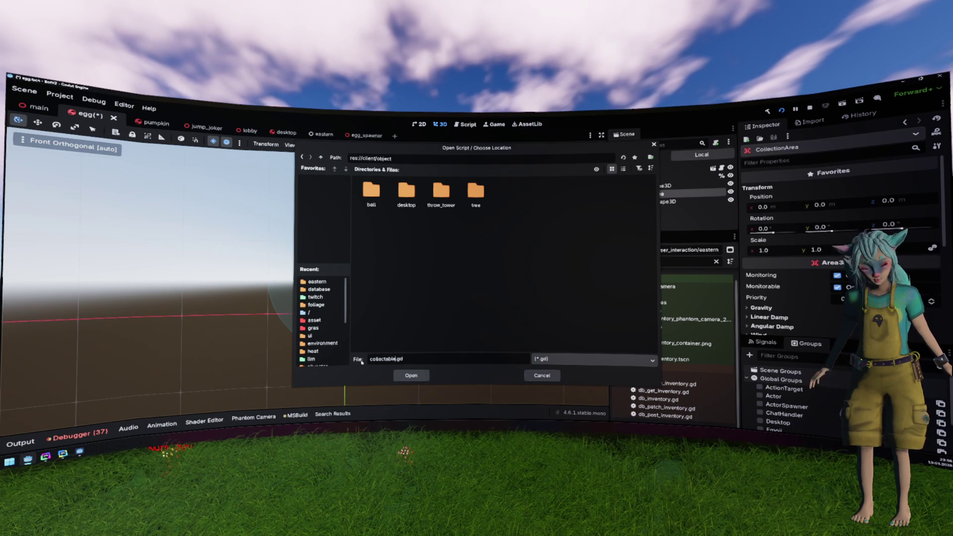
key("Return")
left_click(457, 322)
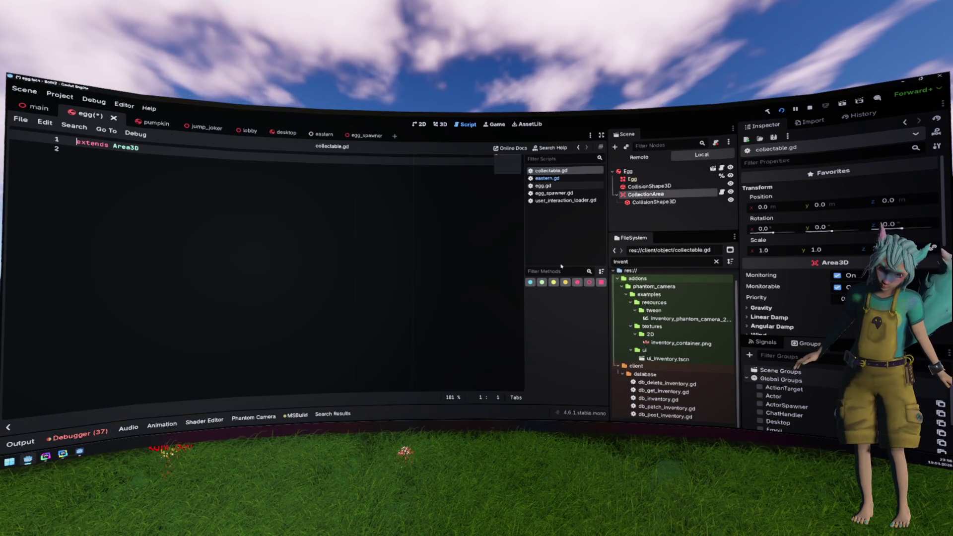
- Add a _ready function below the extends line using autocomplete
left_click(380, 232)
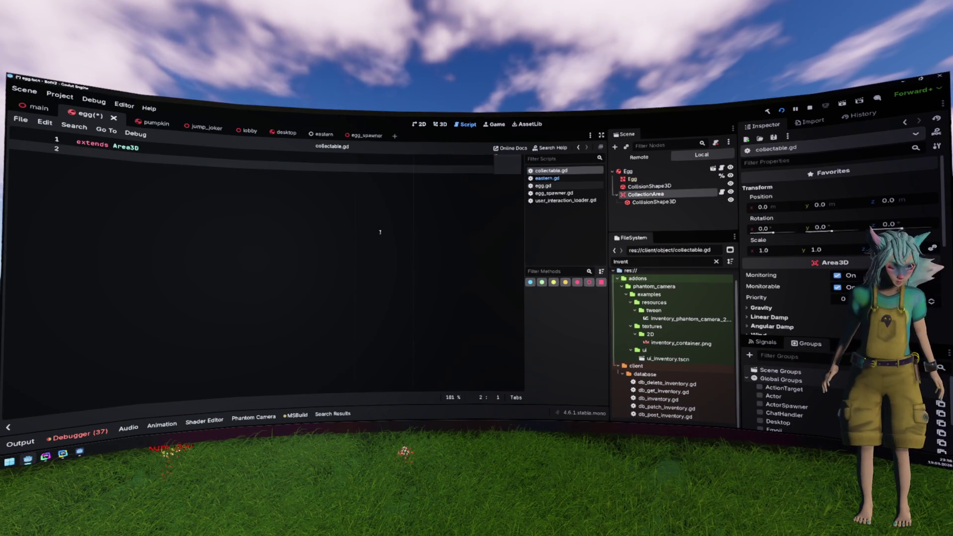
key("Return")
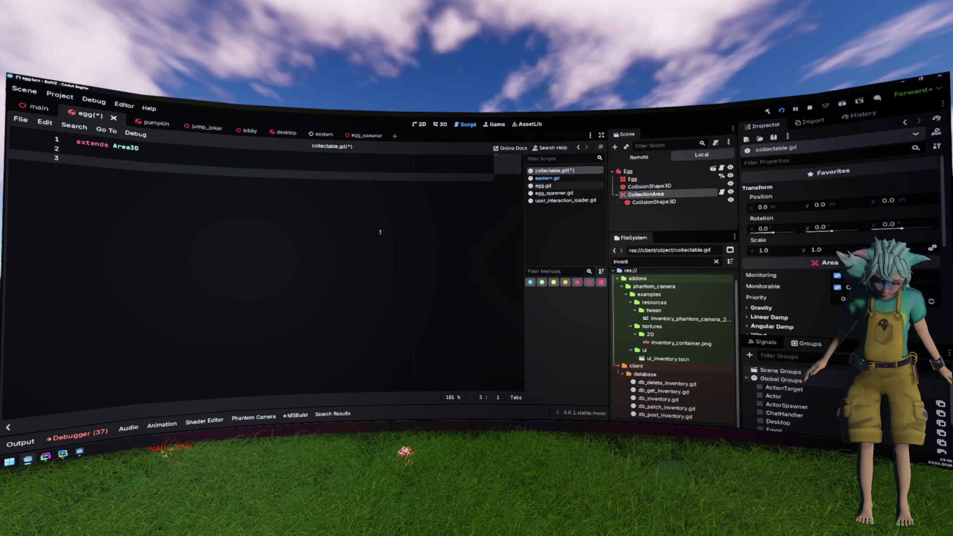
type("fun")
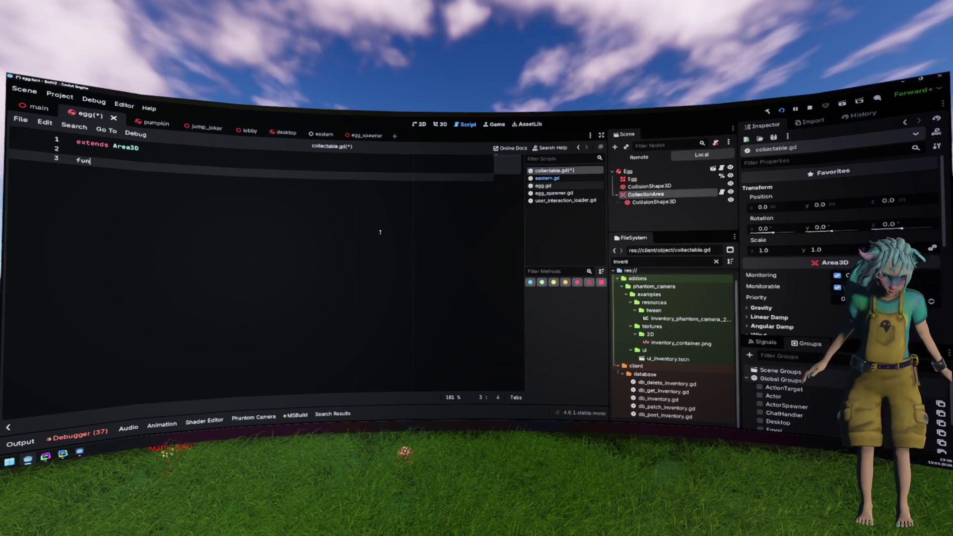
type("c _")
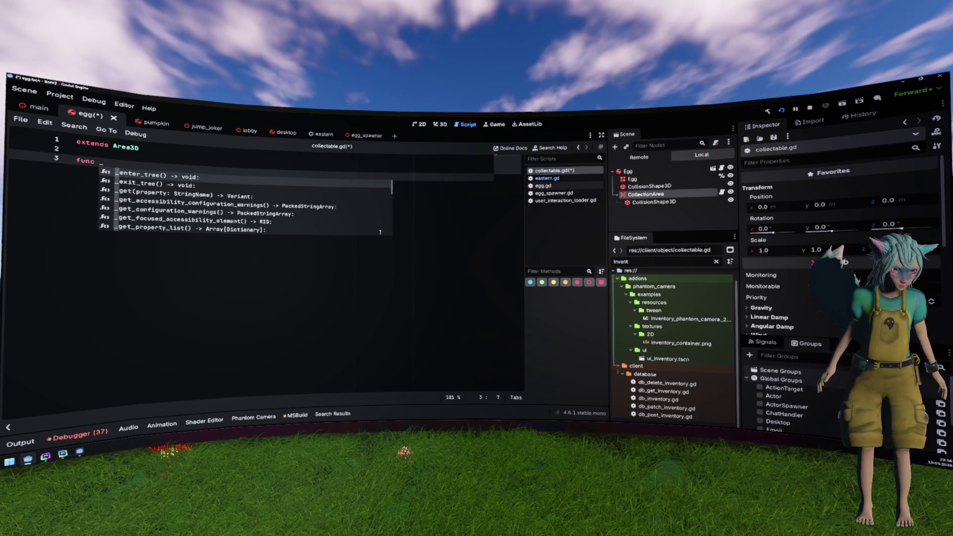
key("Down")
key("Down")
key("Down")
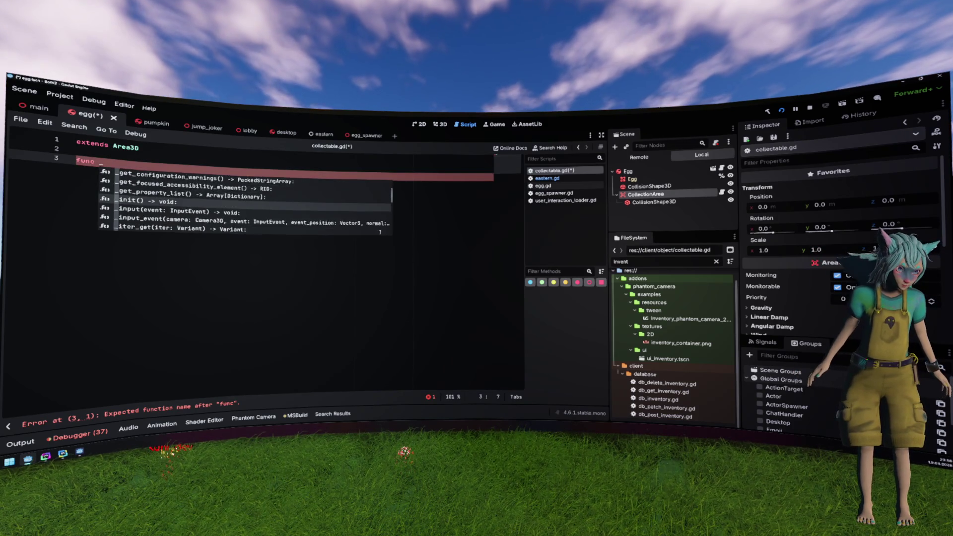
key("Down")
key("Down")
key("Down")
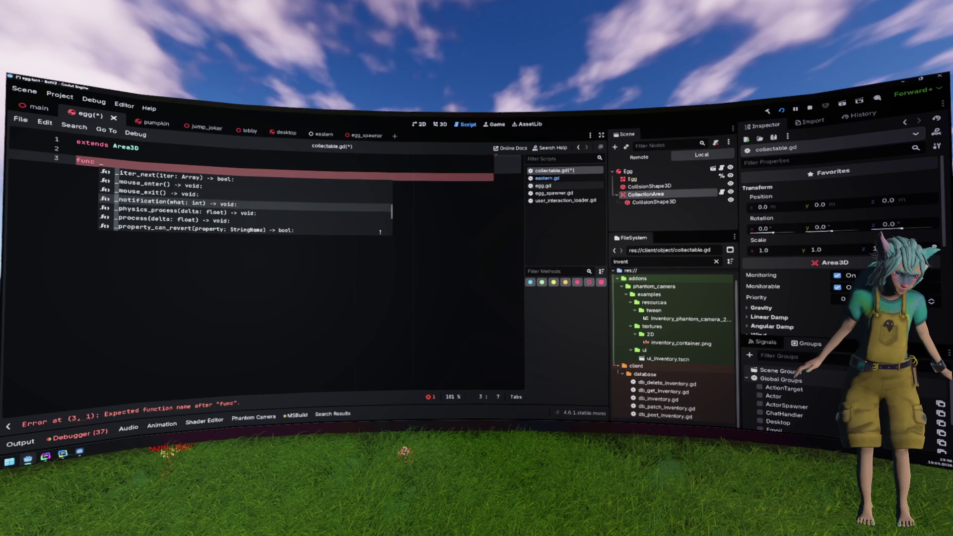
key("Down")
key("Down")
key("Down")
key("Down")
key("Down")
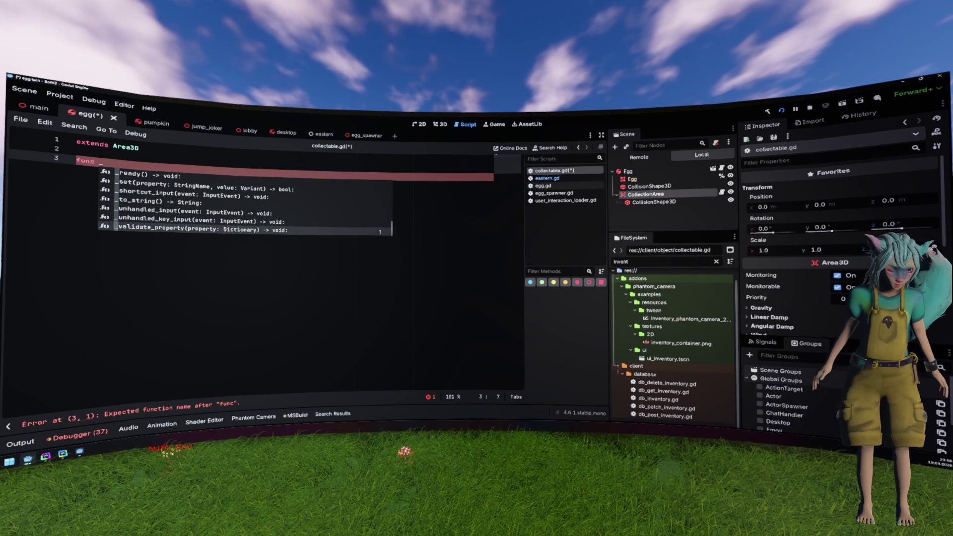
key("Up")
key("Up")
key("Up")
key("Return")
key("Return")
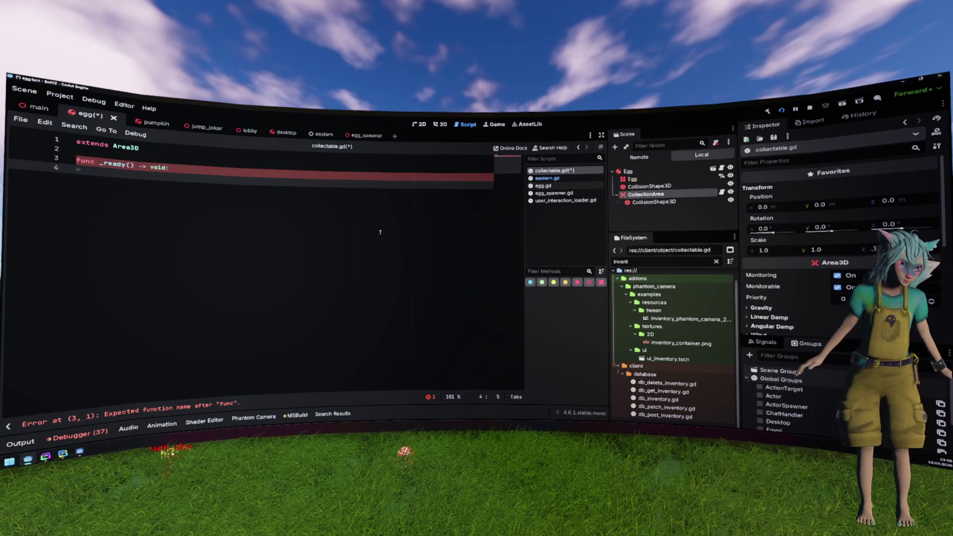
- Make _ready call body_entered.connect(_on_body_enterd)
type("bod")
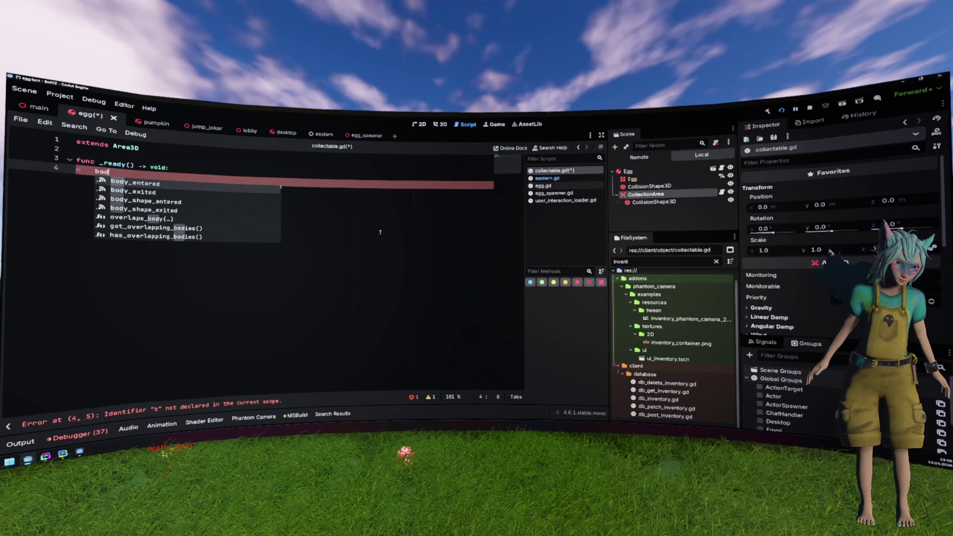
key("Return")
type(".")
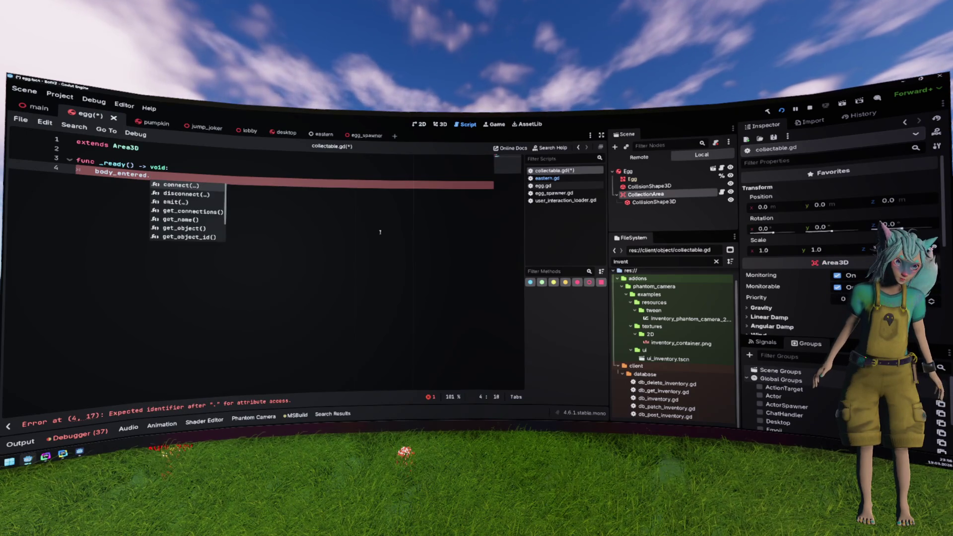
type("con")
key("Return")
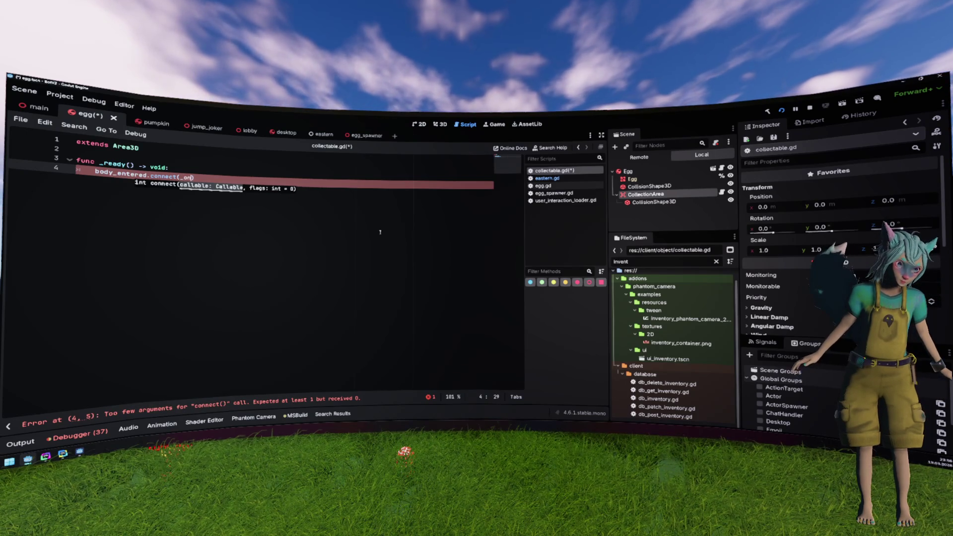
type("_")
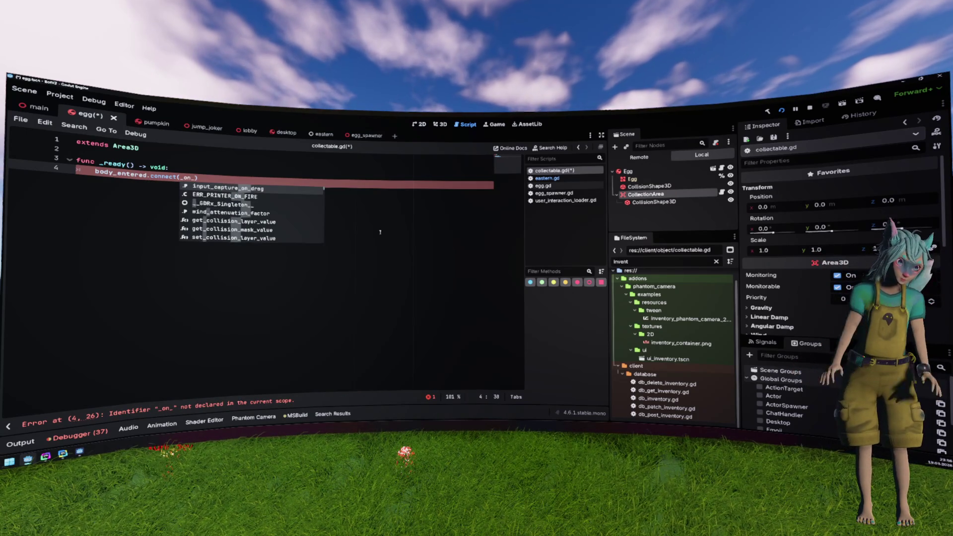
type("bv")
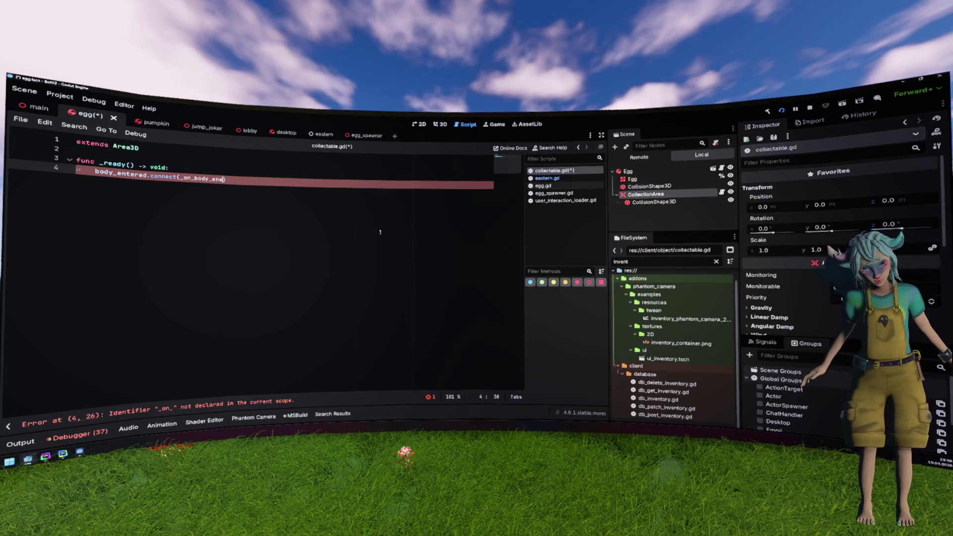
- Begin declaring func _on_body_enterd returning void below _ready
key("End")
key("Return")
key("Return")
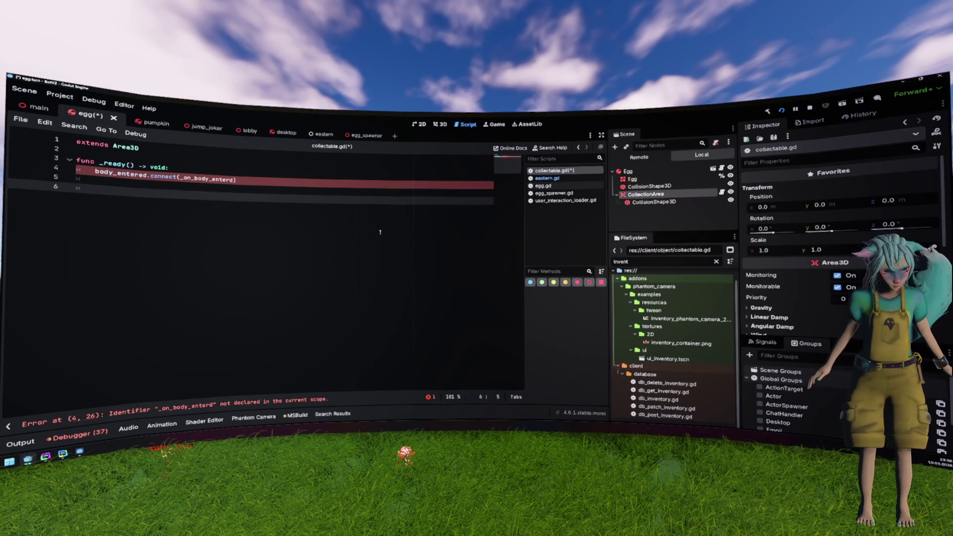
key("BackSpace")
type("nc _on_body_enterd ")
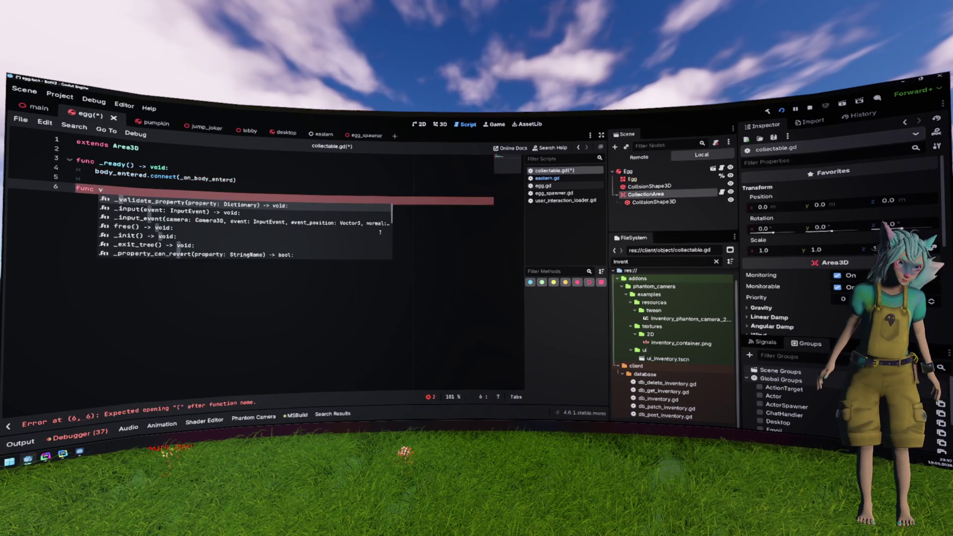
type("9")
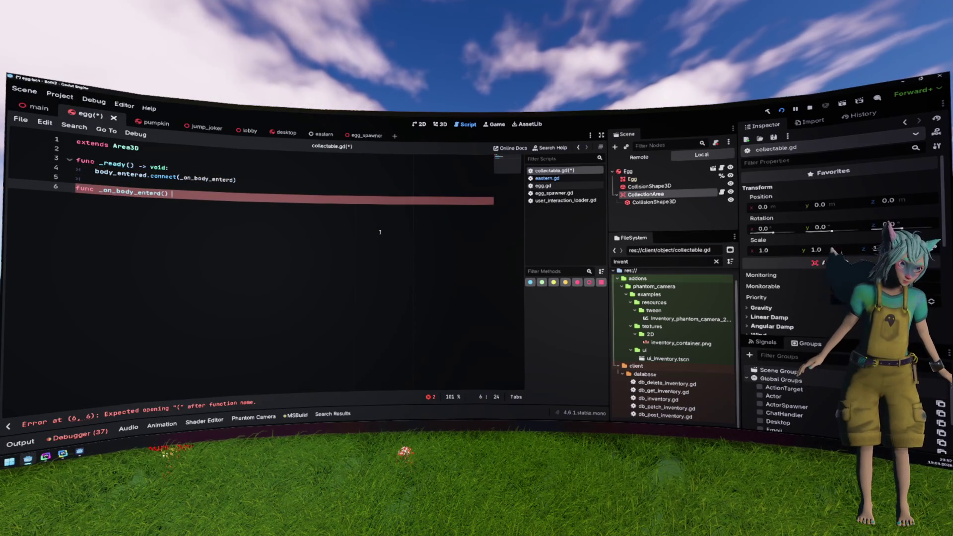
type("vo")
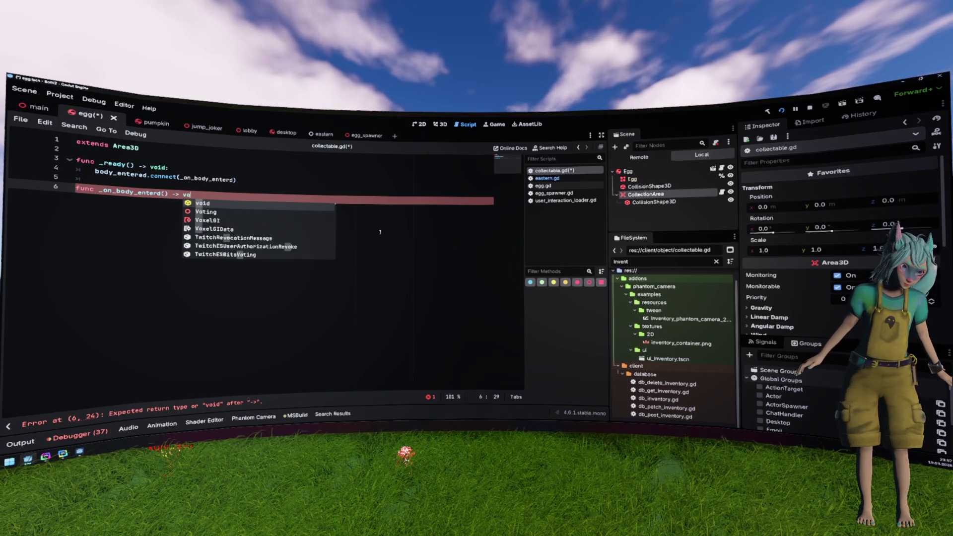
type("id")
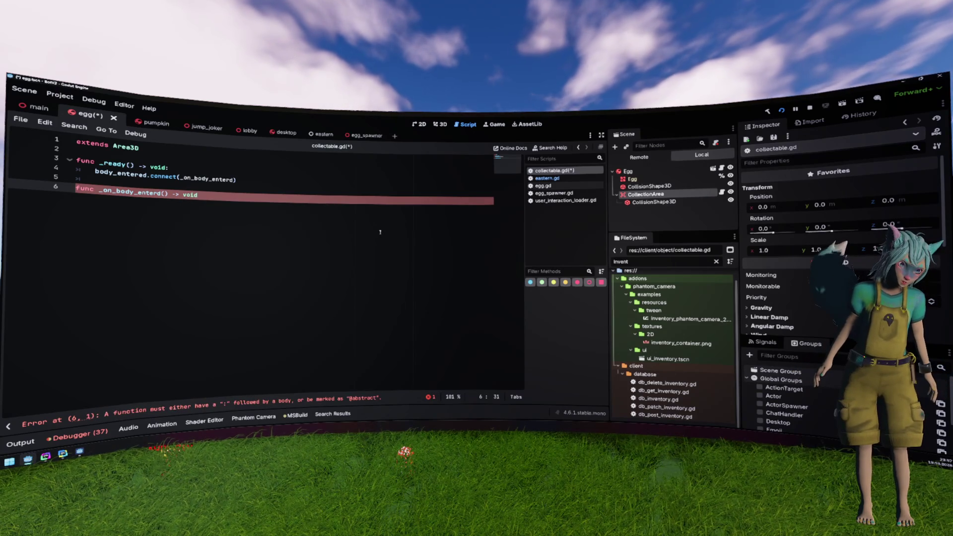
- Correct the misspelled handler name _on_body_enterd to _on_body_entered in the connect call
key("Up")
key("Up")
key("End")
key("Left")
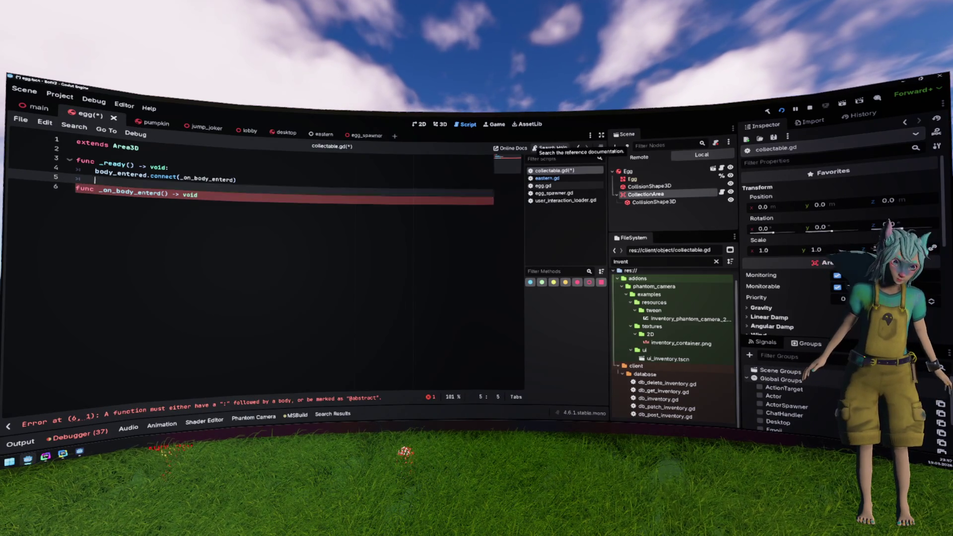
key("ctrl+d")
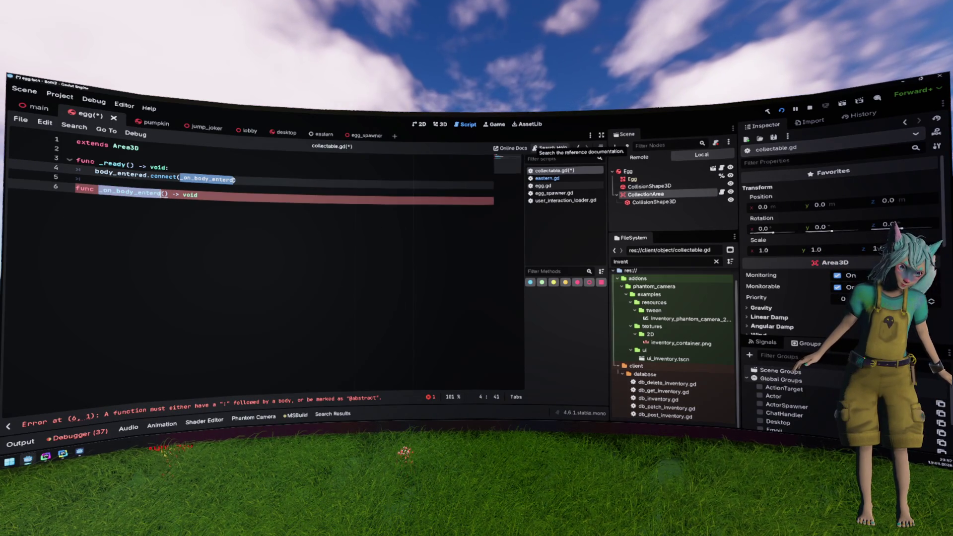
type("_on_body_entered")
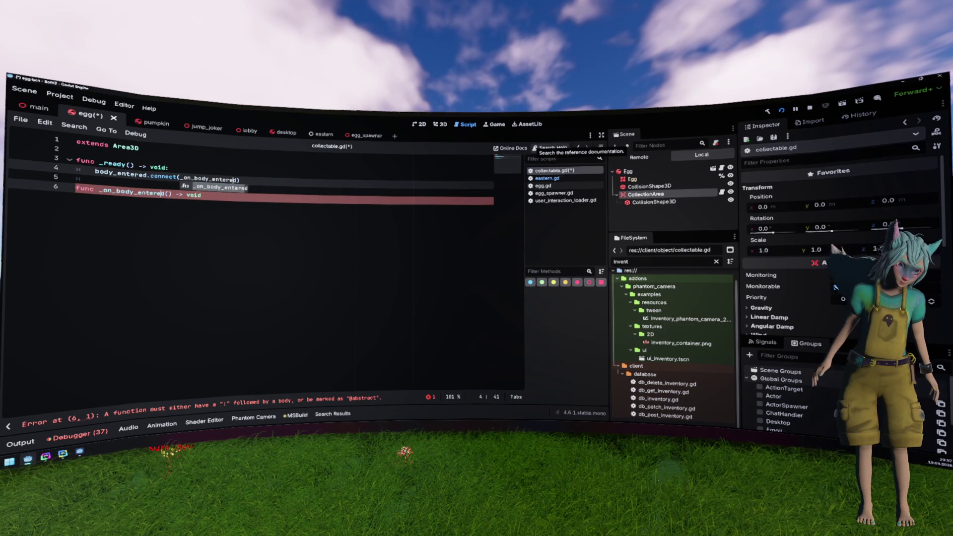
key("Escape")
- Add an indented collect() call as the handler's body
left_click(201, 194)
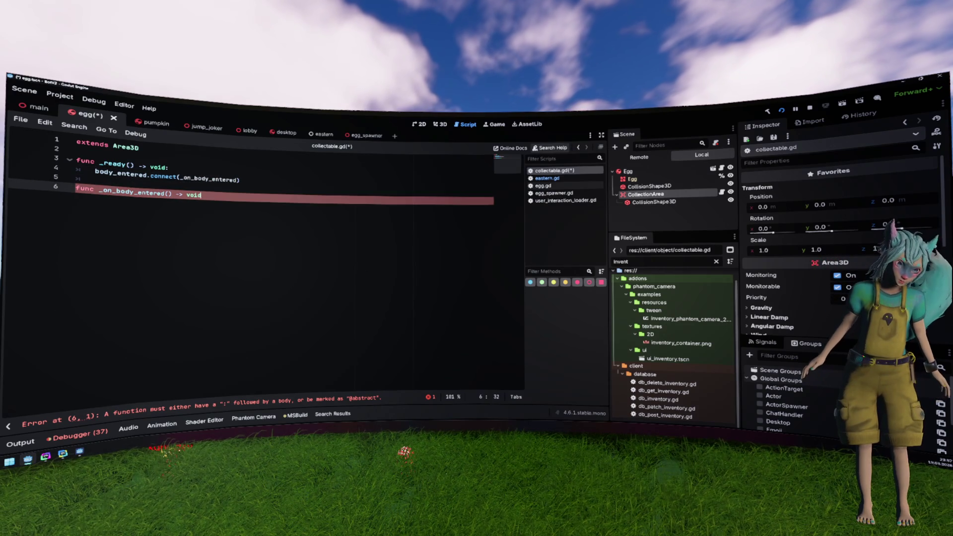
type(":")
key("Return")
key("Return")
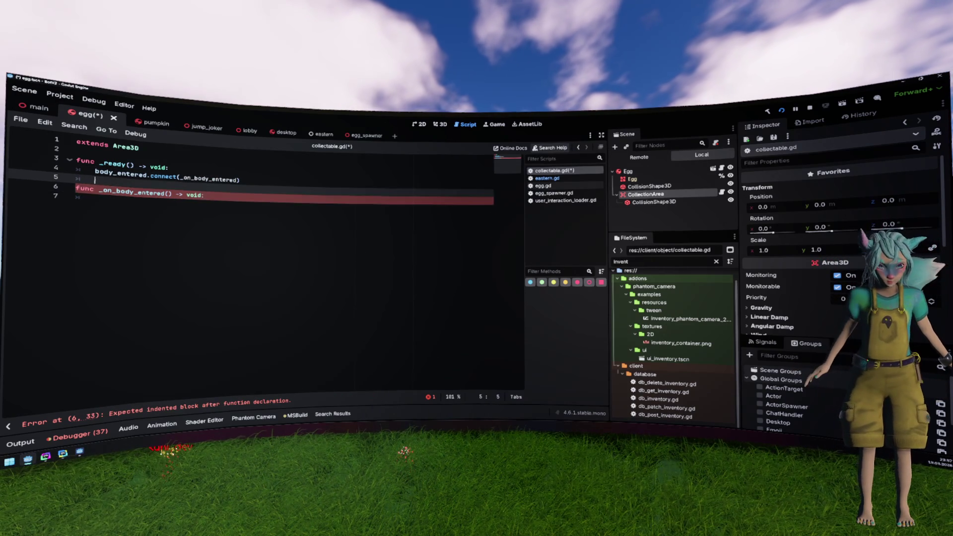
key("alt+Up")
key("alt+Up")
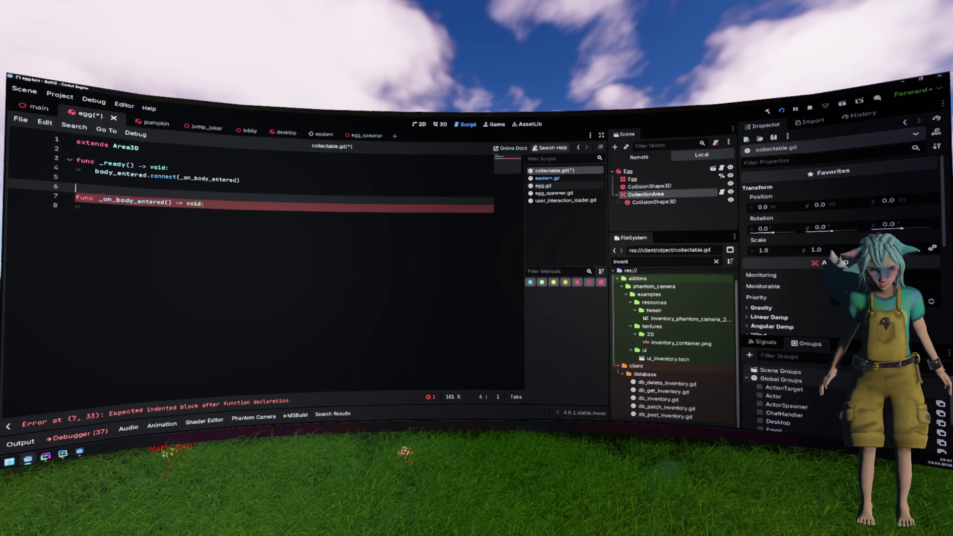
left_click(95, 208)
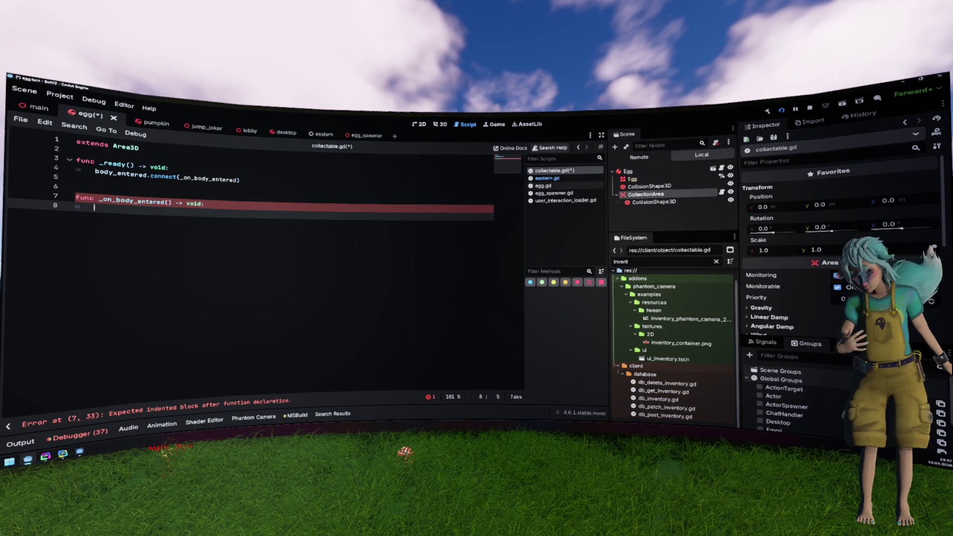
type("colect()")
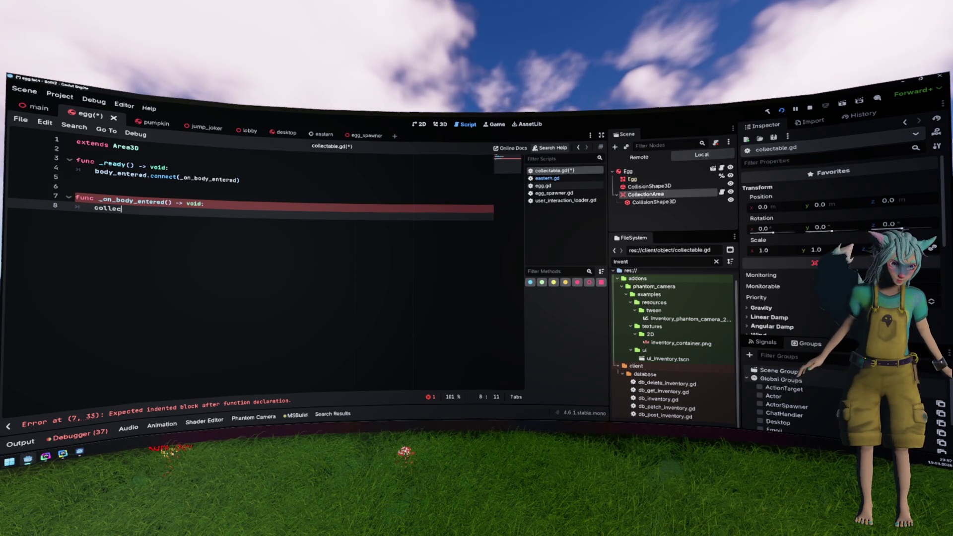
- Declare the handler as _on_body_entered(body: Node3D) and look up the Area3D body_entered documentation
left_click(134, 200)
left_click(166, 202)
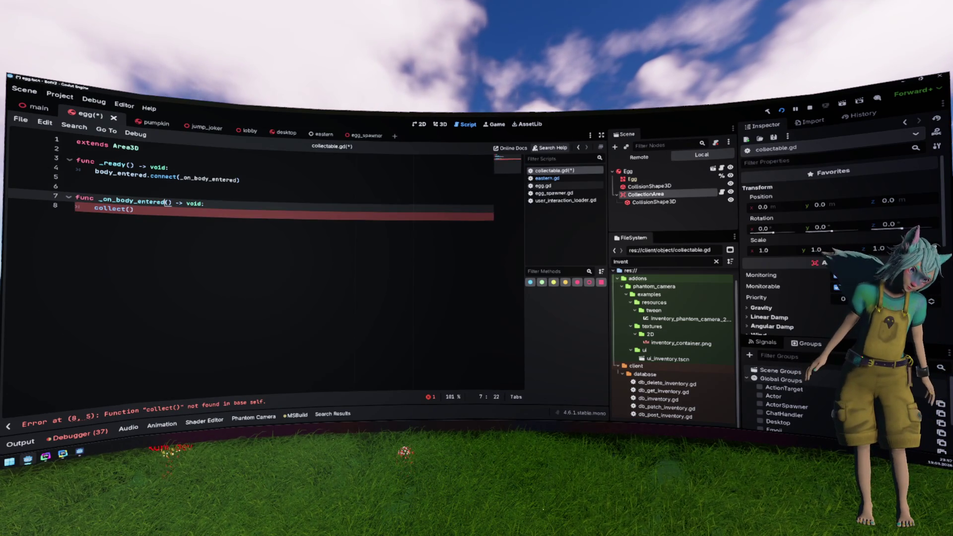
type("ntered(b")
type("ody: Node")
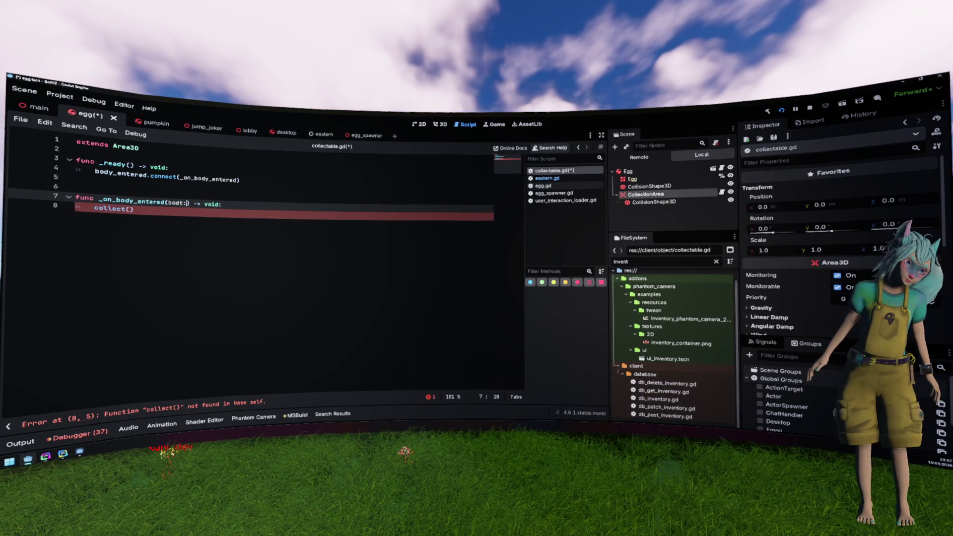
left_click(134, 209)
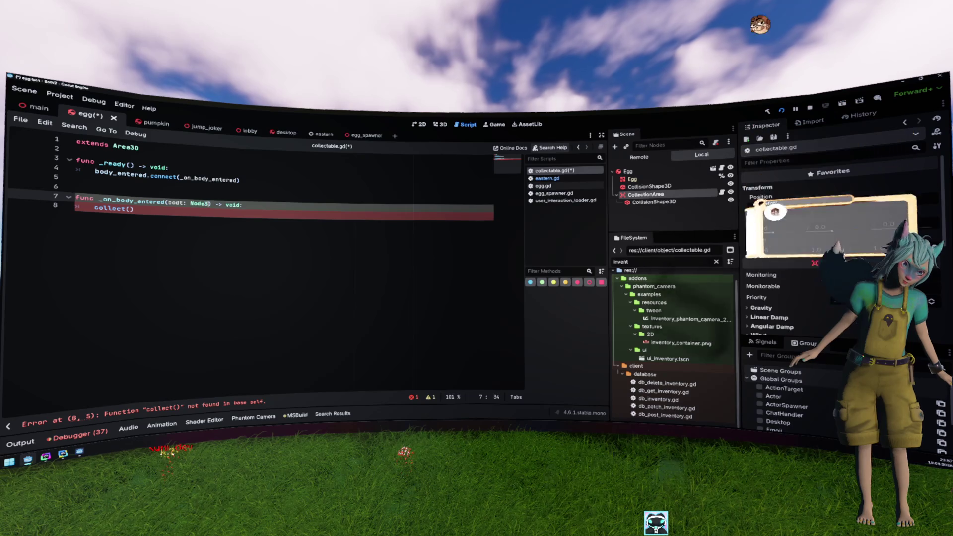
left_click(207, 204)
type("3d")
key("Return")
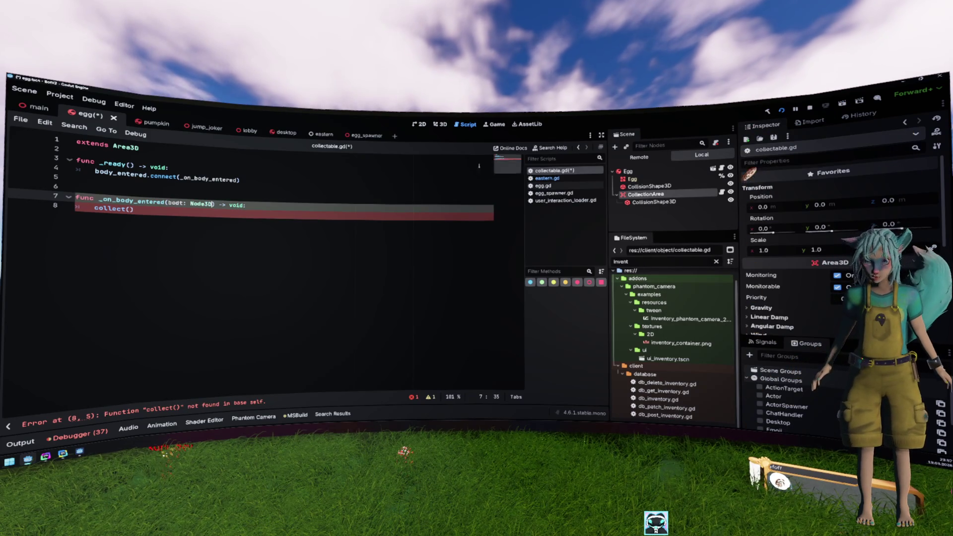
left_click(222, 180)
left_click(131, 177, "ctrl")
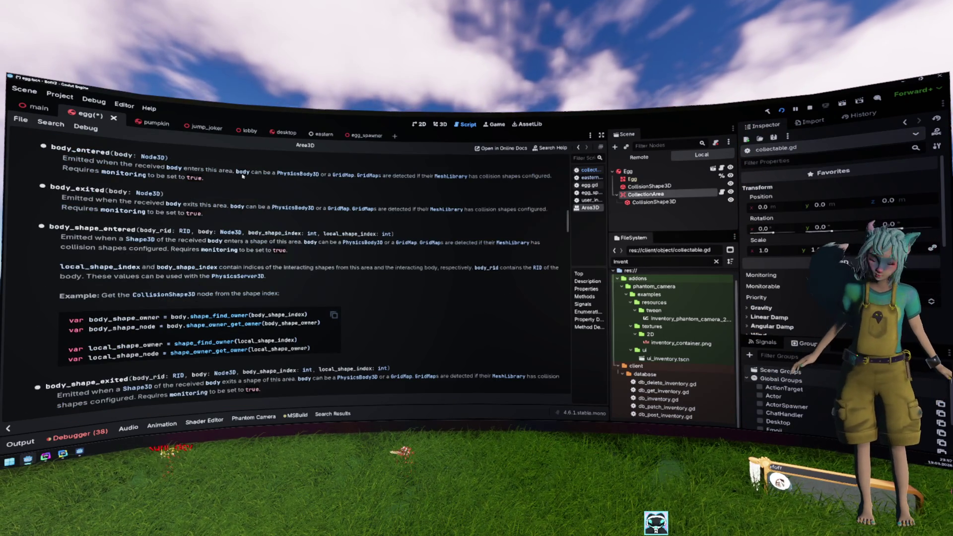
key("alt+Left")
left_click(220, 212)
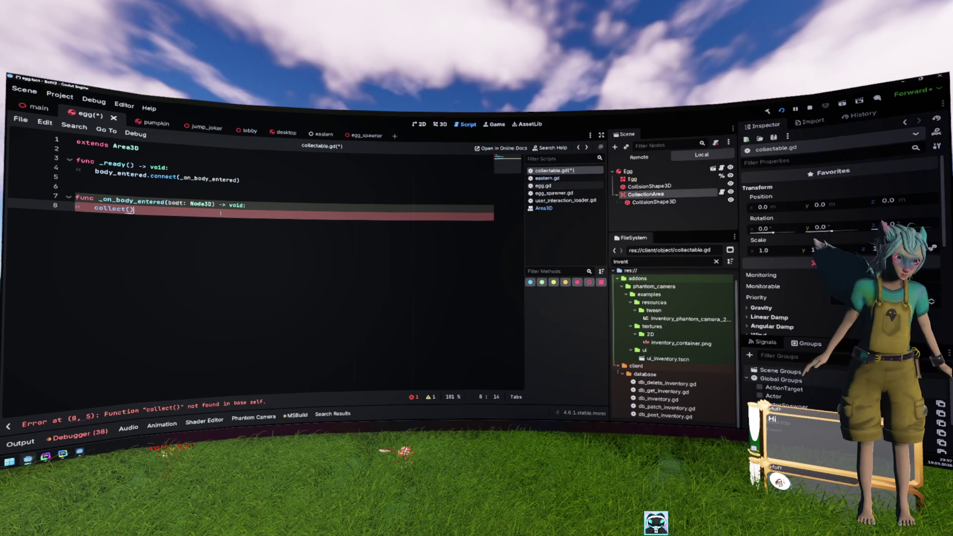
- Fix the parameter typo bodt to body and change the call to collect(body)
key("Up")
key("ctrl+Right")
key("ctrl+Right")
key("BackSpace")
type("y")
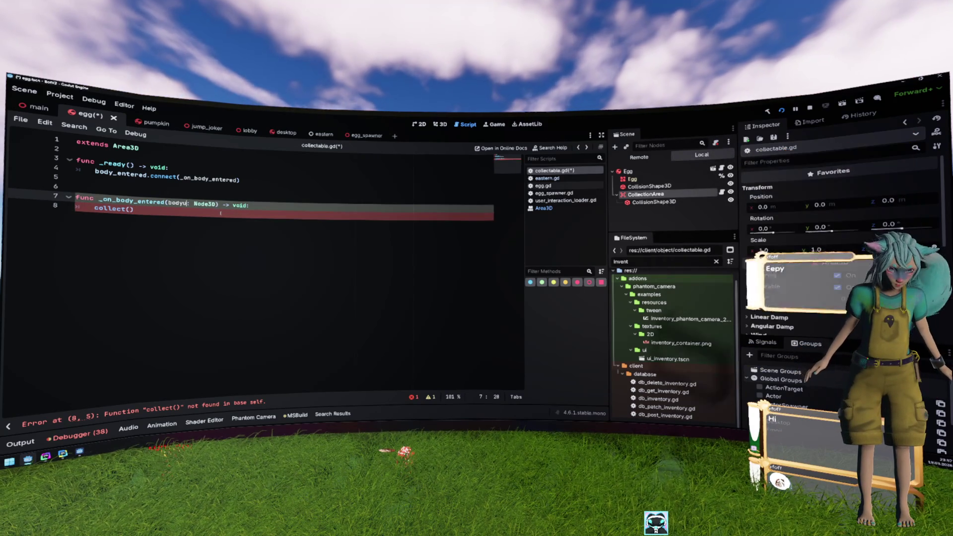
key("Down")
key("Left")
type("ody")
- Start a new func line below the handler using the copied (body: Node3D) parameter list
key("Up")
key("ctrl+Right")
key("shift+ctrl+Right")
key("shift+ctrl+Right")
key("shift+ctrl+Right")
key("shift+ctrl+Left")
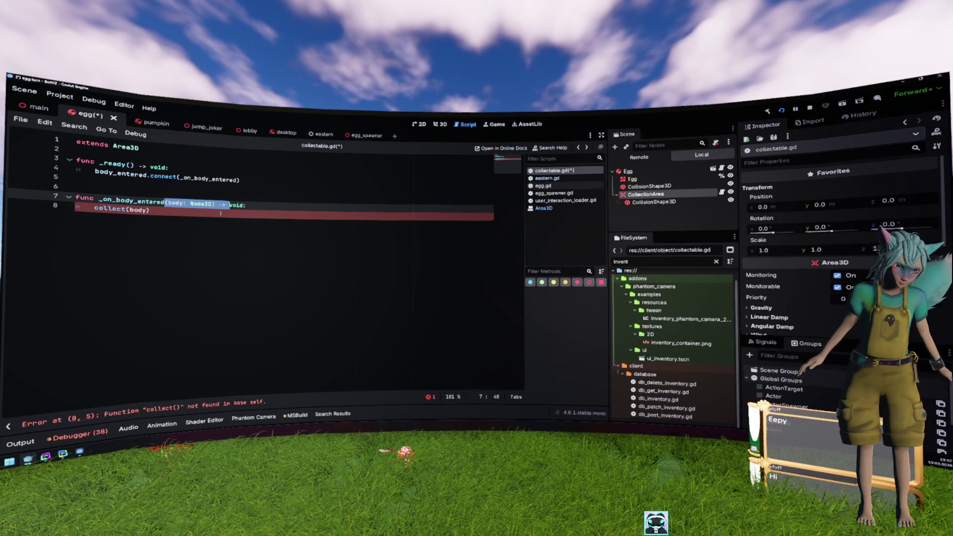
key("shift+ctrl+Left")
key("shift+ctrl+Left")
key("ctrl+c")
key("Down")
key("End")
key("Return")
key("Return")
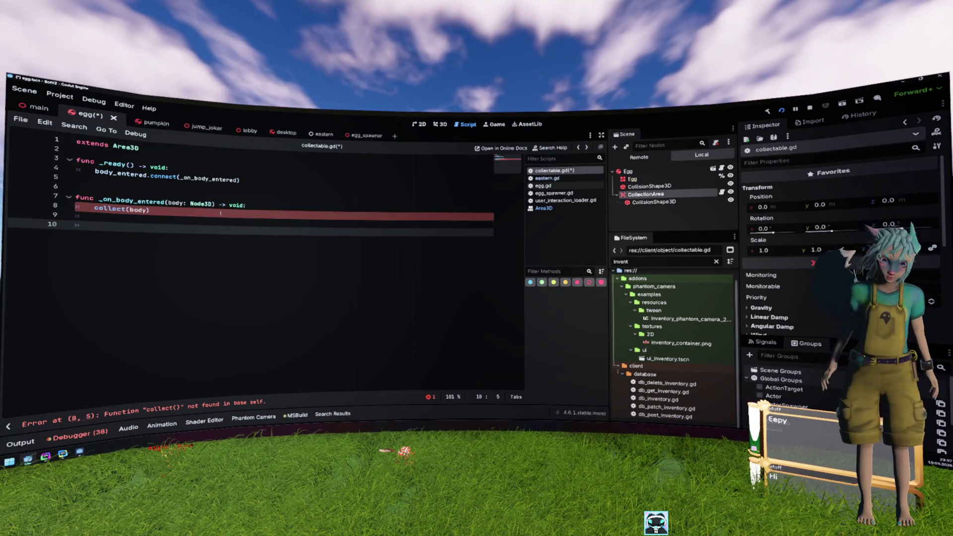
key("BackSpace")
type("func")
key("ctrl+v")
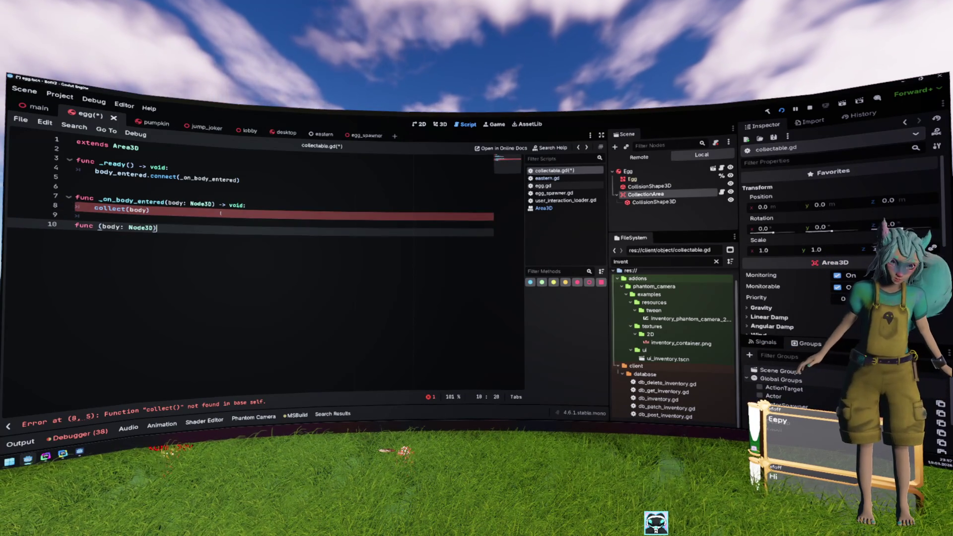
- Complete the declaration as func collect(body: Node3D) -> void:
key("Up")
key("Up")
key("ctrl+Left")
key("ctrl+Left")
key("shift+ctrl+Left")
key("ctrl+c")
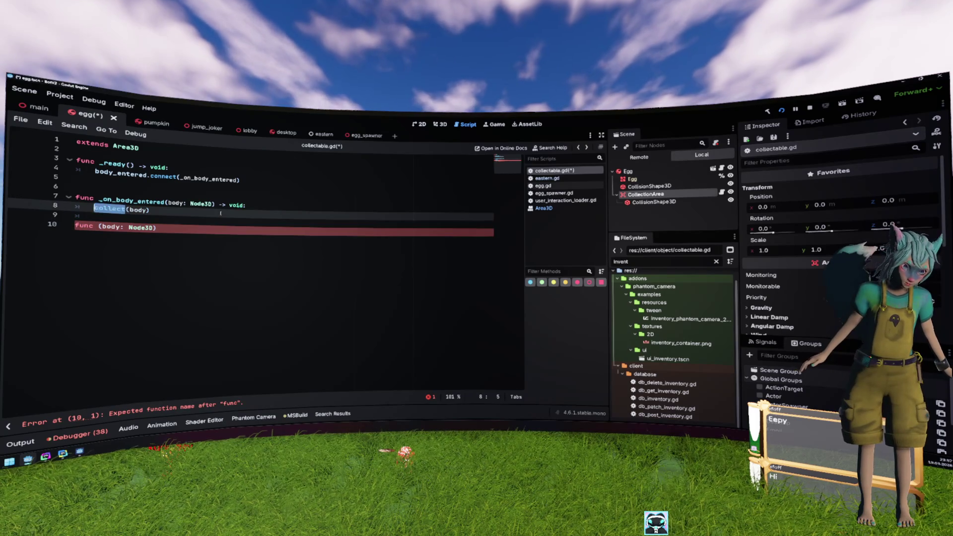
key("Down")
key("Down")
key("ctrl+v")
key("End")
type("-> void:")
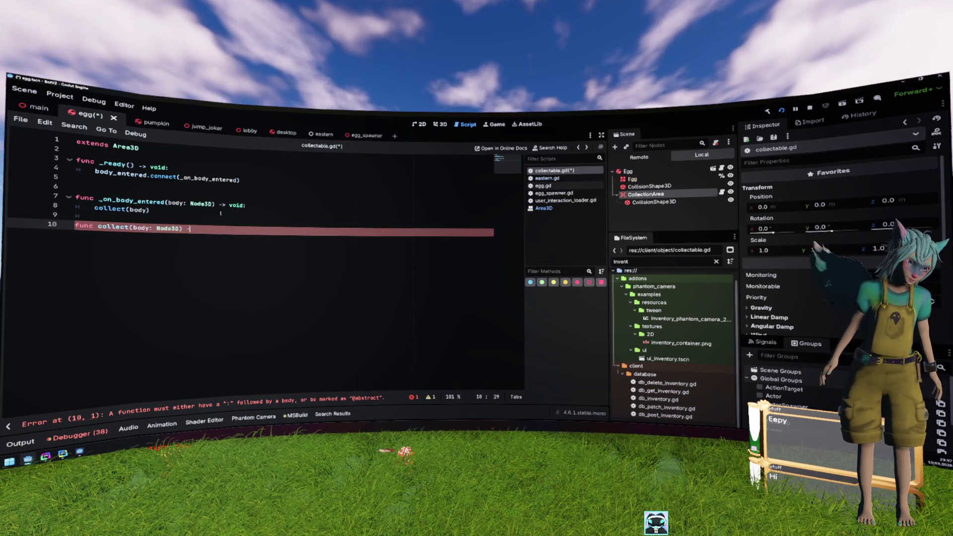
key("Return")
- Add a blank line above the collect function and leave its body empty
key("Up")
key("Home")
key("Return")
key("Up")
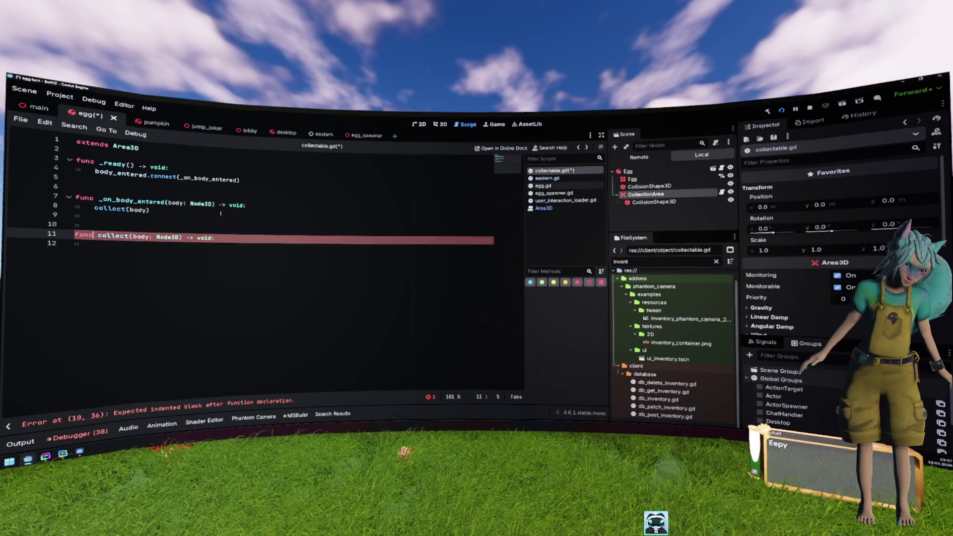
key("Down")
key("Down")
key("End")
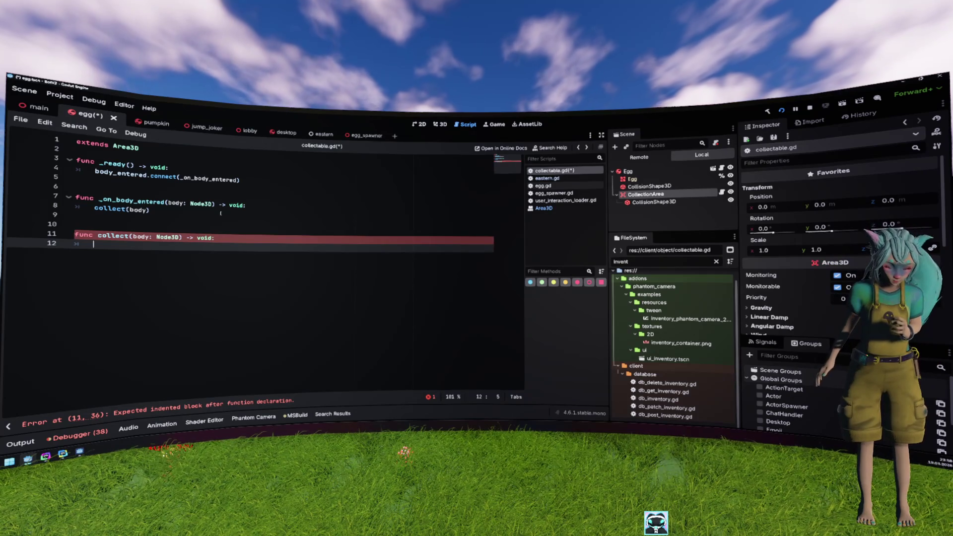
type("body")
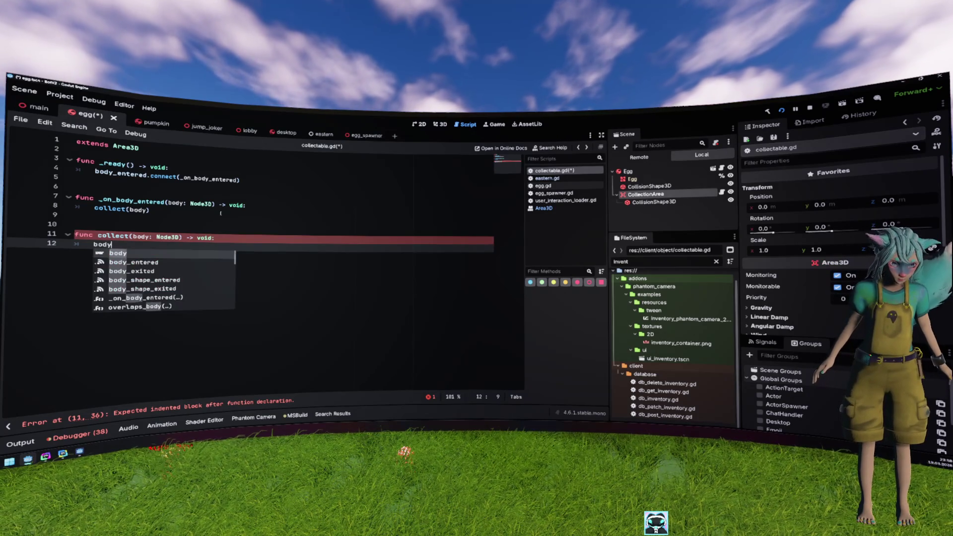
key("BackSpace")
key("BackSpace")
key("BackSpace")
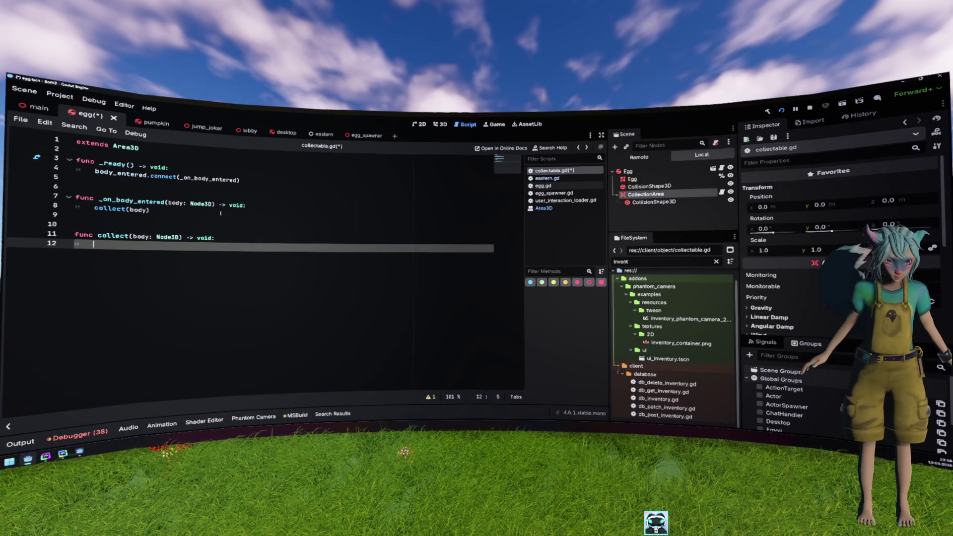
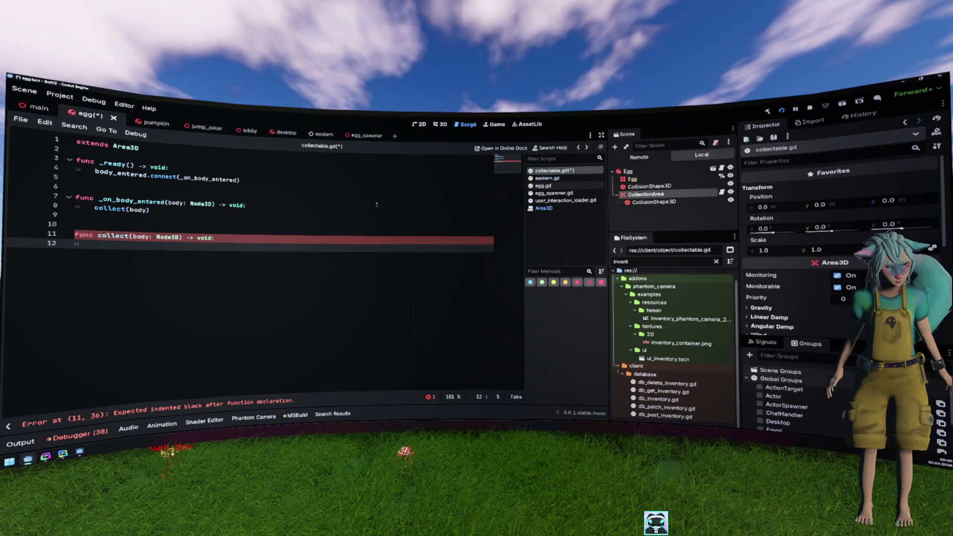
- Add var user: User = Grimoire.get_user_meta(body) to collect(), checking get_user_meta's definition
type("Grim")
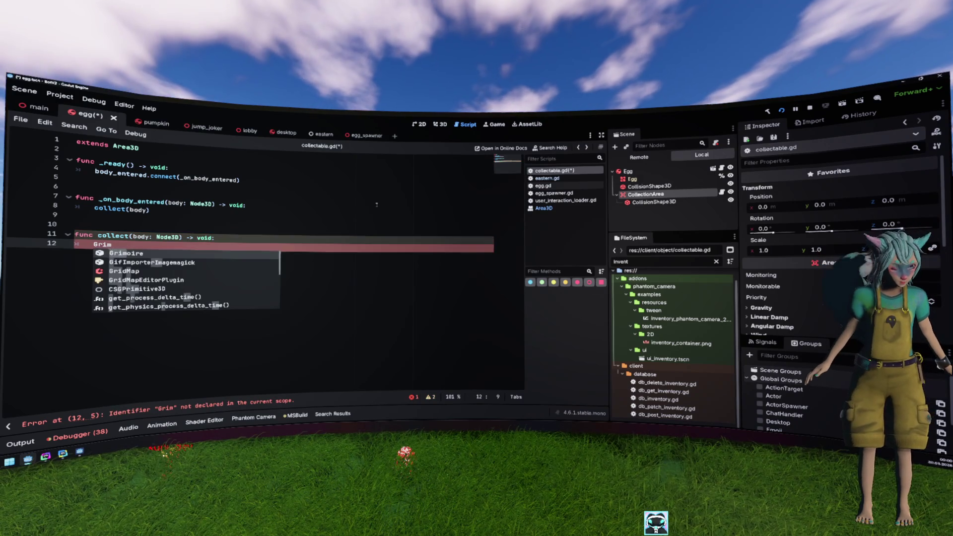
type("oire.get")
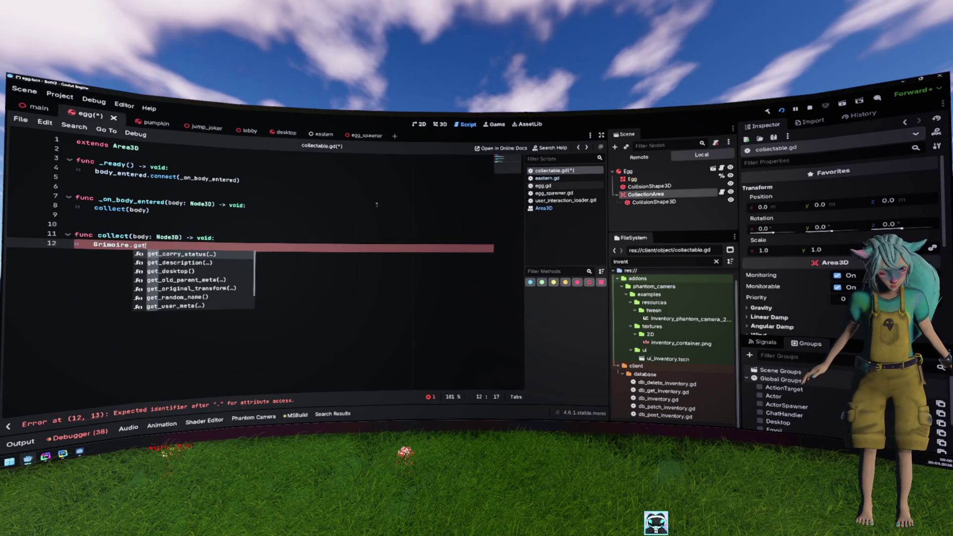
key("Down")
key("Down")
key("Down")
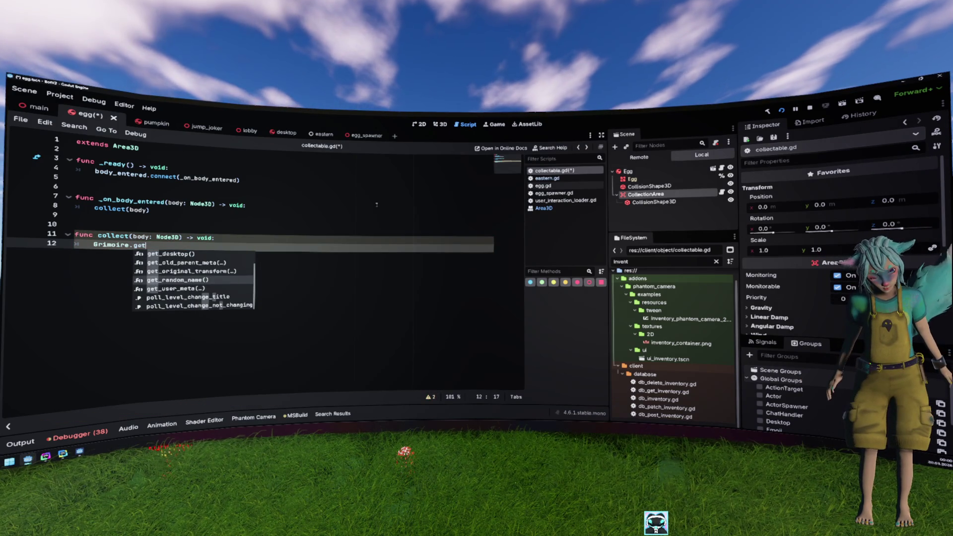
key("Return")
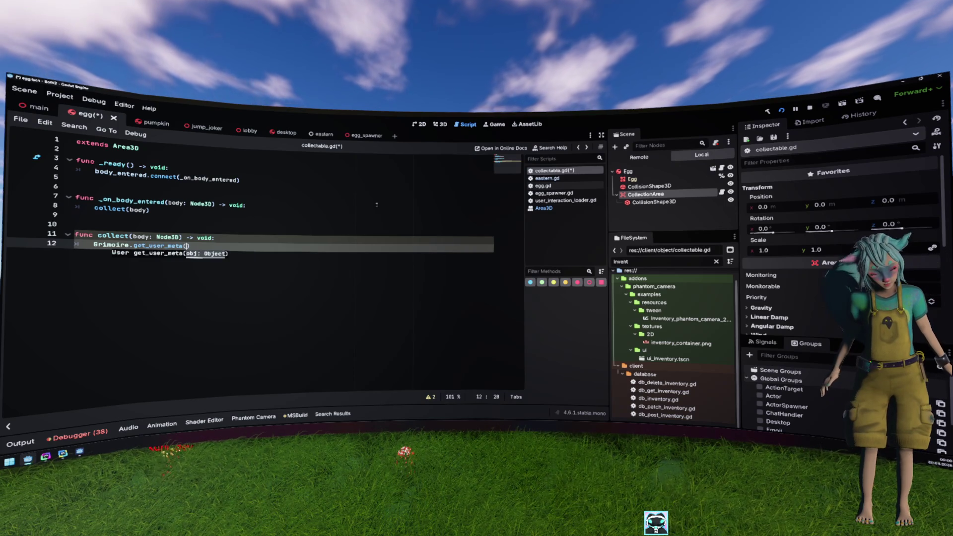
key("Home")
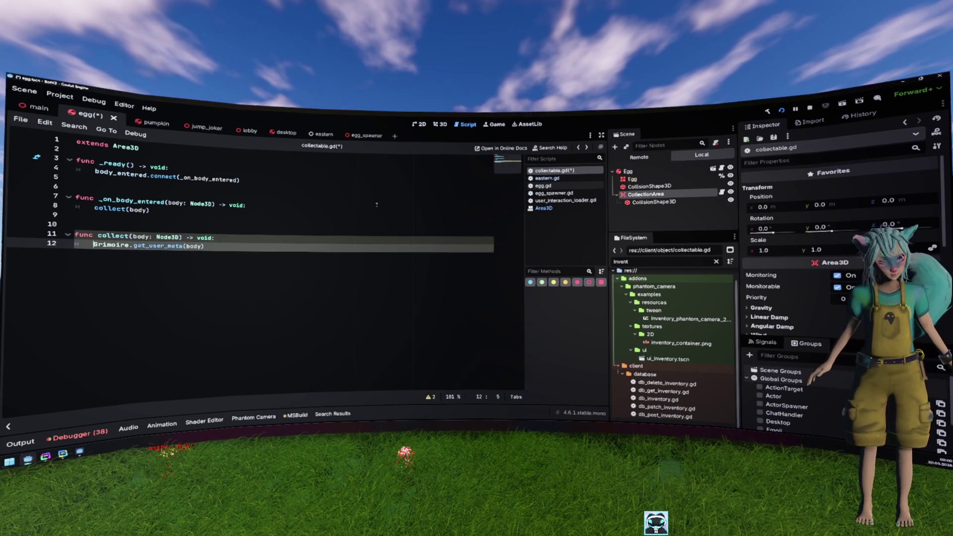
type("var user =")
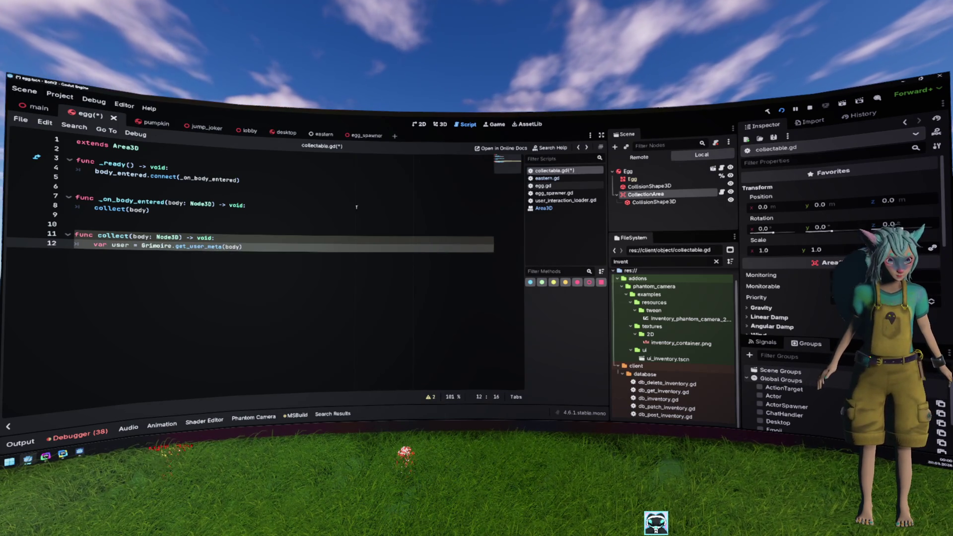
left_click(219, 244, "ctrl")
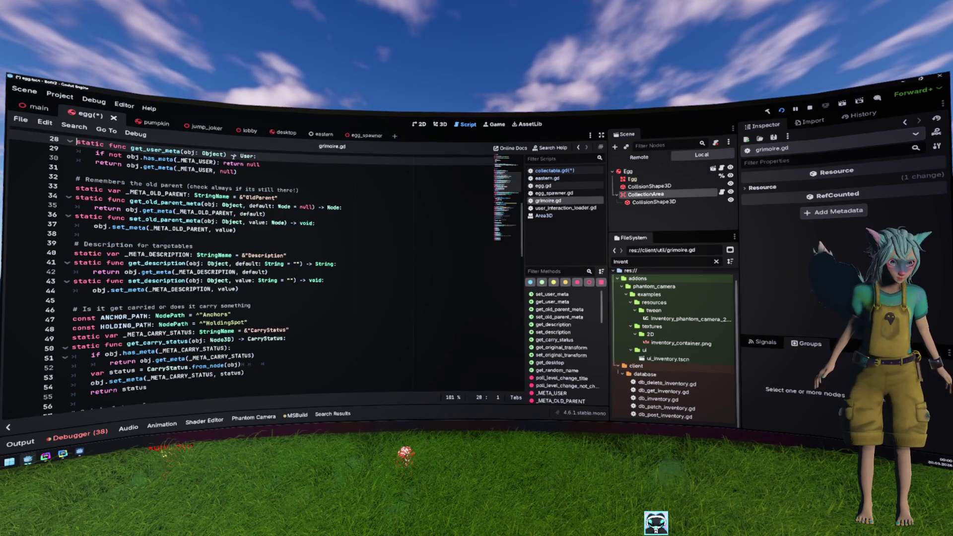
key("alt+Left")
key("alt+Left")
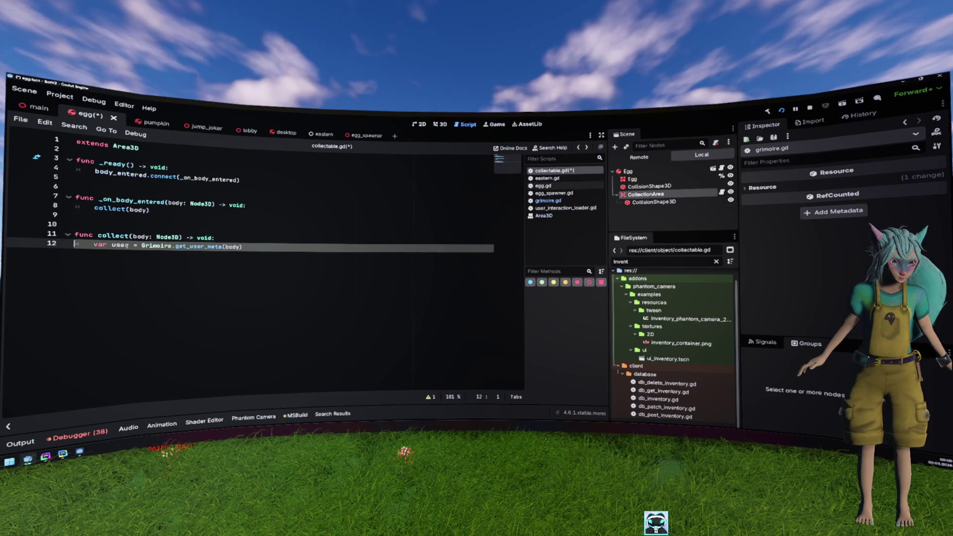
type(": User")
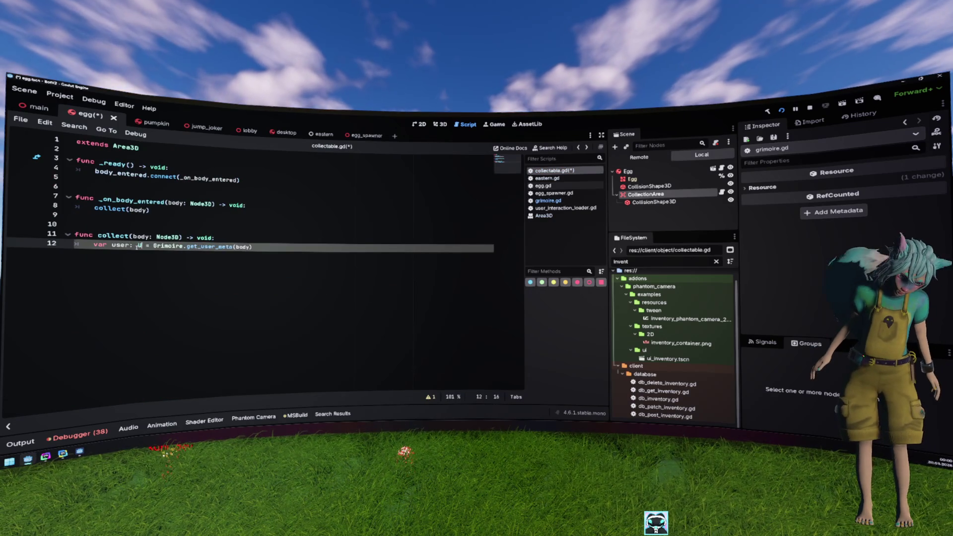
key("End")
key("Return")
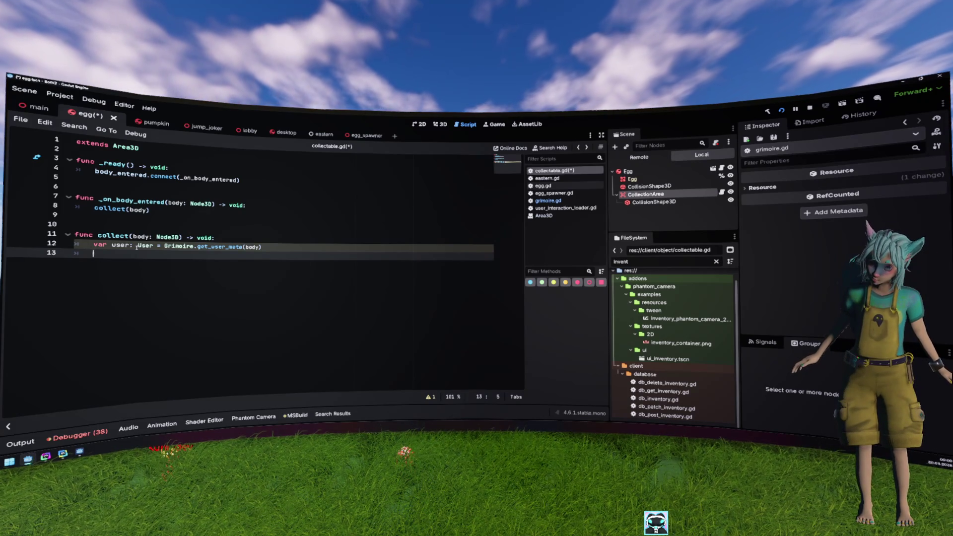
- Add var twitch_id: String = user.id below it, verifying the id property in user.gd
type("user.")
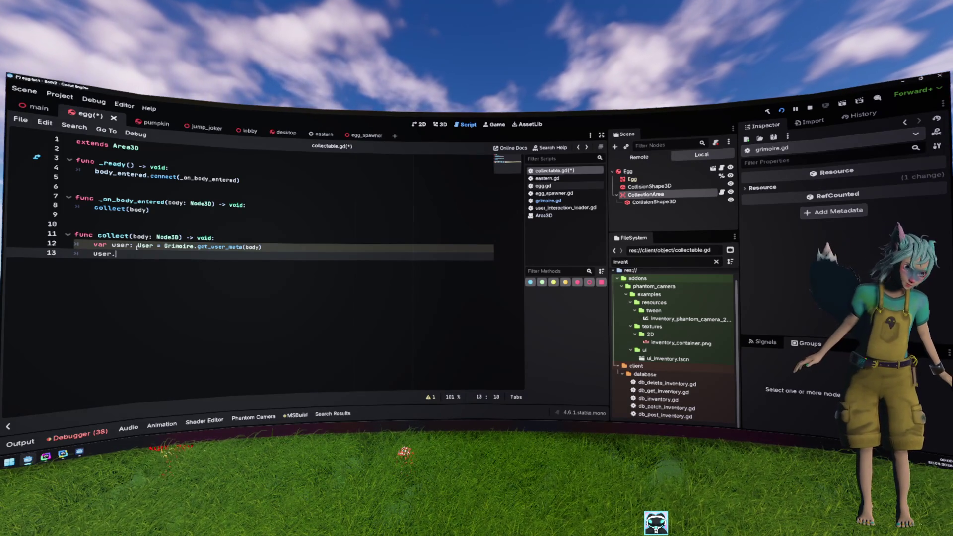
key("Down")
key("Down")
key("Down")
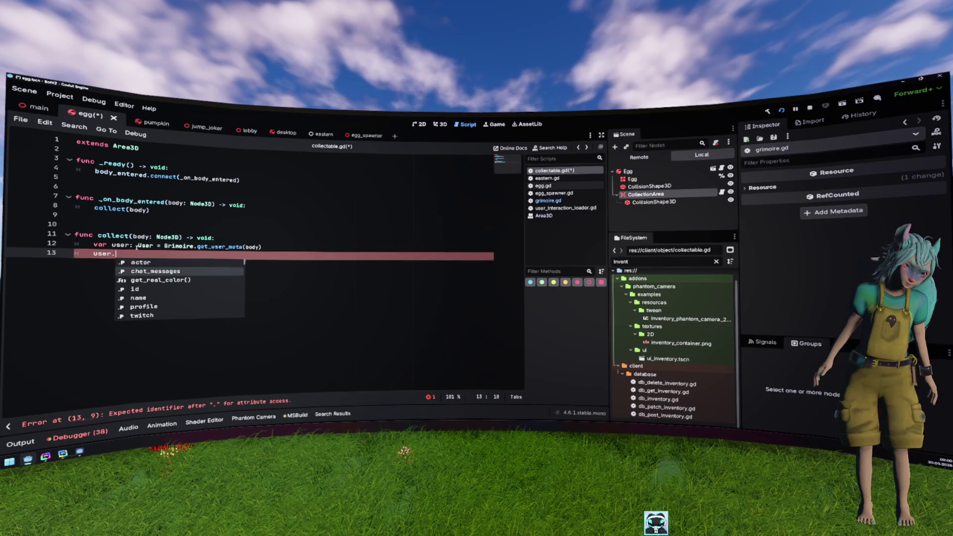
key("Return")
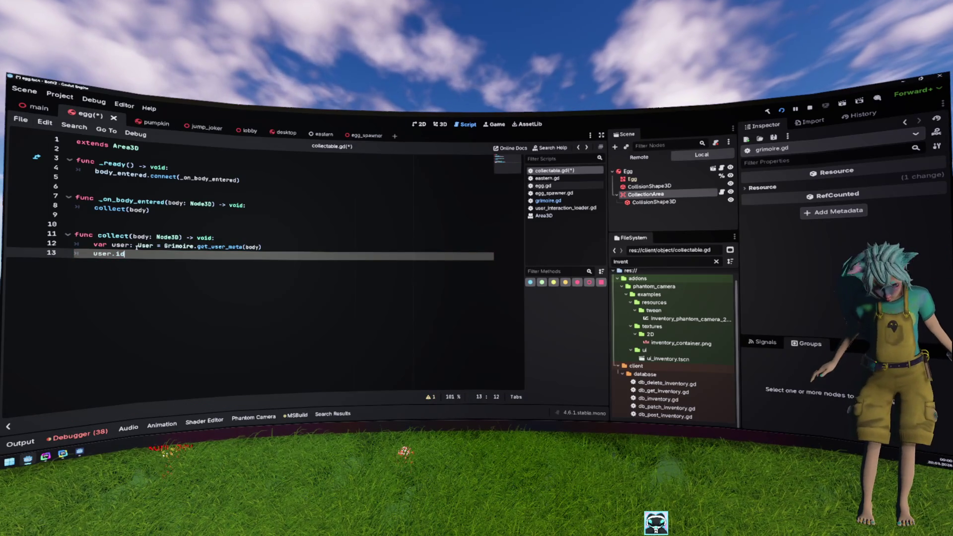
key("Home")
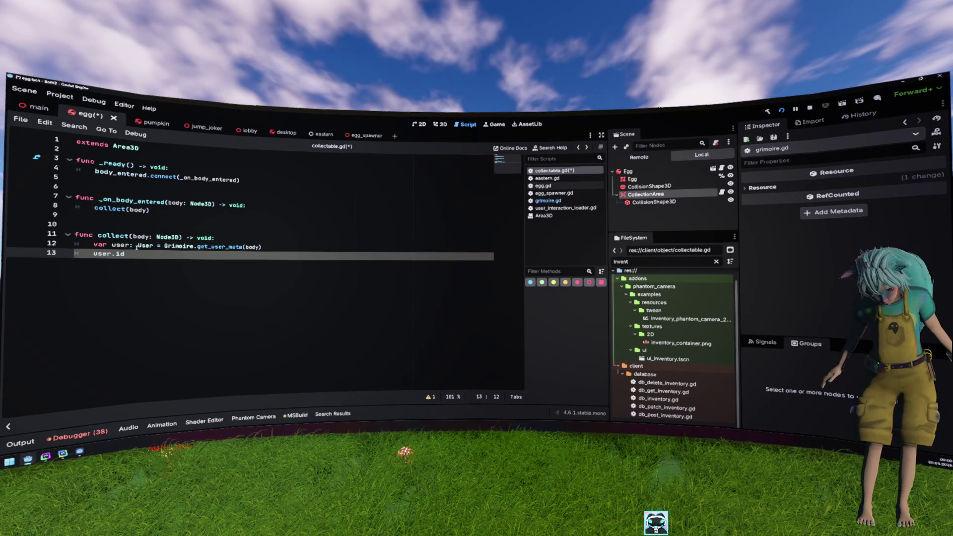
type("var twitch_use")
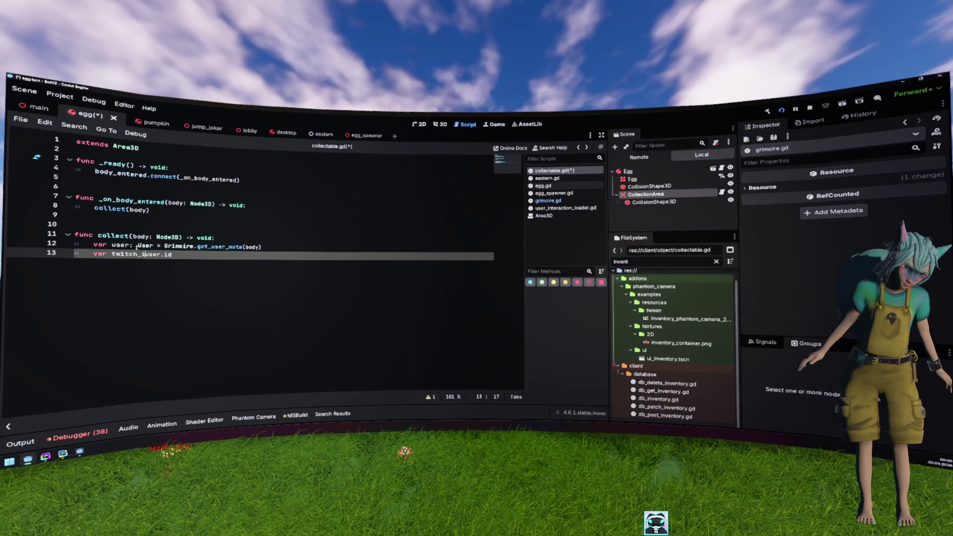
key("BackSpace")
key("BackSpace")
key("BackSpace")
type("id =")
key("BackSpace")
type(": String =")
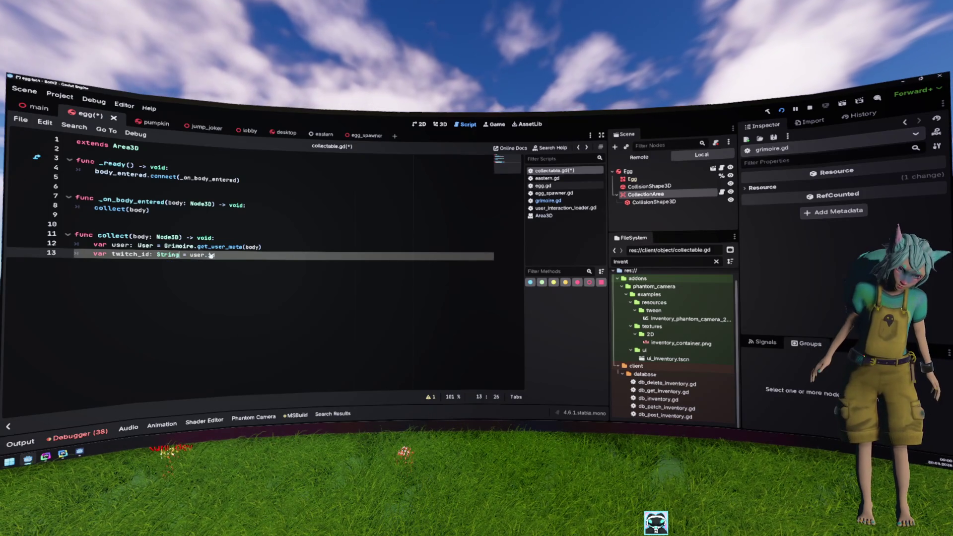
left_click(213, 255, "ctrl")
key("alt+Left")
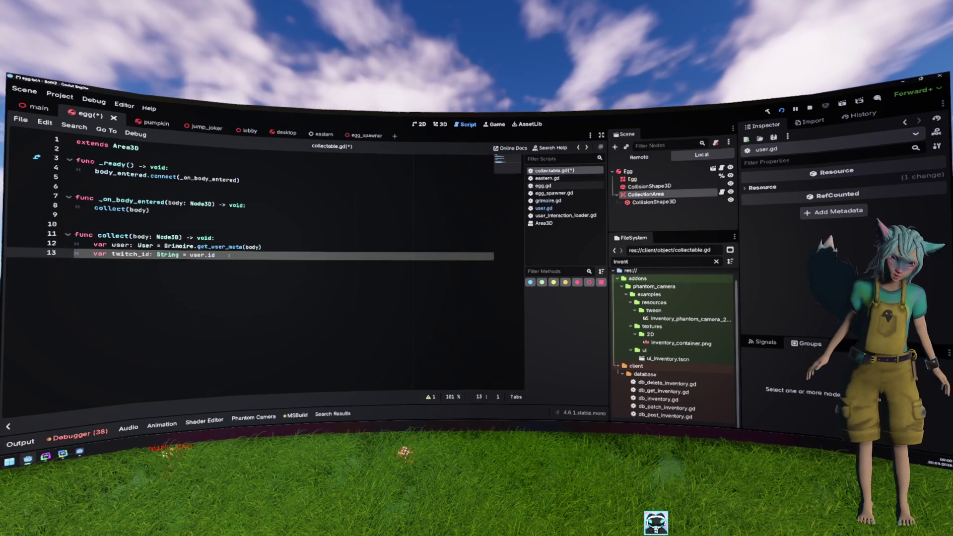
key("Return")
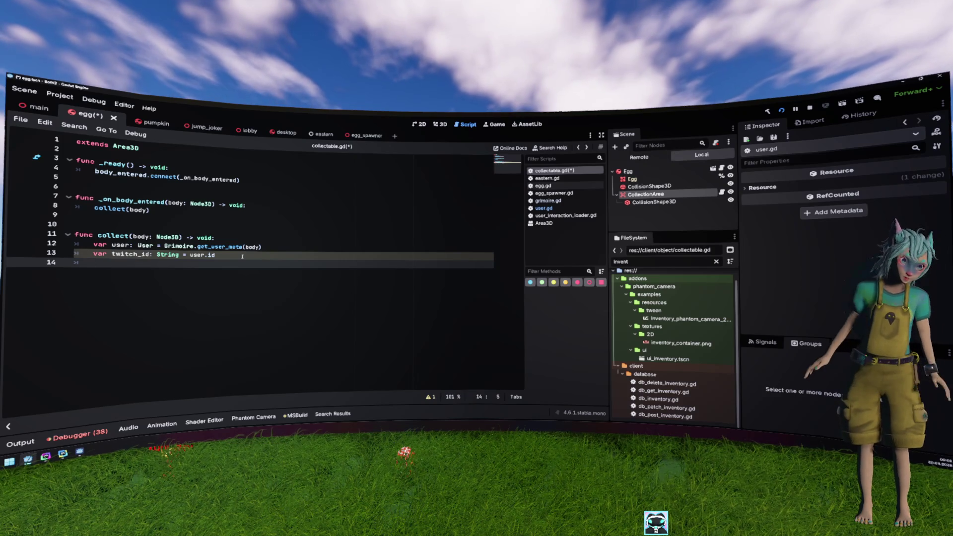
key("Return")
type("db")
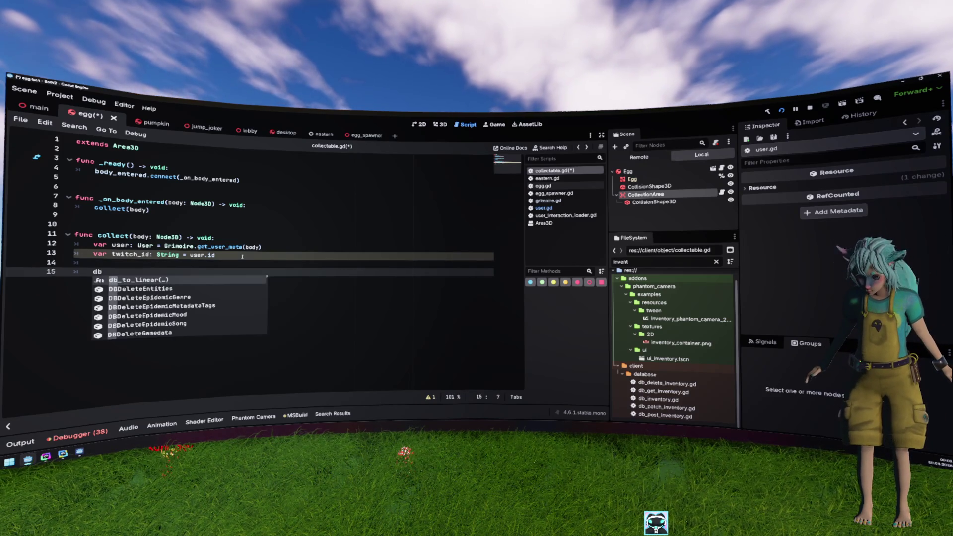
- Delete the unfinished db_post text and review user_interaction_loader.gd and egg_spawner.gd for reference
type("_post")
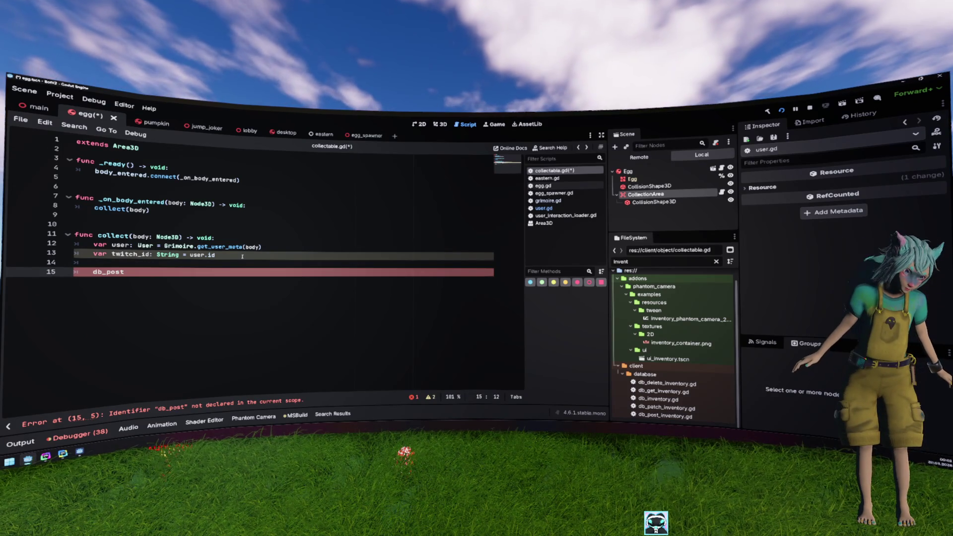
key("ctrl+BackSpace")
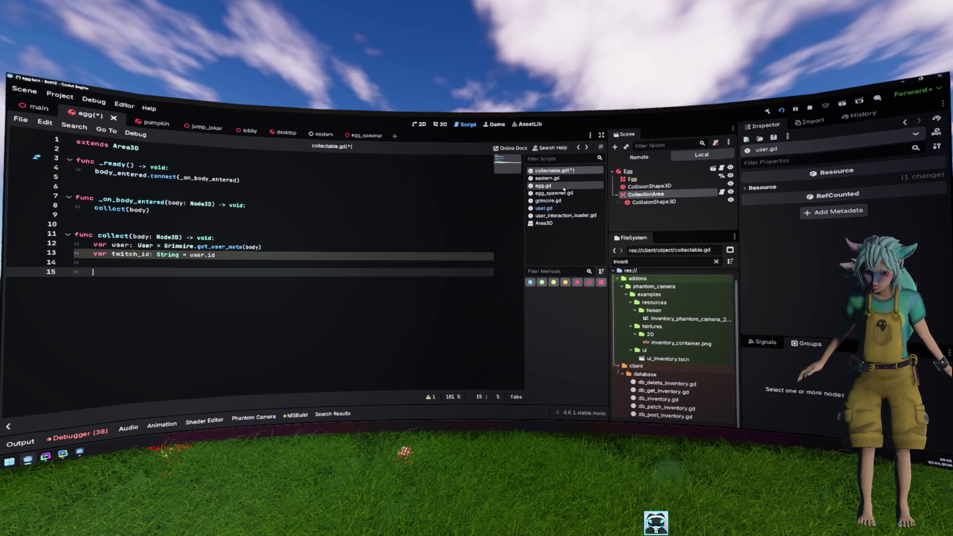
left_click(566, 216)
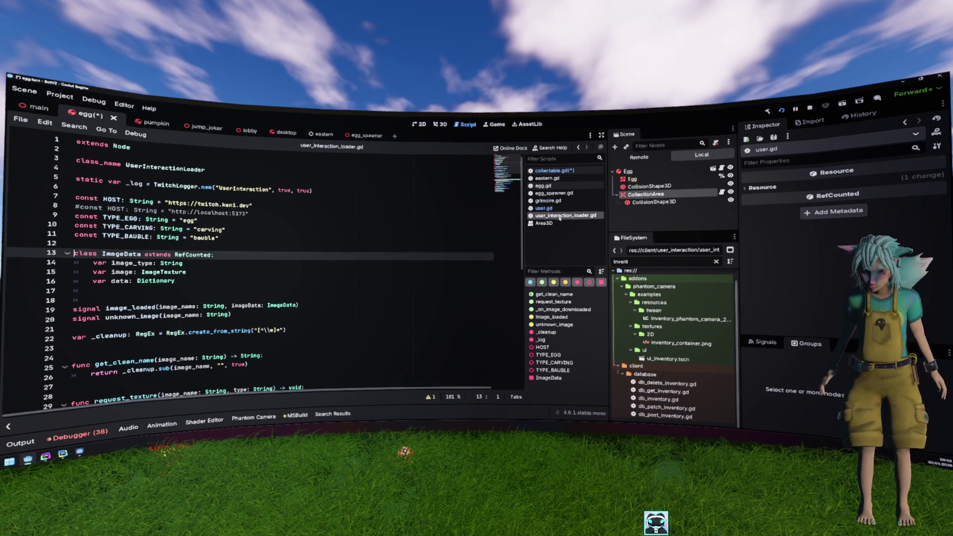
scroll(412, 244, "down", 10)
scroll(368, 231, "up", 1)
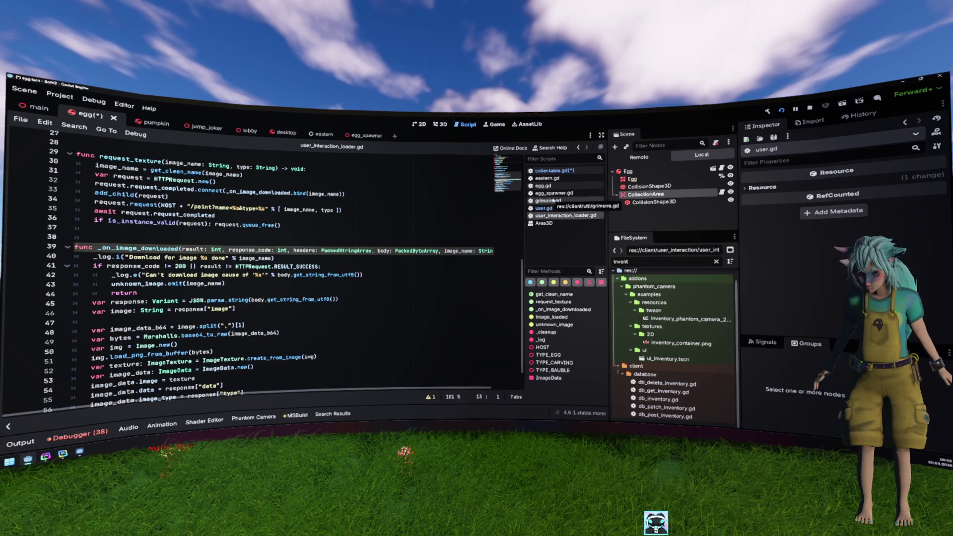
left_click(571, 193)
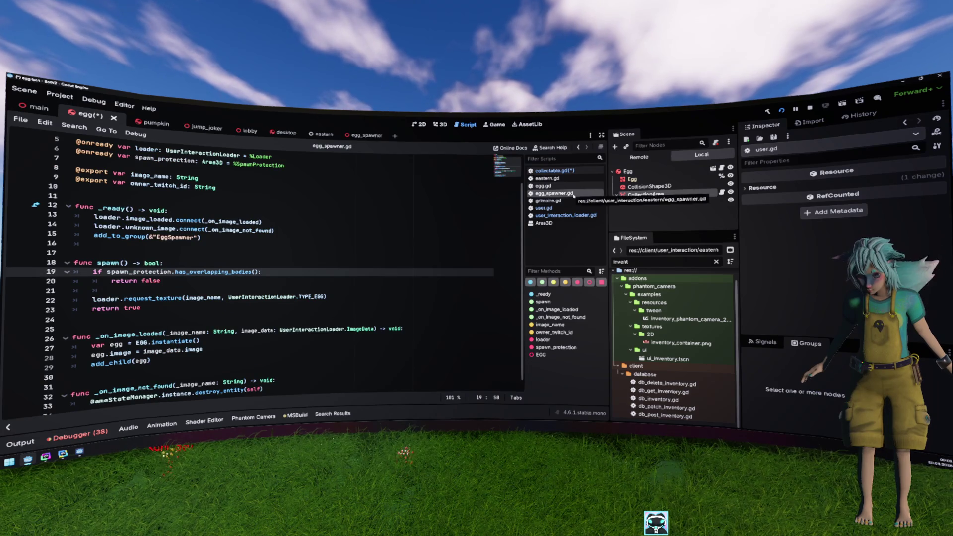
- Open persistable.gd from the quick file finder, look it over, then close it
key("ctrl+alt+o")
scroll(417, 233, "down", 1)
double_click(418, 216)
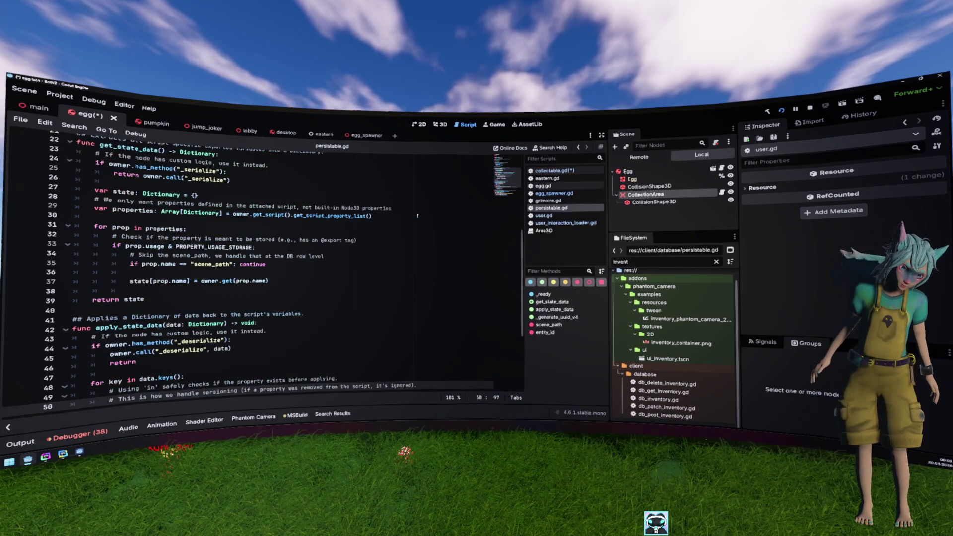
scroll(418, 216, "up", 5)
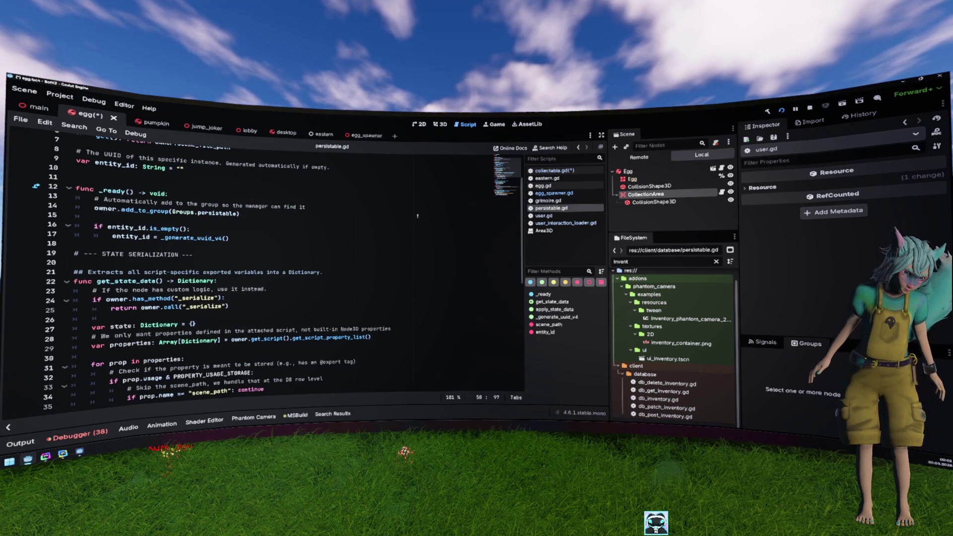
scroll(418, 216, "down", 10)
scroll(410, 218, "up", 12)
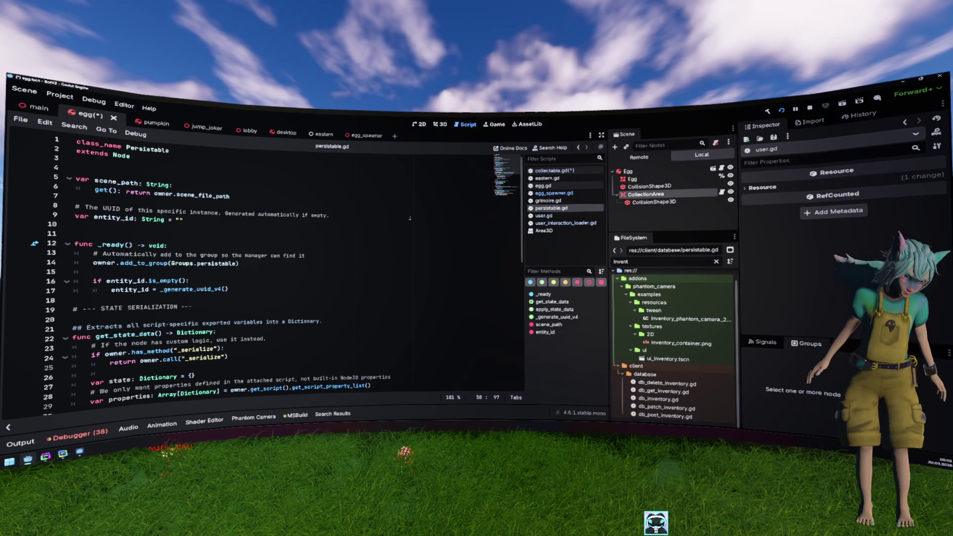
scroll(410, 218, "down", 5)
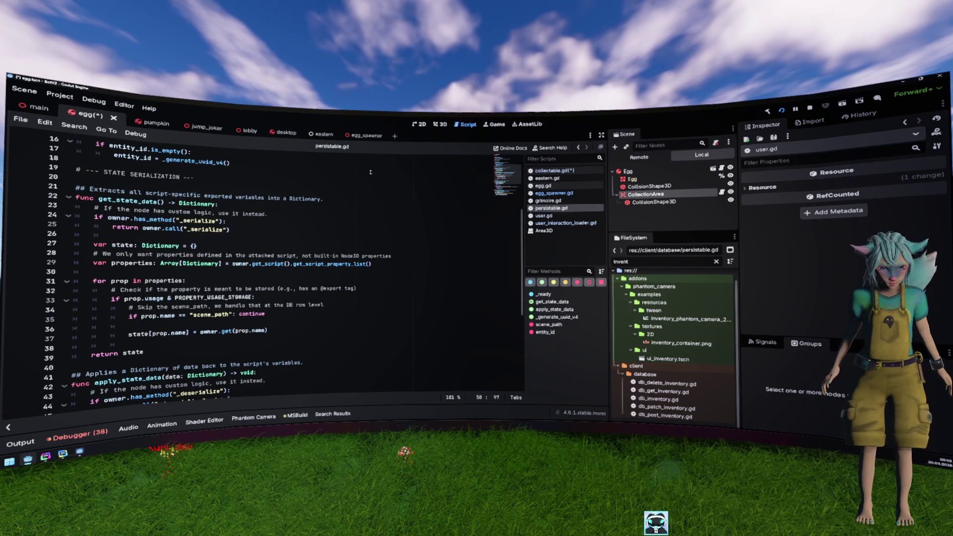
middle_click(561, 208)
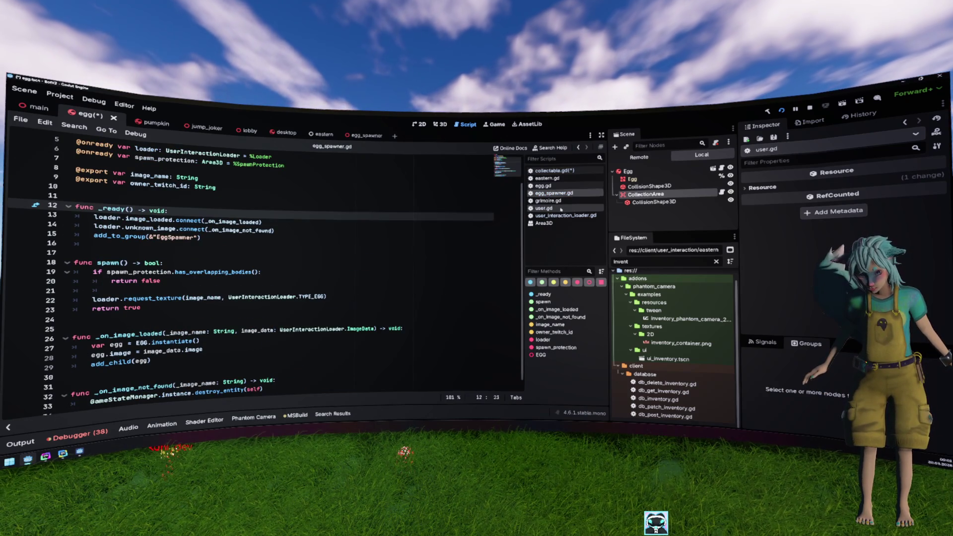
left_click(466, 232)
- After failed 'world' and 'world_State' searches, find 'state' in Quick Open and open game_state_manager.gd
key("shift+alt+o")
type("state")
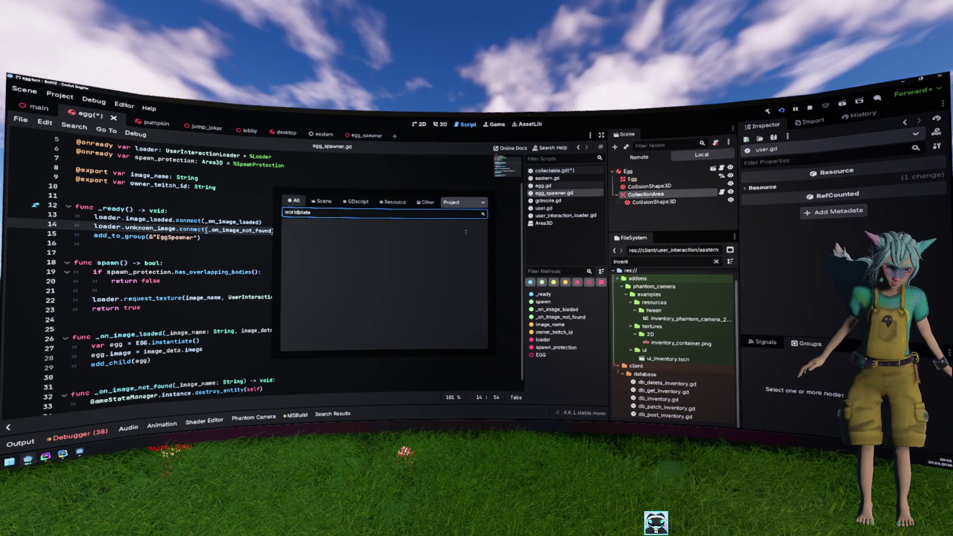
type("world")
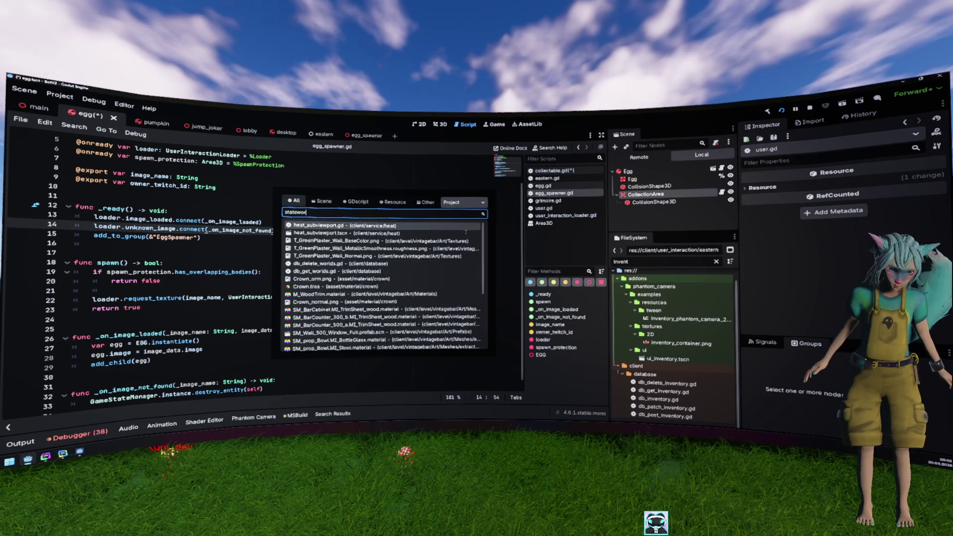
key("ctrl+a")
key("BackSpace")
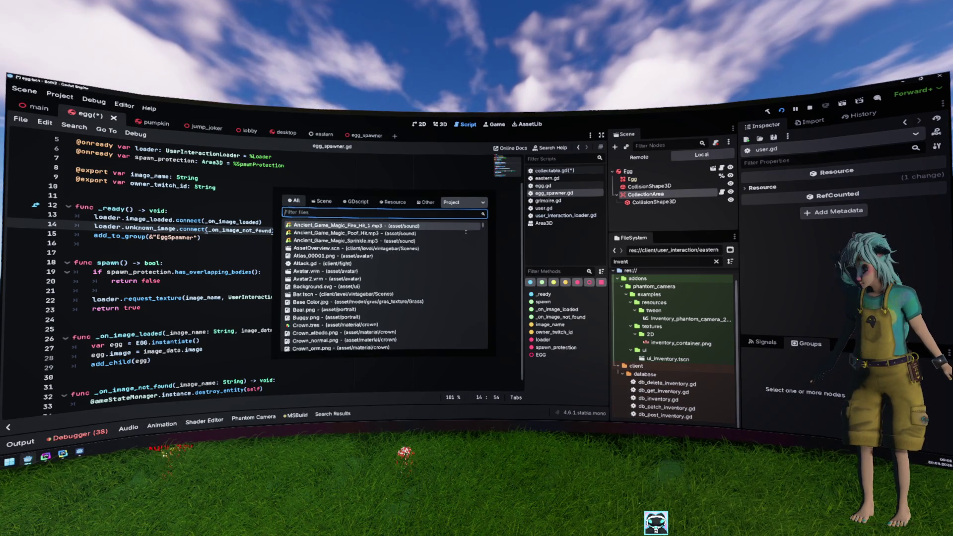
key("Escape")
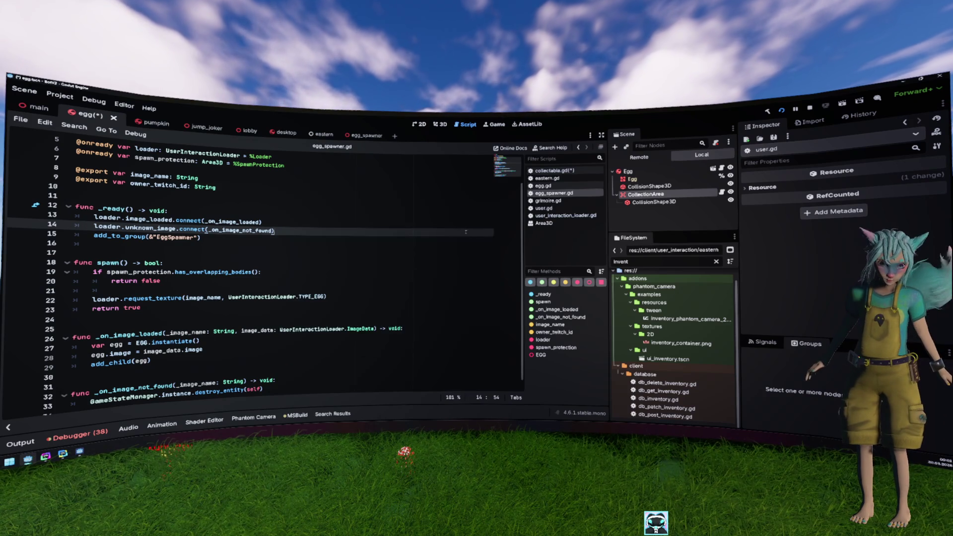
key("shift+alt+o")
type("world_State")
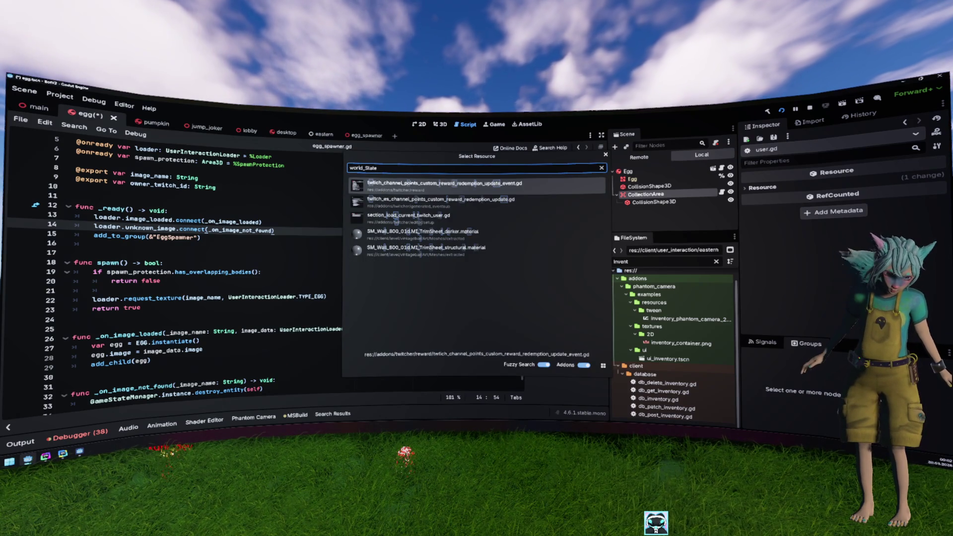
key("ctrl+BackSpace")
type("state")
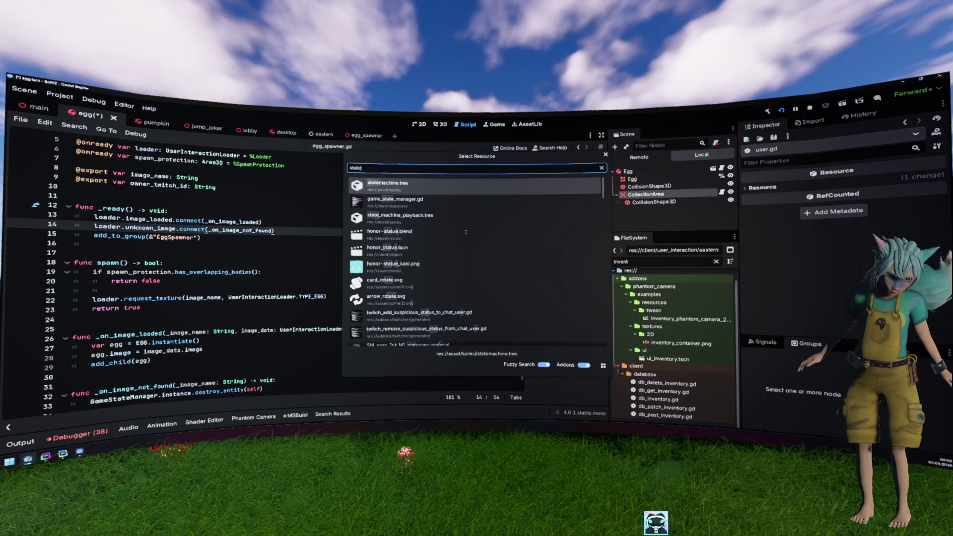
key("Down")
key("Return")
scroll(443, 241, "down", 3)
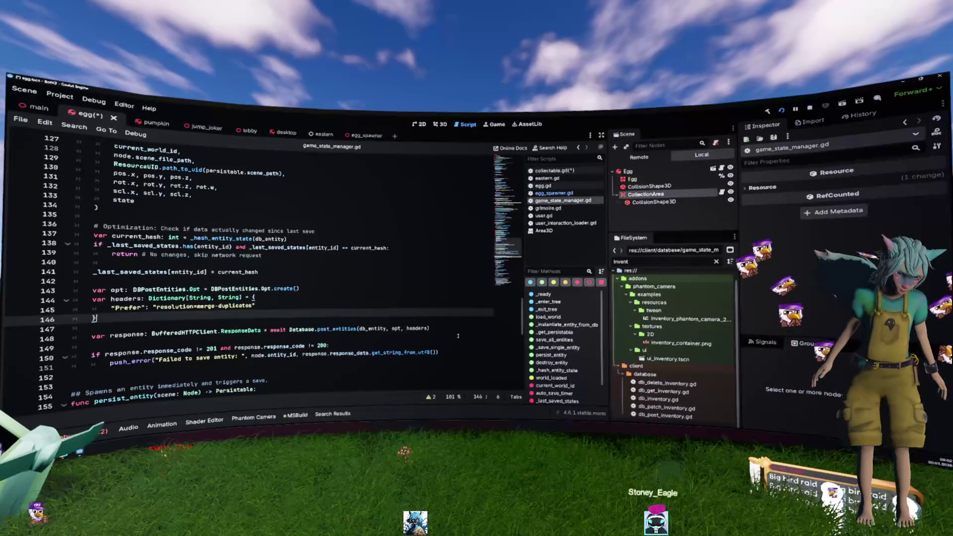
- Select _save_single_entity's save code from the empty line after it back up to line 125
key("Down")
key("Down")
key("Down")
key("shift+Up")
key("shift+Up")
key("shift+Up")
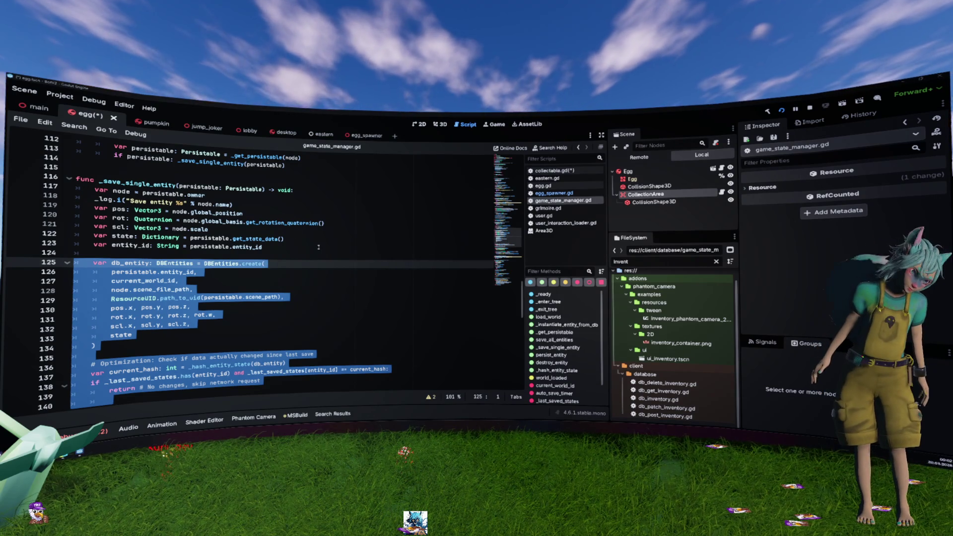
scroll(318, 247, "down", 1)
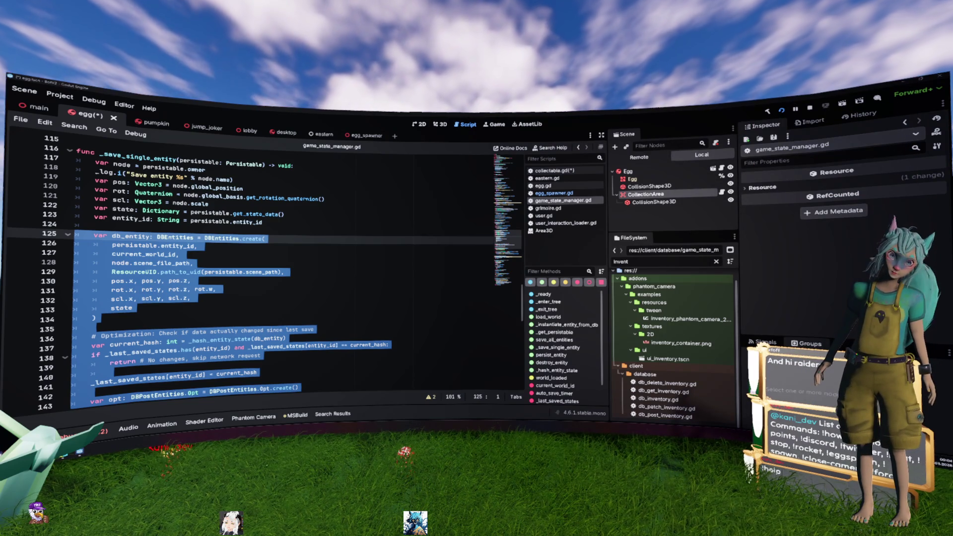
- Select the DBEntities save block from line 125 downward, then switch back to collectable.gd
scroll(248, 297, "down", 1)
left_click(264, 216)
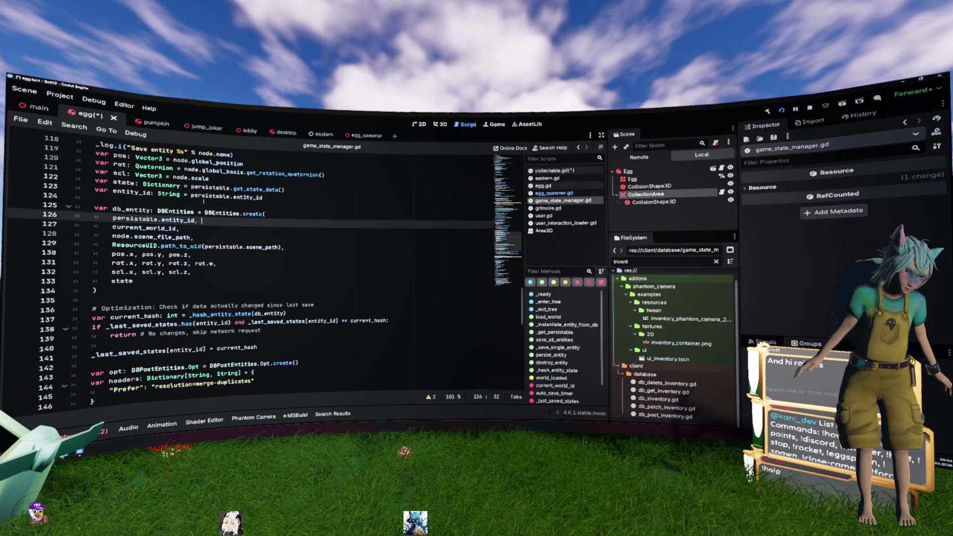
left_click_drag(92, 210, 248, 232)
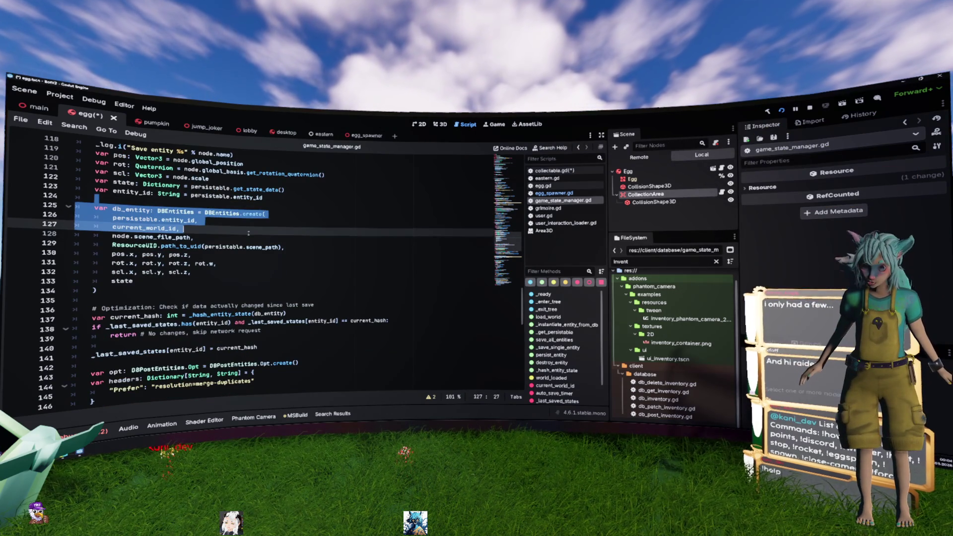
mouse_move(248, 234)
left_mouse_down()
mouse_move(278, 256)
mouse_move(321, 330)
mouse_move(96, 348)
mouse_move(455, 351)
left_mouse_up()
scroll(95, 347, "down", 1)
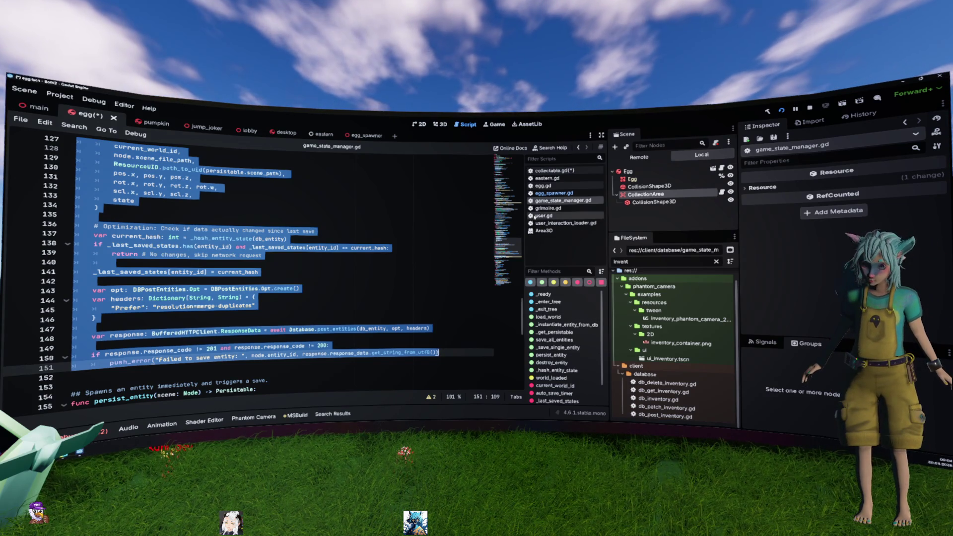
left_click(547, 178)
left_click(549, 171)
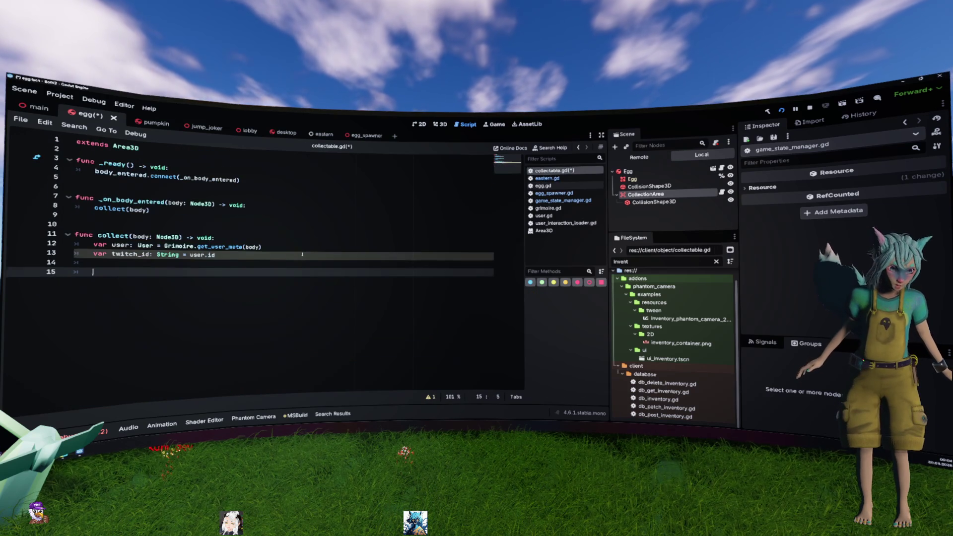
- Paste the copied save code into collect() and change the DBEntities call to DBInventory
key("ctrl+v")
scroll(303, 254, "up", 4)
scroll(304, 253, "up", 2)
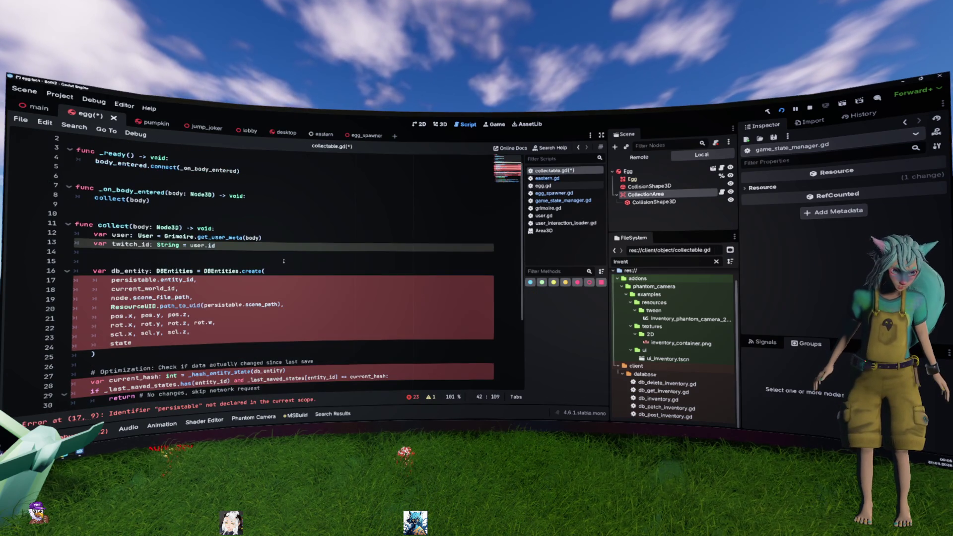
left_click(285, 262)
double_click(230, 271)
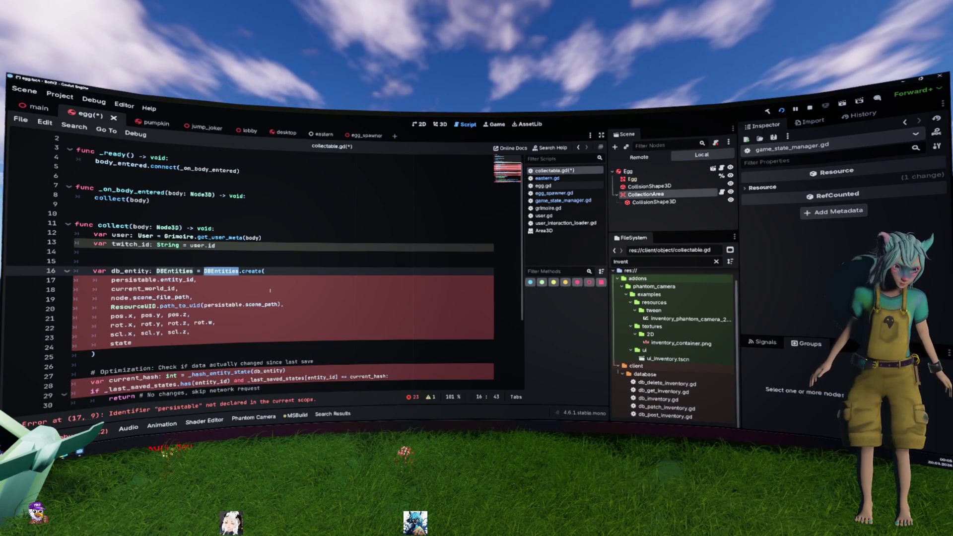
type("DB")
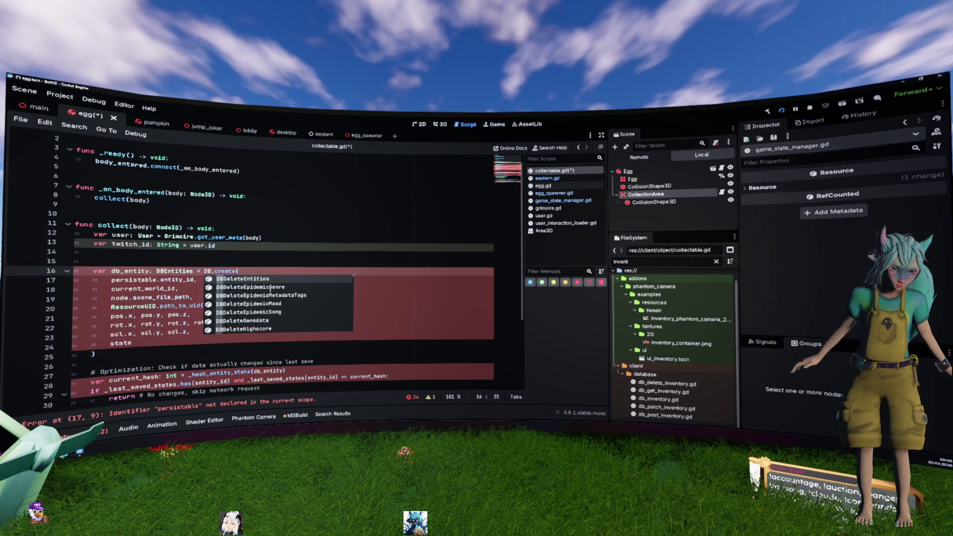
type("Inventory")
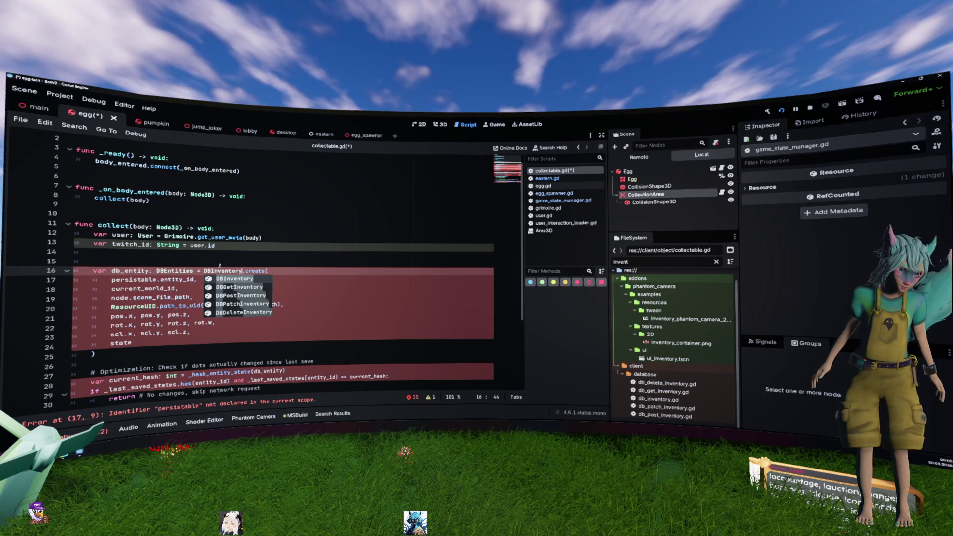
key("Escape")
double_click(190, 270)
type("DBInventory")
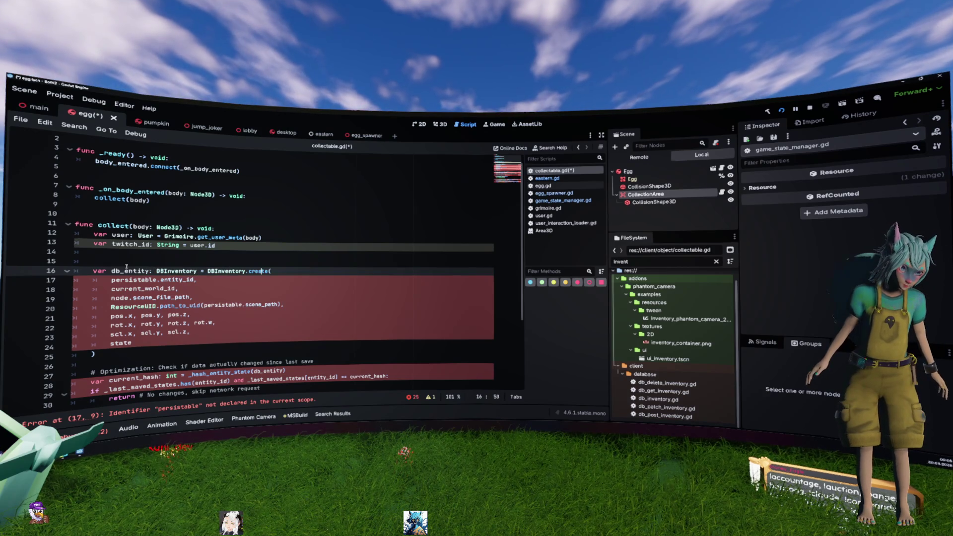
- Rename the db_entity variable to db_inventory
double_click(145, 272)
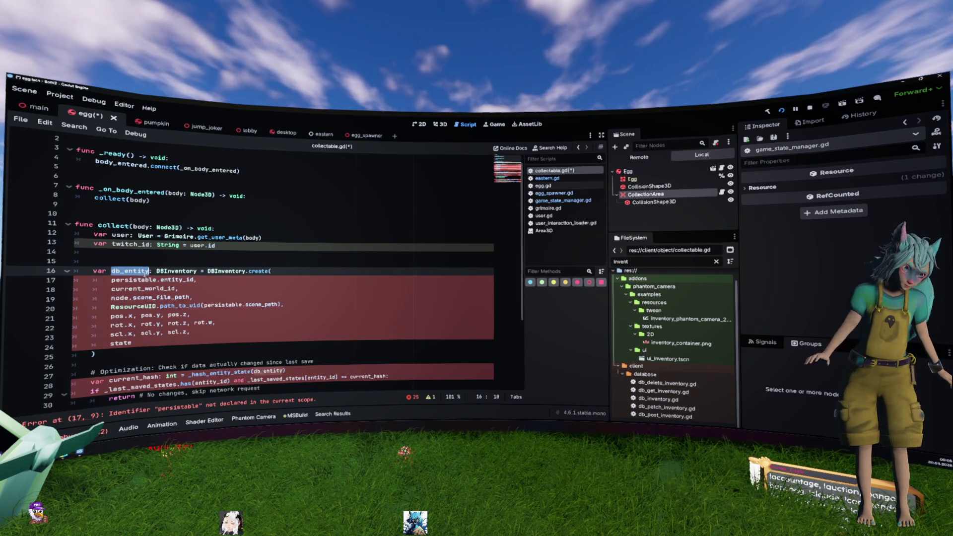
scroll(145, 272, "down", 3)
type("db_enti")
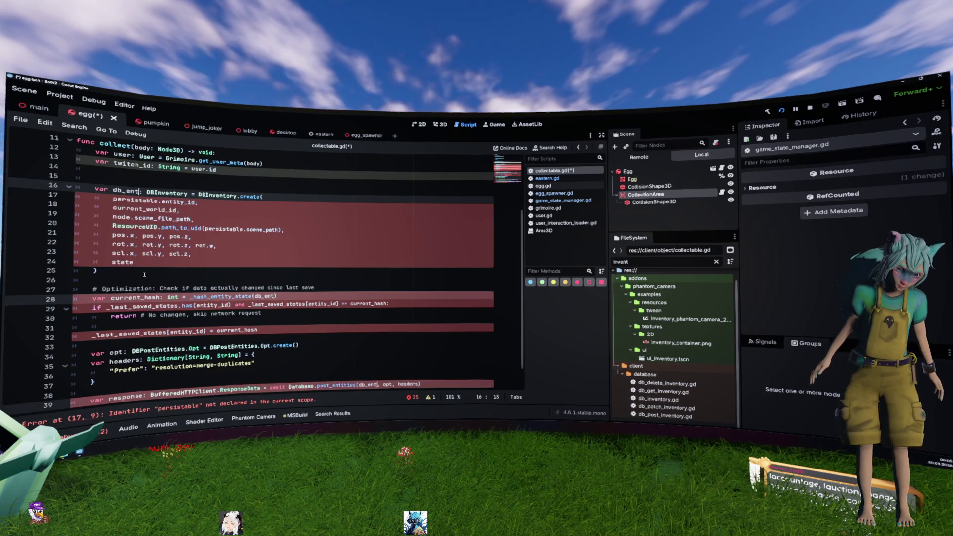
key("BackSpace")
key("BackSpace")
key("BackSpace")
type("iv")
key("BackSpace")
type("nventory")
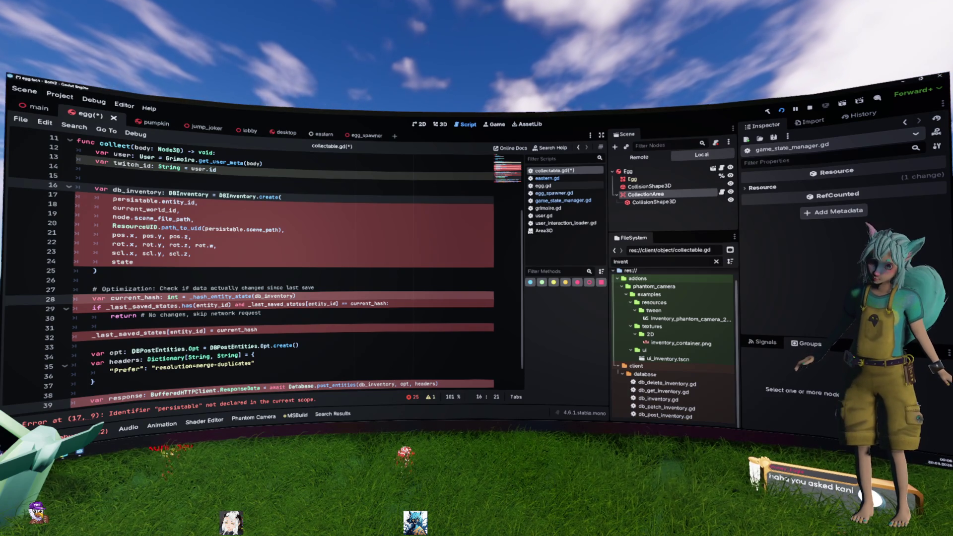
- Select the leftover copied arguments inside DBInventory.create( for replacement
scroll(185, 254, "up", 2)
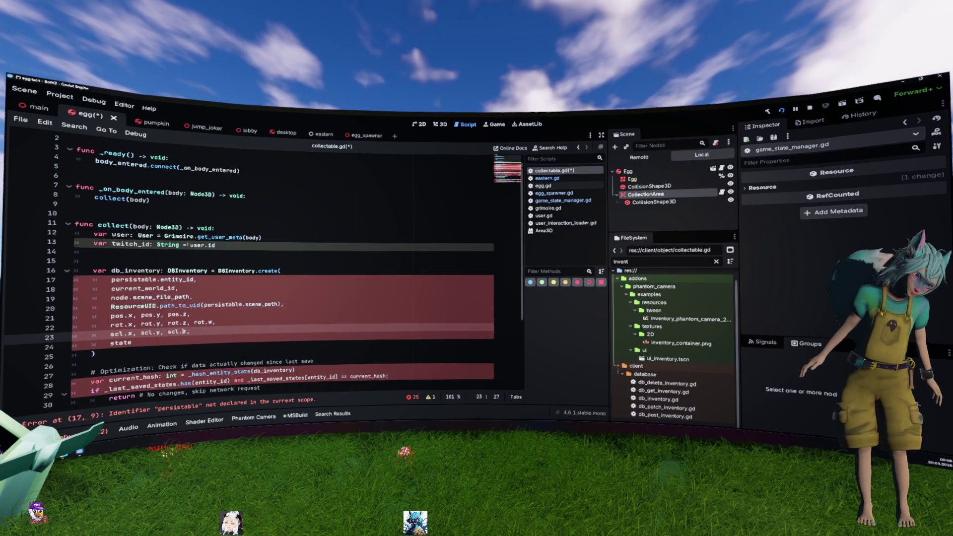
type("z,")
left_click(308, 248)
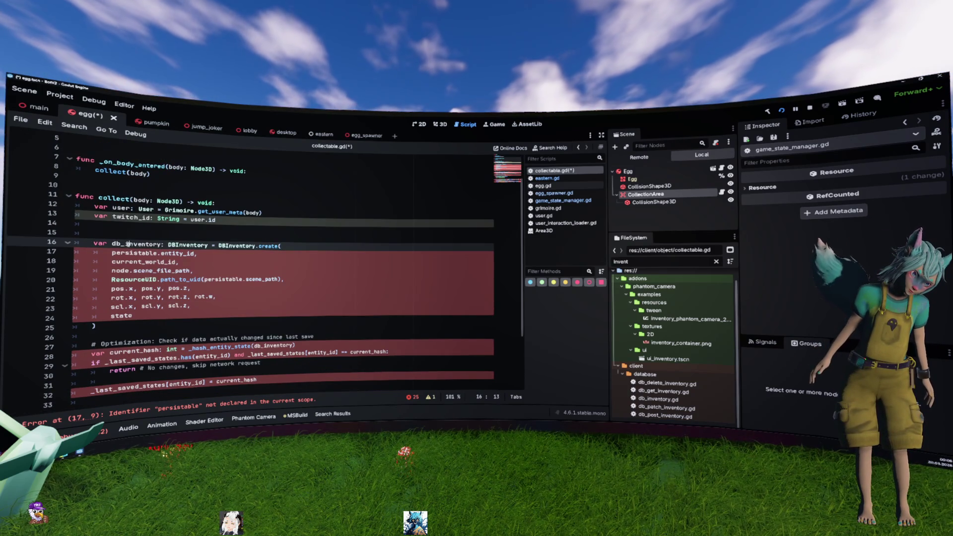
double_click(128, 244)
left_click_drag(282, 246, 298, 302)
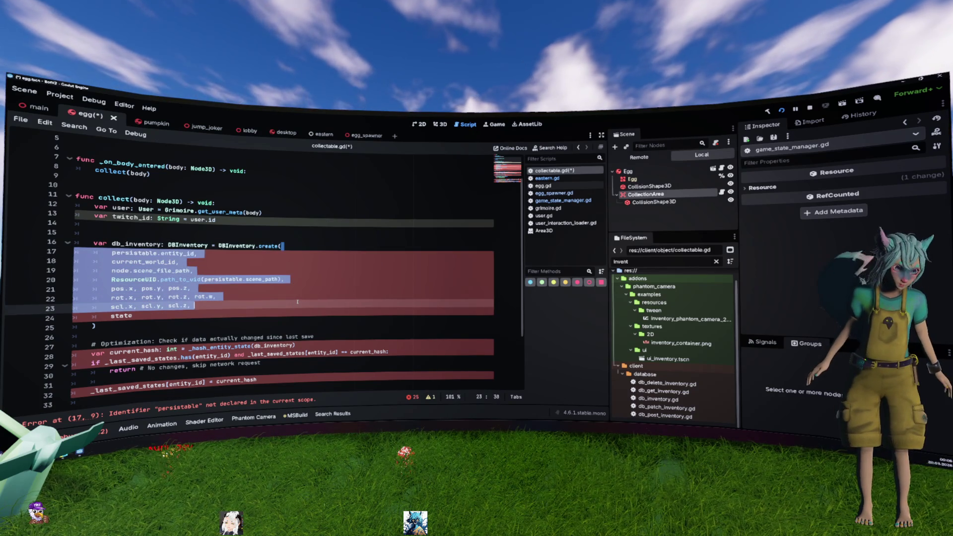
- Clear the create() arguments and check the DBInventory create constructor's signature in db_inventory.gd
key("BackSpace")
key("Return")
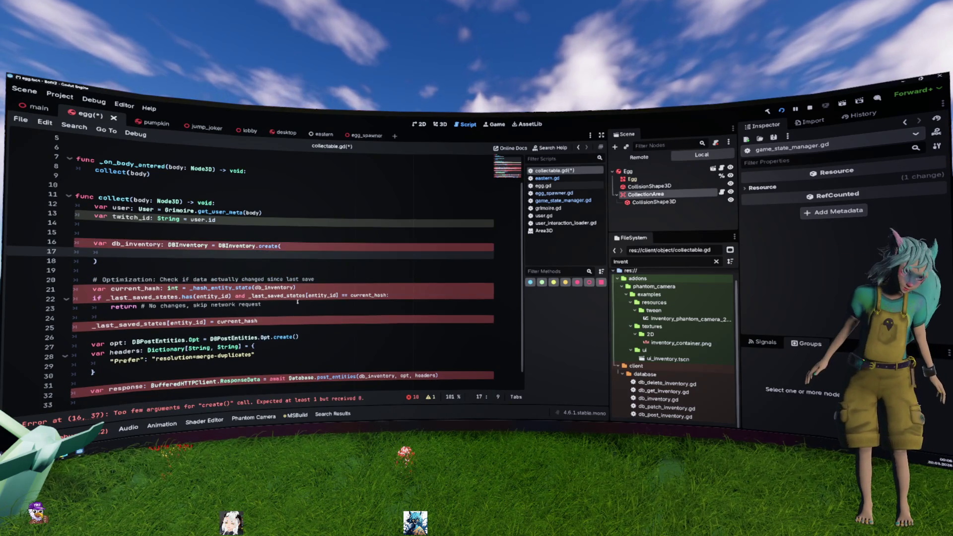
key("Up")
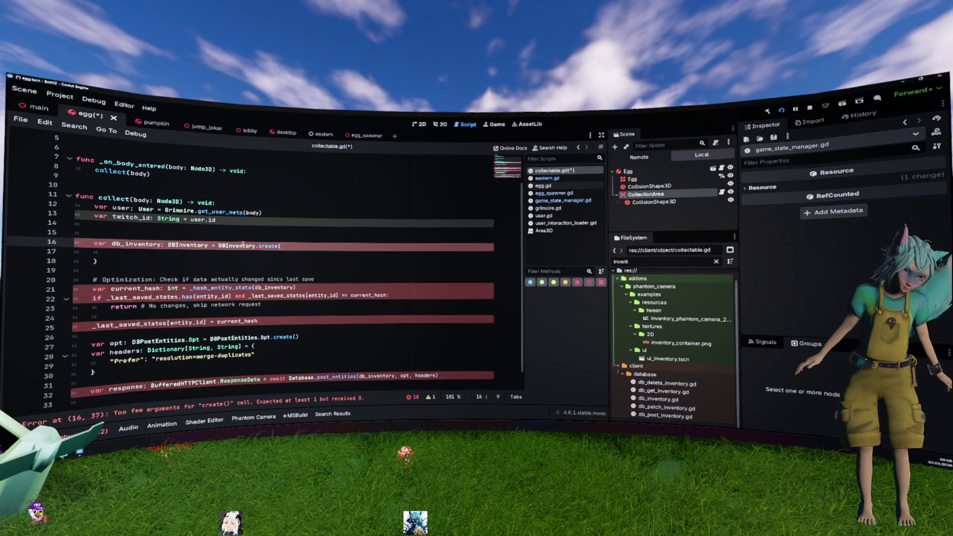
left_click(243, 245, "ctrl")
scroll(236, 221, "down", 9)
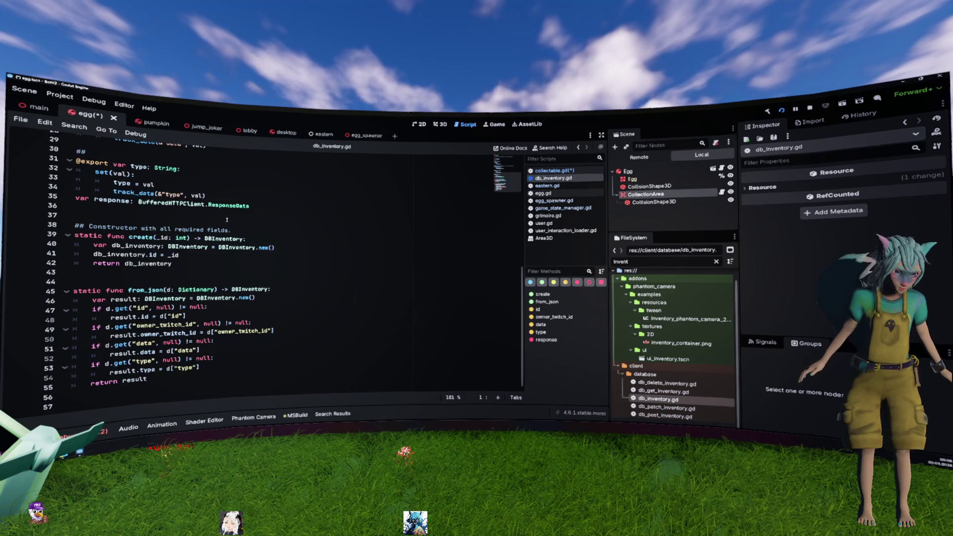
left_click_drag(191, 238, 110, 237)
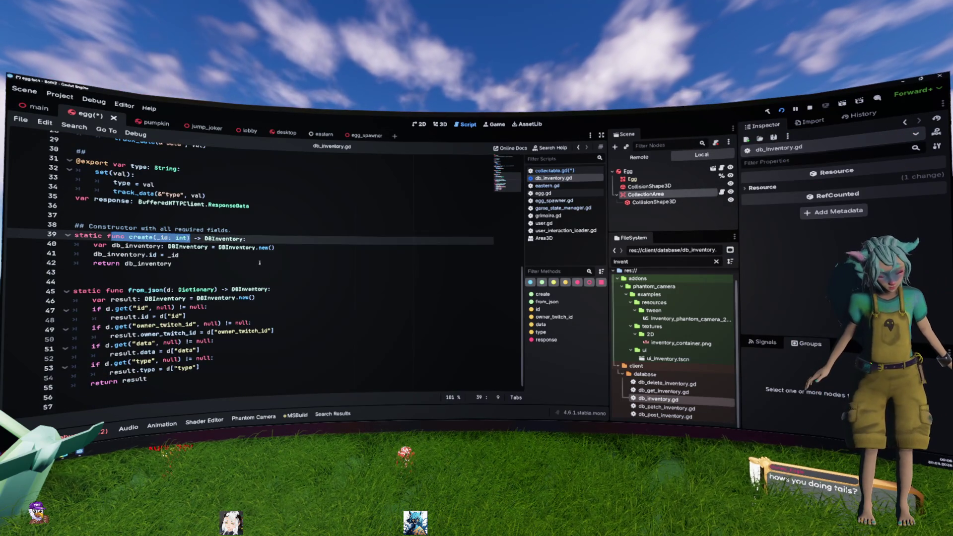
key("alt+Left")
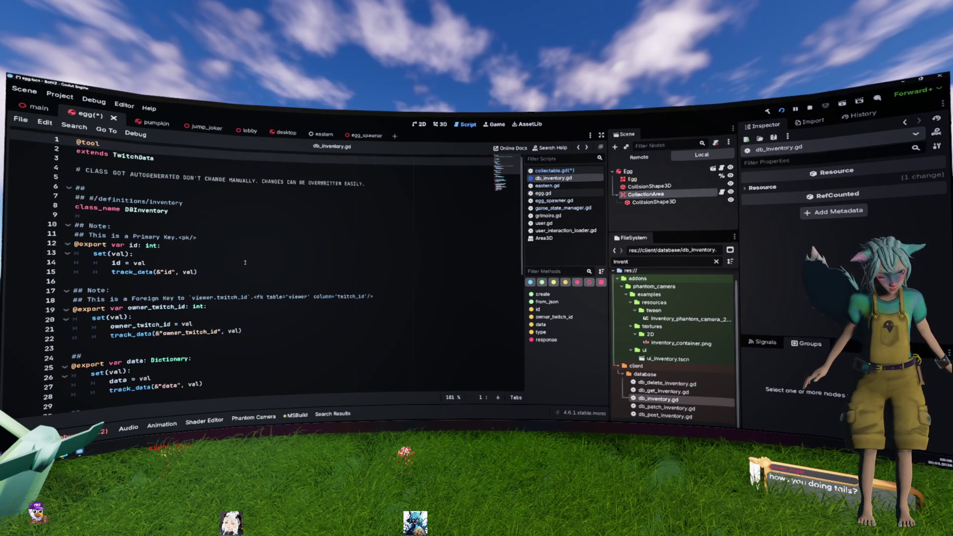
key("alt+Left")
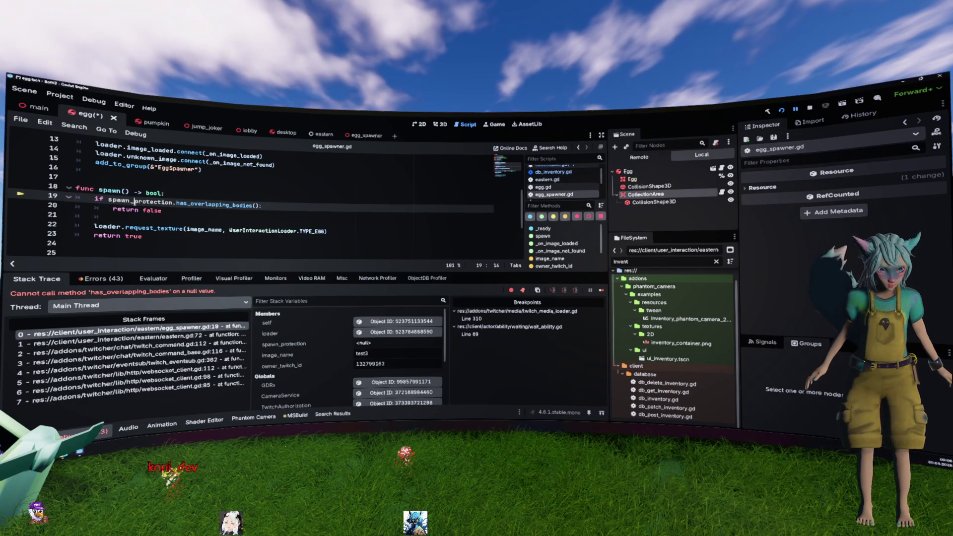
- Inspect the spawn_protection variable at egg_spawner.gd line 19 where the null error occurs
double_click(140, 201)
scroll(202, 237, "up", 2)
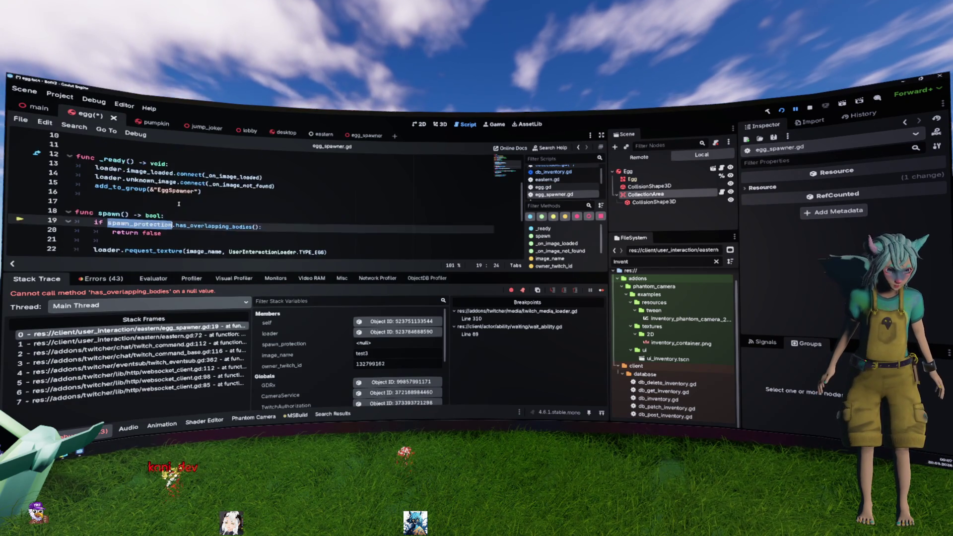
scroll(120, 221, "down", 2)
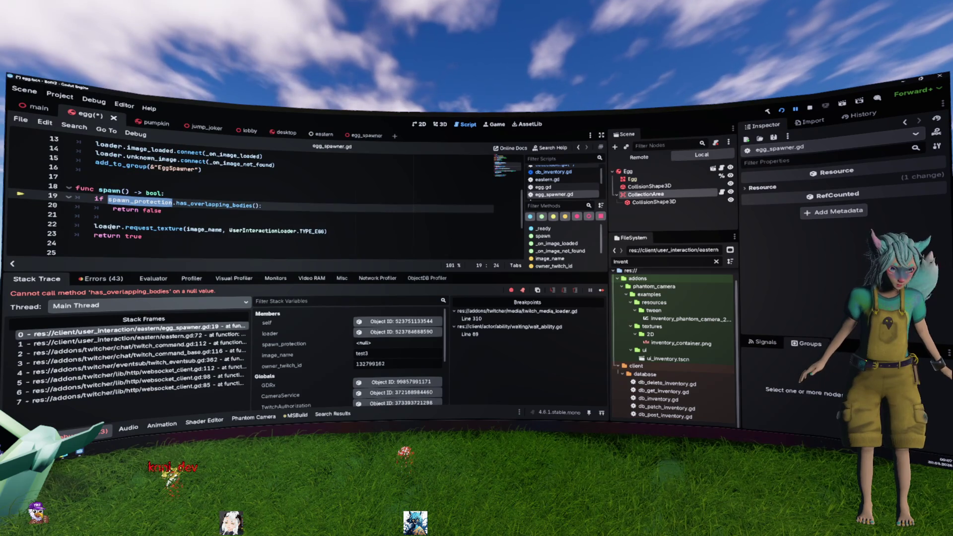
scroll(119, 222, "up", 2)
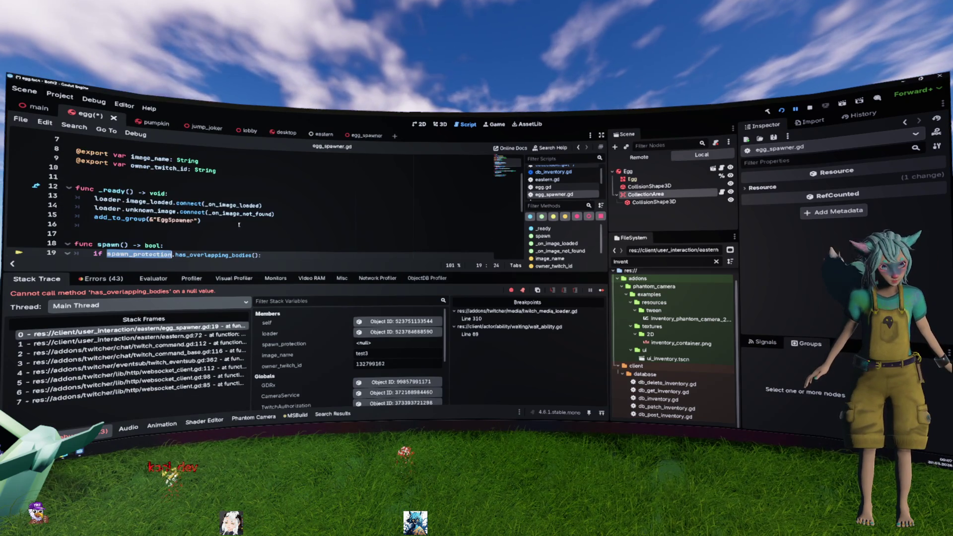
scroll(132, 154, "up", 2)
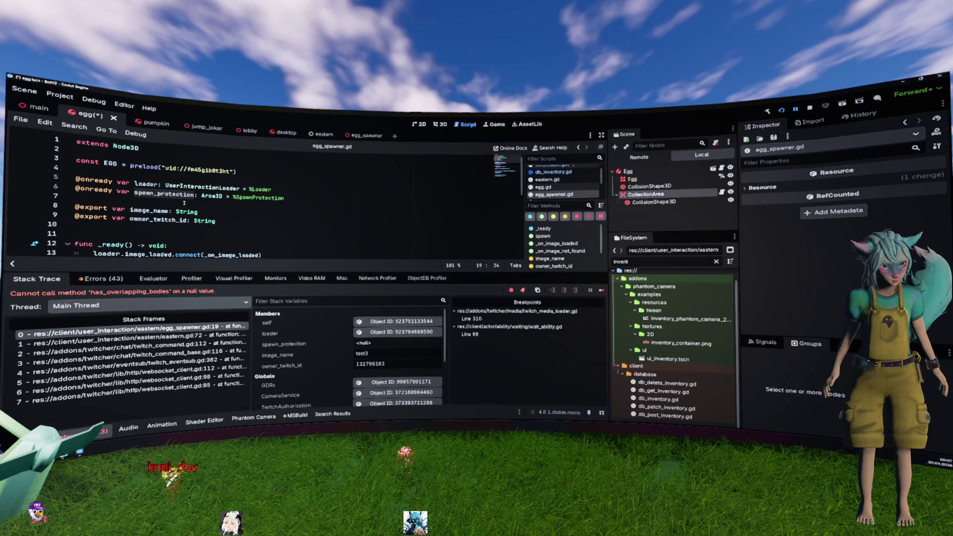
scroll(132, 153, "down", 2)
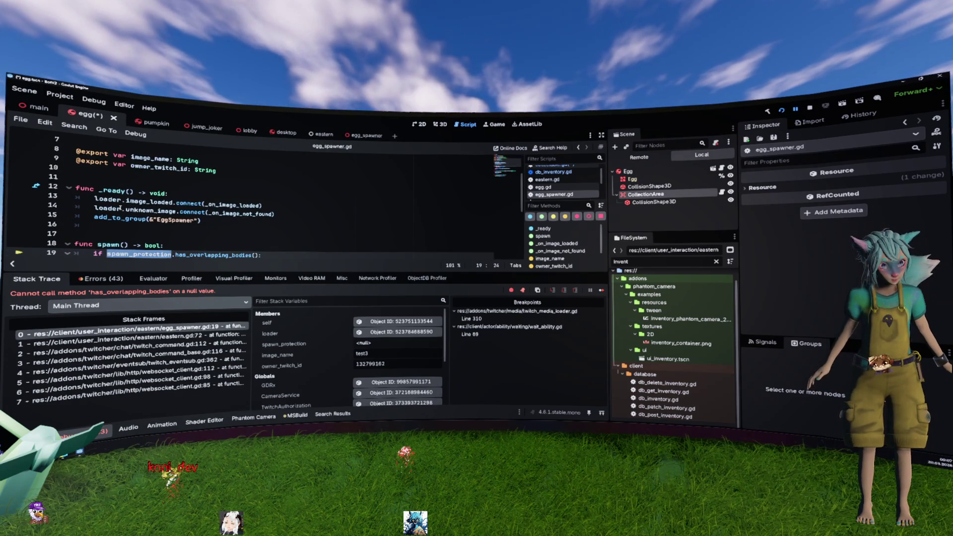
mouse_move(121, 210)
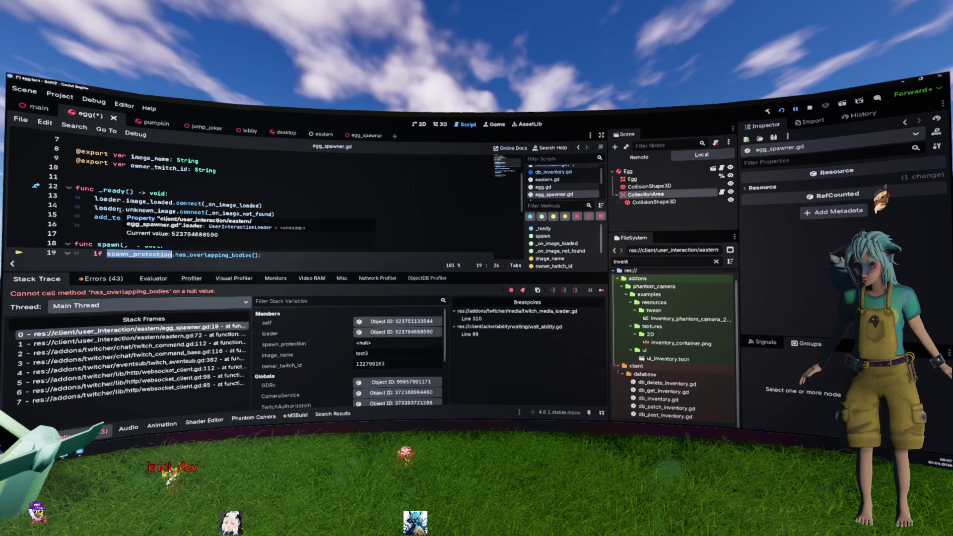
left_click(174, 197)
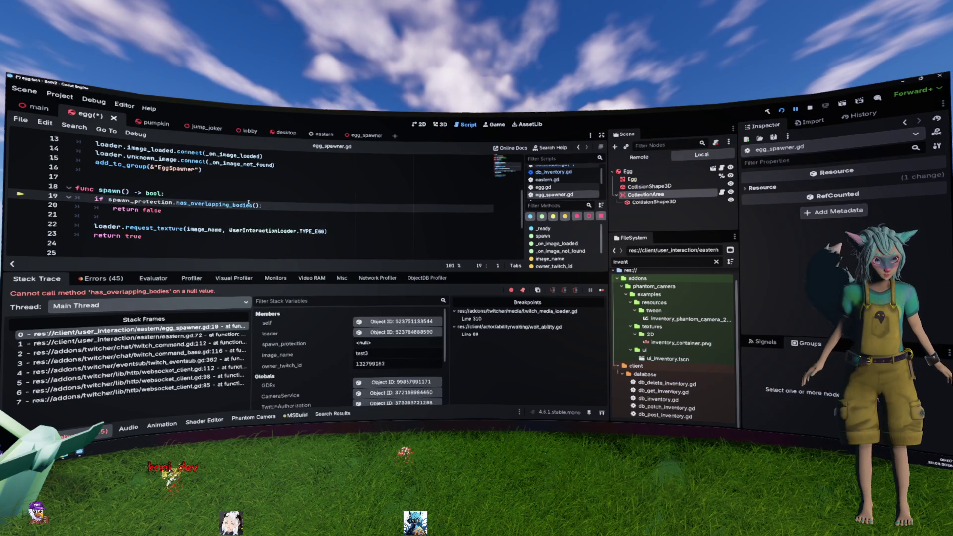
- Trace stack frames from eastern.gd:72 to twitch_command.gd:112, then switch to the eastern scene
left_click(180, 335)
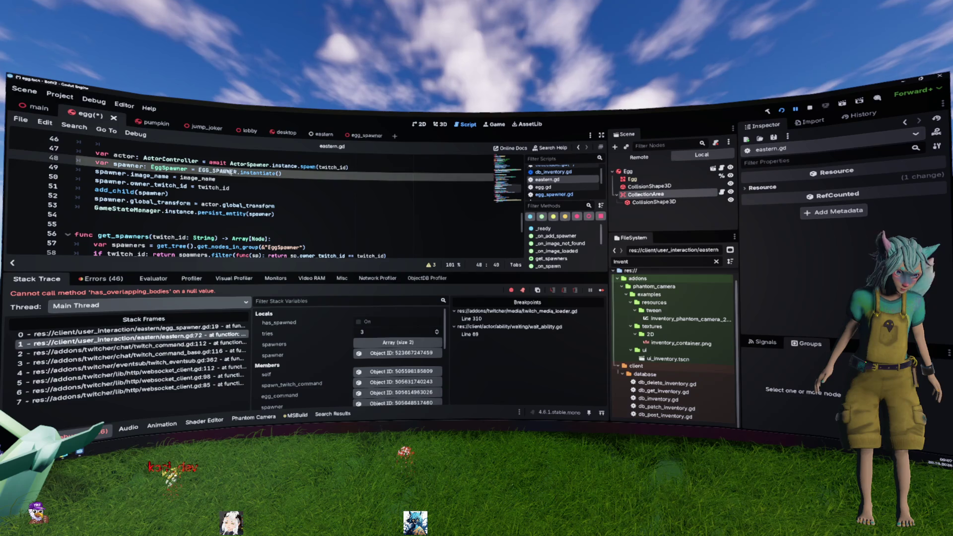
left_click(148, 328)
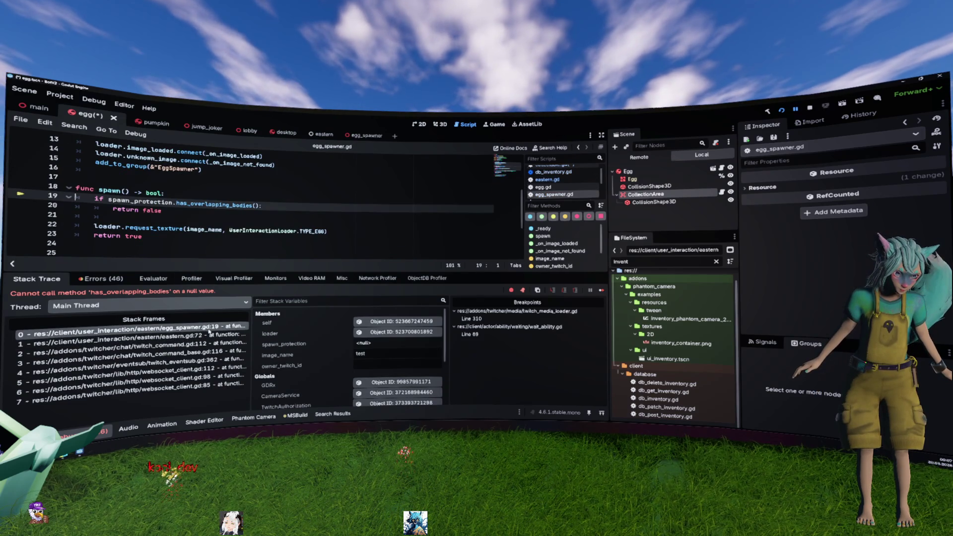
left_click(211, 336)
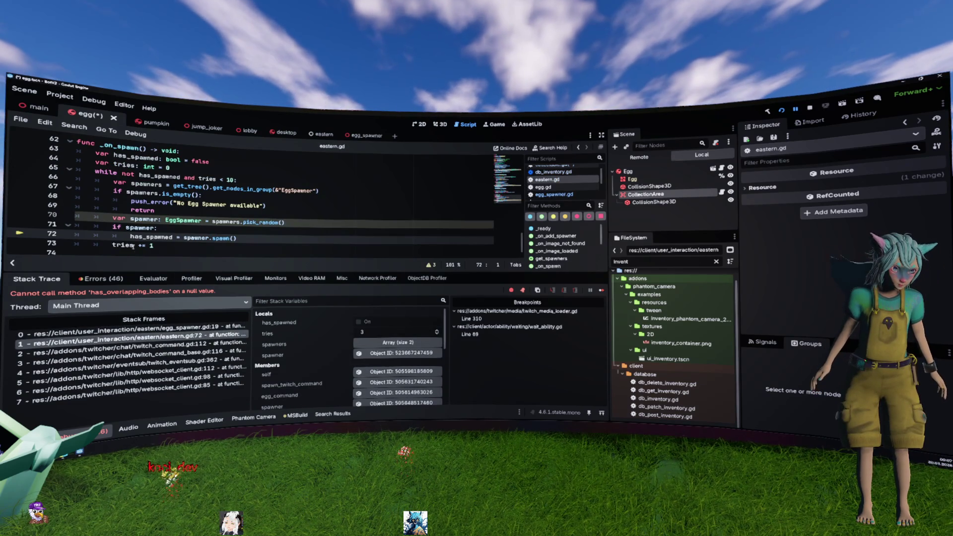
double_click(140, 229)
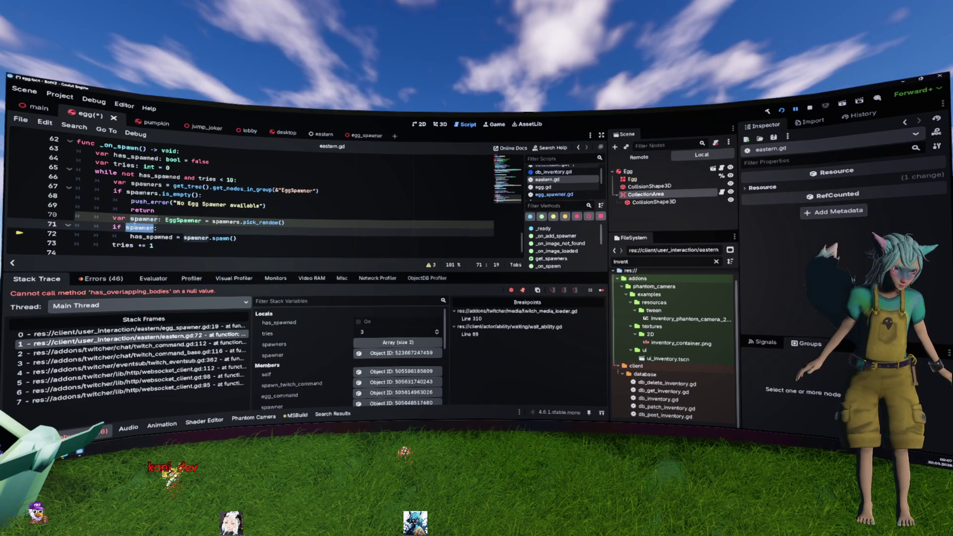
left_click(129, 327)
left_click(184, 342)
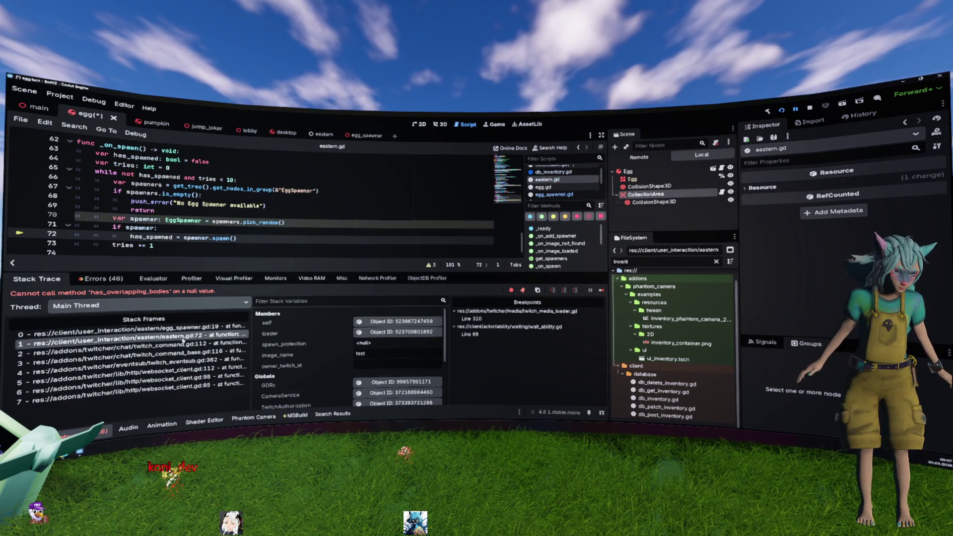
left_click(184, 354)
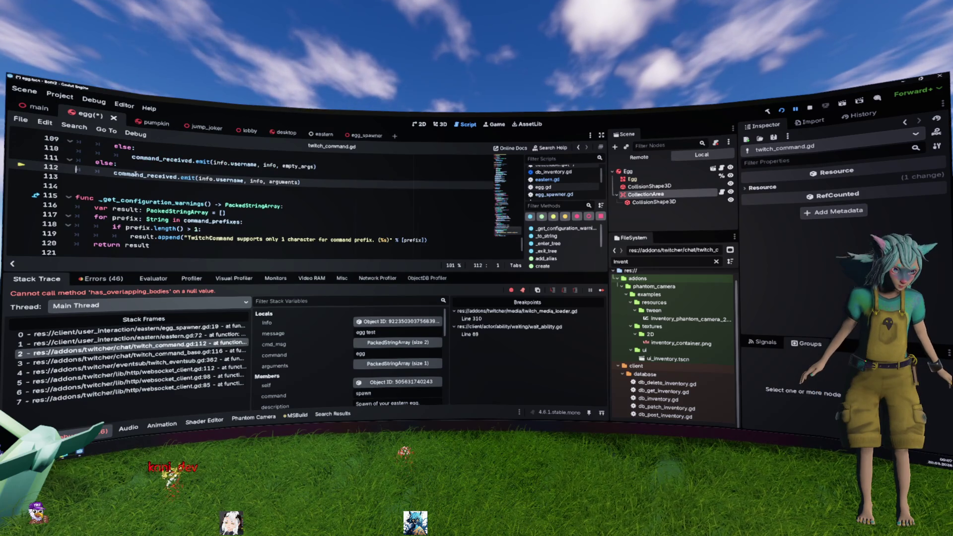
left_click(136, 174)
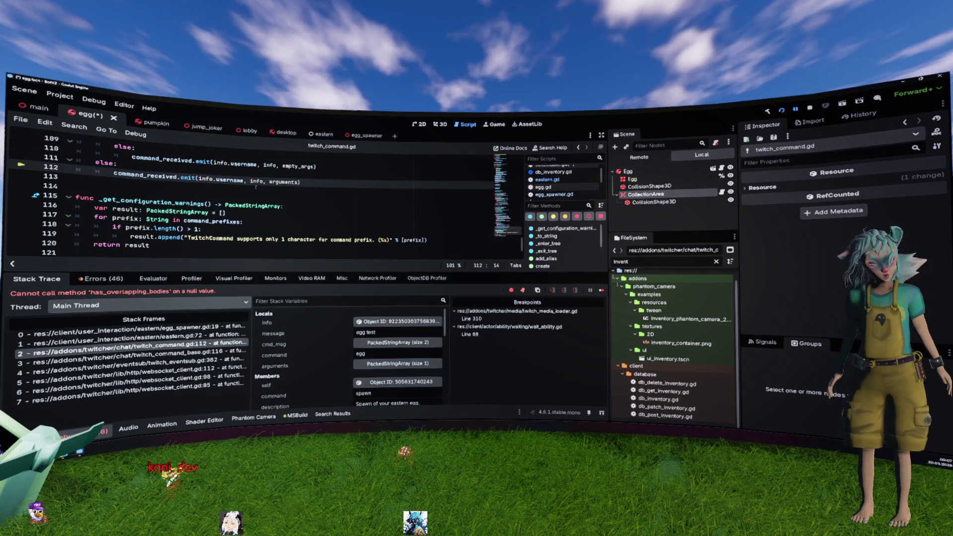
left_click(321, 134)
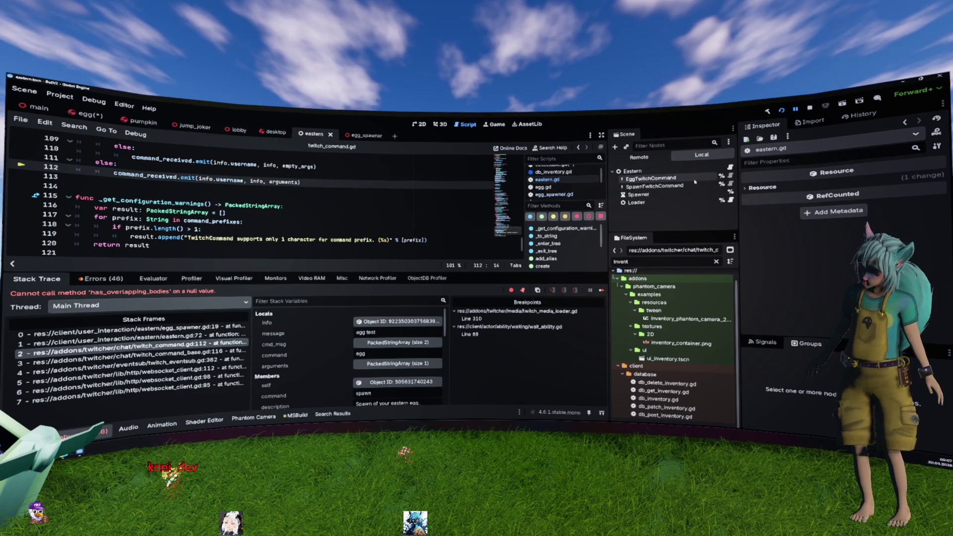
- Delete the 'egg' entry from SpawnTwitchCommand's Aliases list and save the eastern scene
left_click(679, 186)
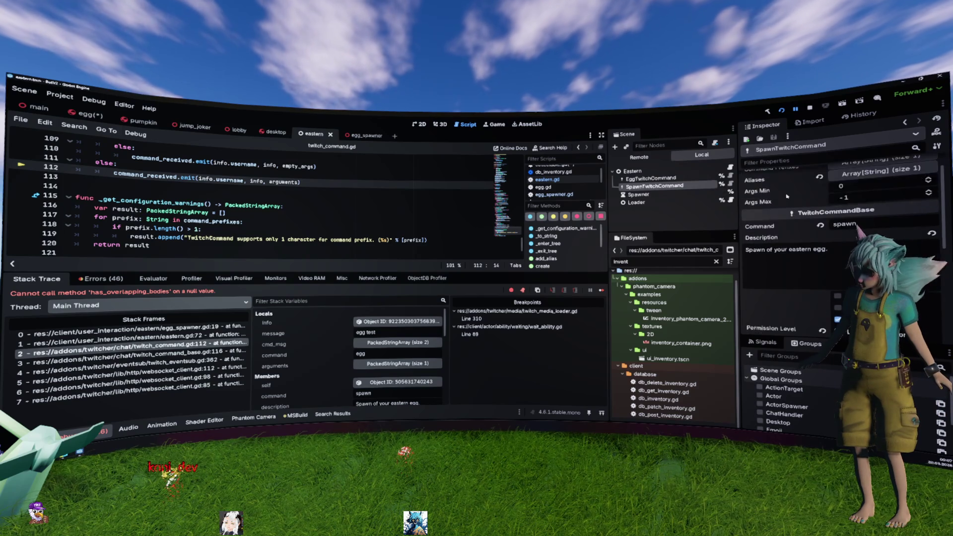
left_click(859, 199)
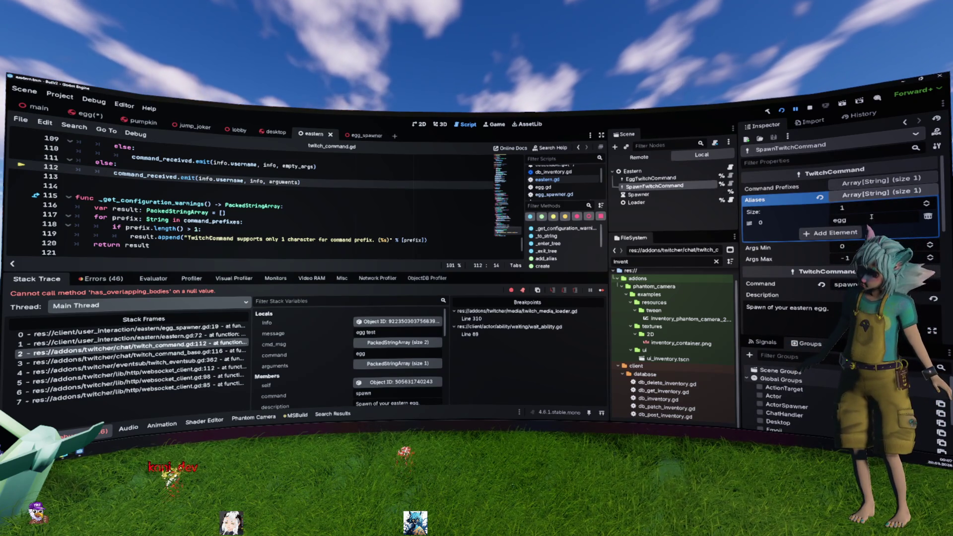
left_click(928, 216)
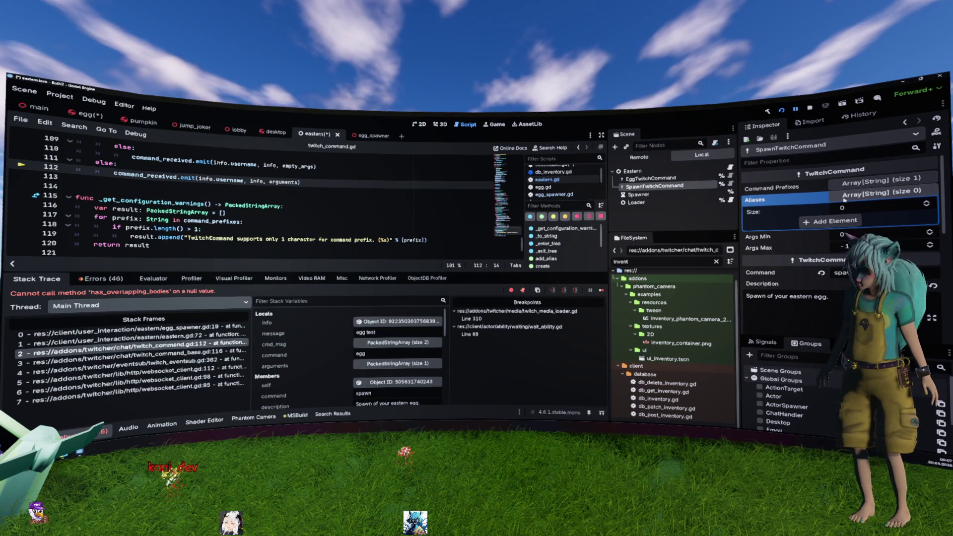
left_click(178, 188)
key("ctrl+s")
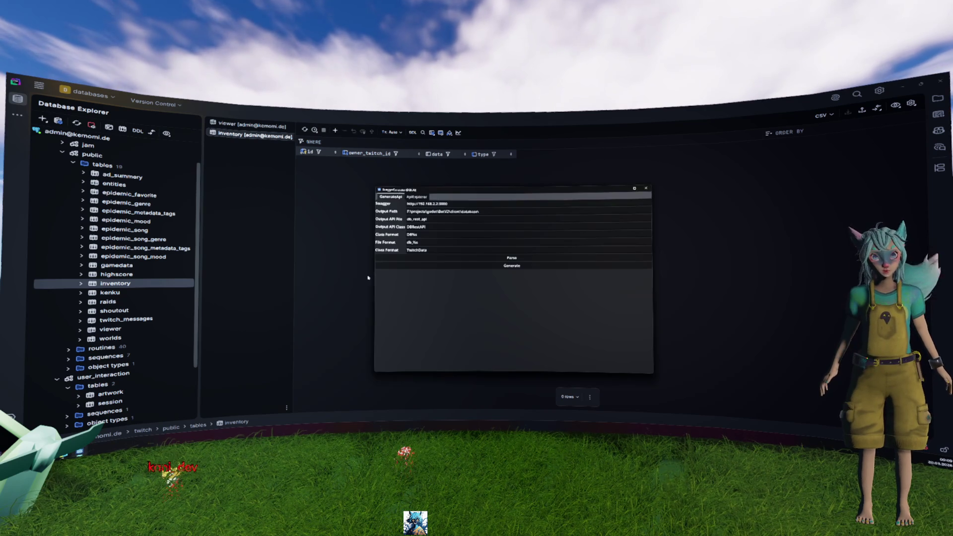
- Look up DBInventory in the API explorer and set its id field's Flags to R- (required)
left_click(417, 196)
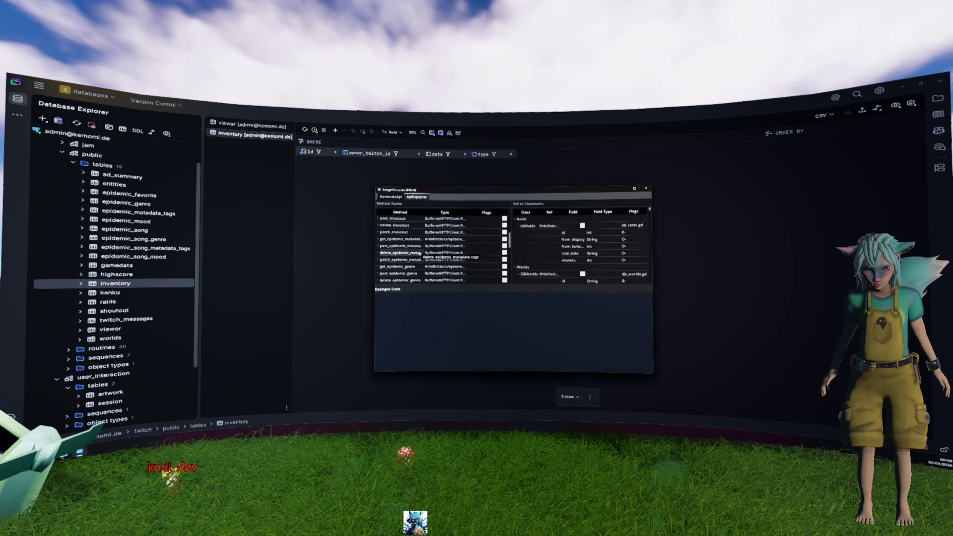
left_click(529, 203)
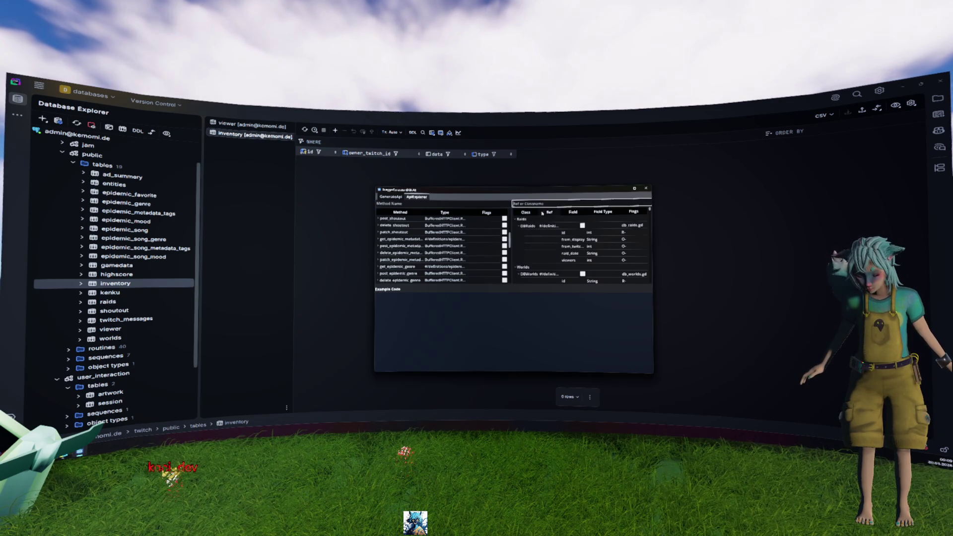
type("DBInventory")
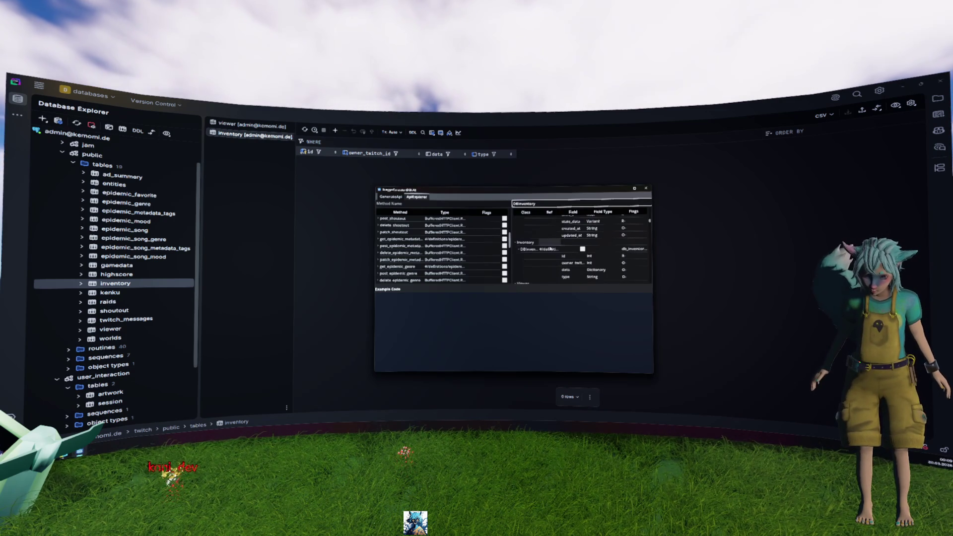
left_click(578, 257)
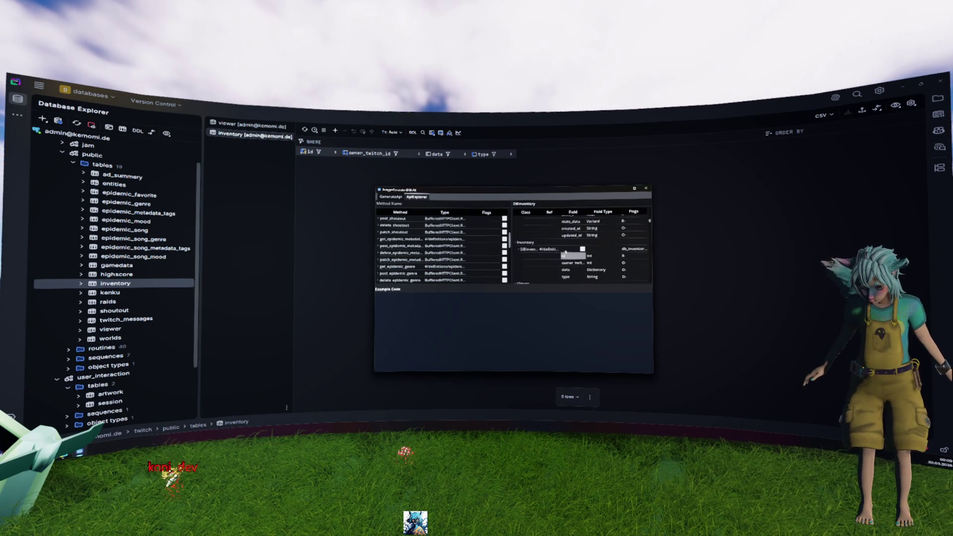
scroll(554, 250, "down", 1)
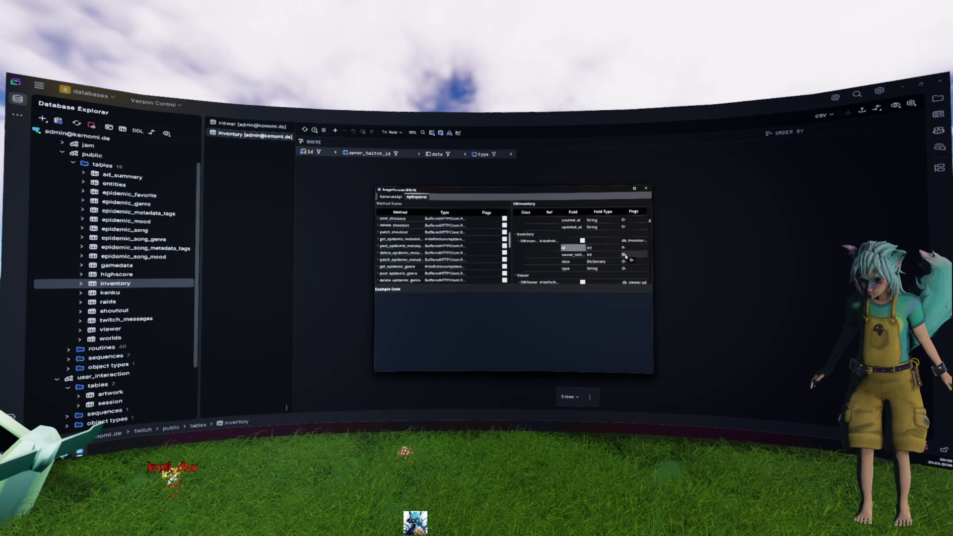
scroll(626, 255, "down", 1)
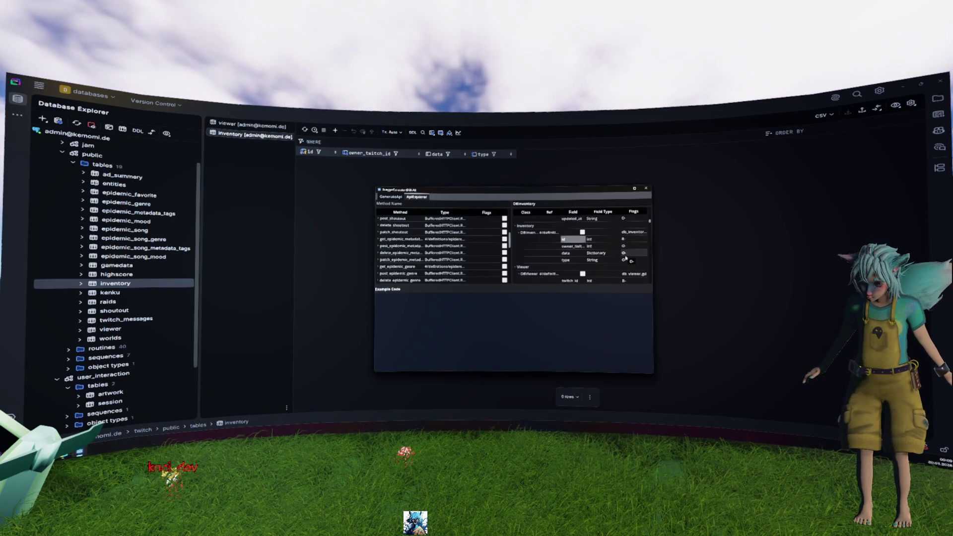
left_click(625, 241)
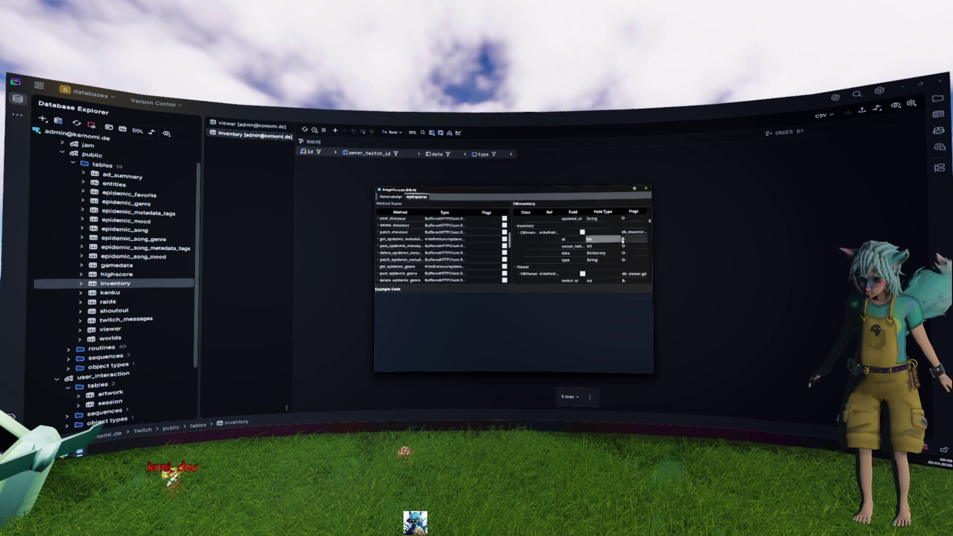
key("Return")
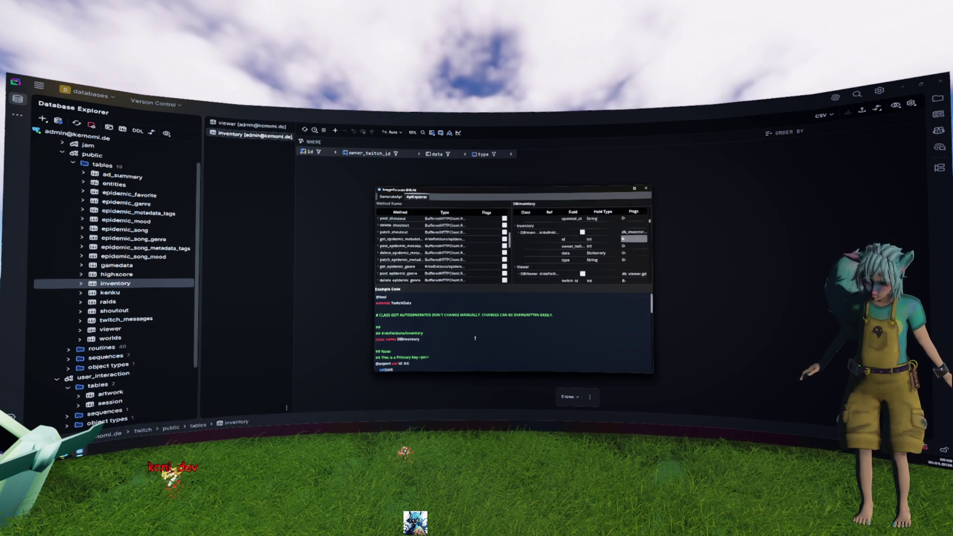
- Review and select the generated example code, then close the API explorer window
scroll(447, 331, "up", 2)
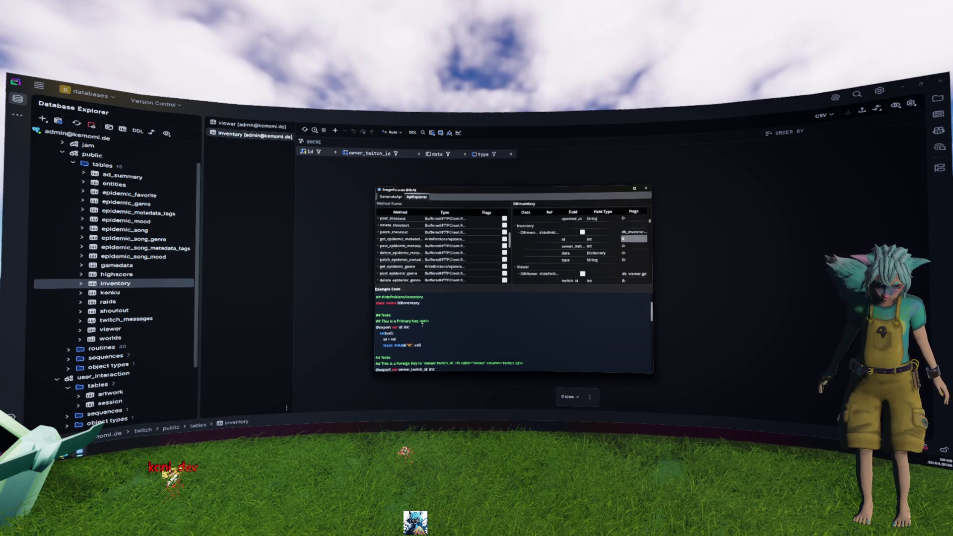
scroll(422, 323, "down", 3)
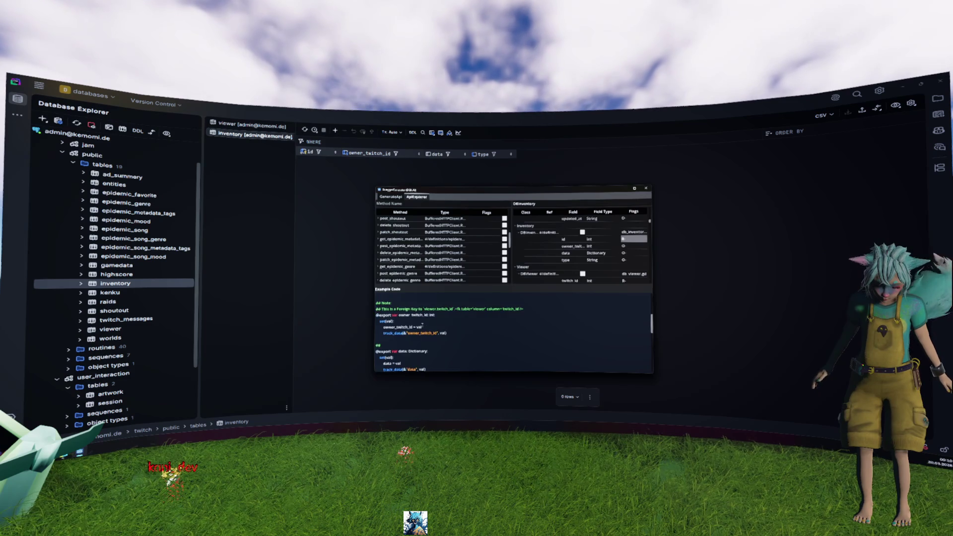
scroll(423, 323, "down", 10)
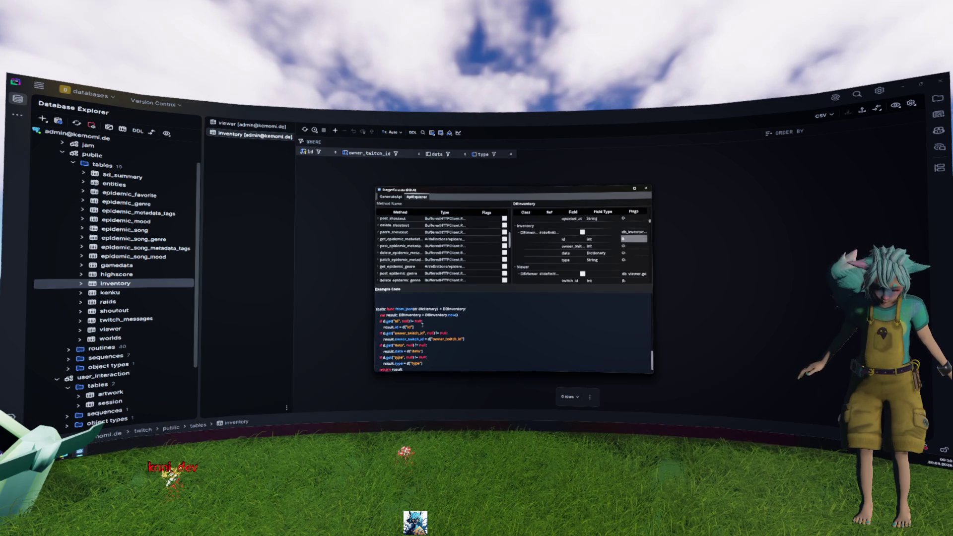
scroll(447, 328, "up", 3)
left_click_drag(405, 313, 452, 338)
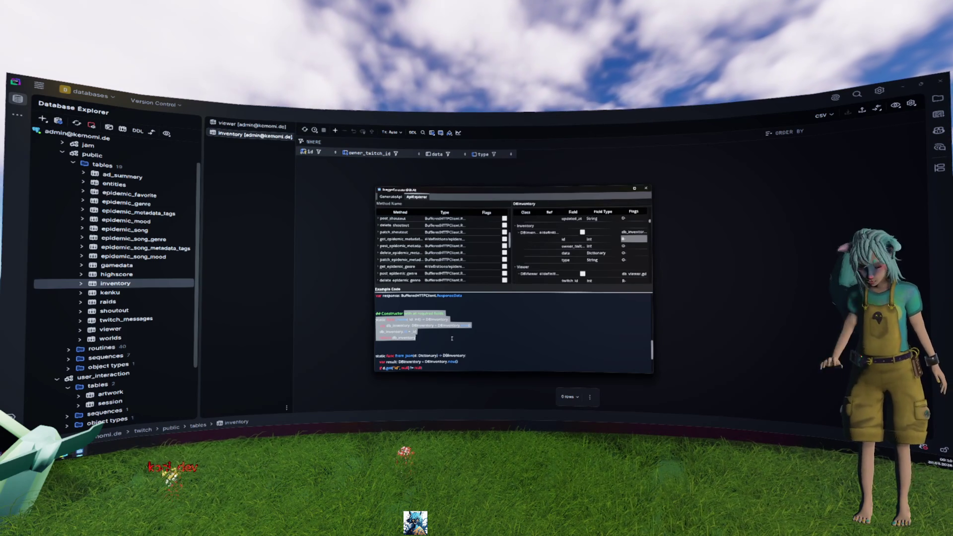
left_click(646, 188)
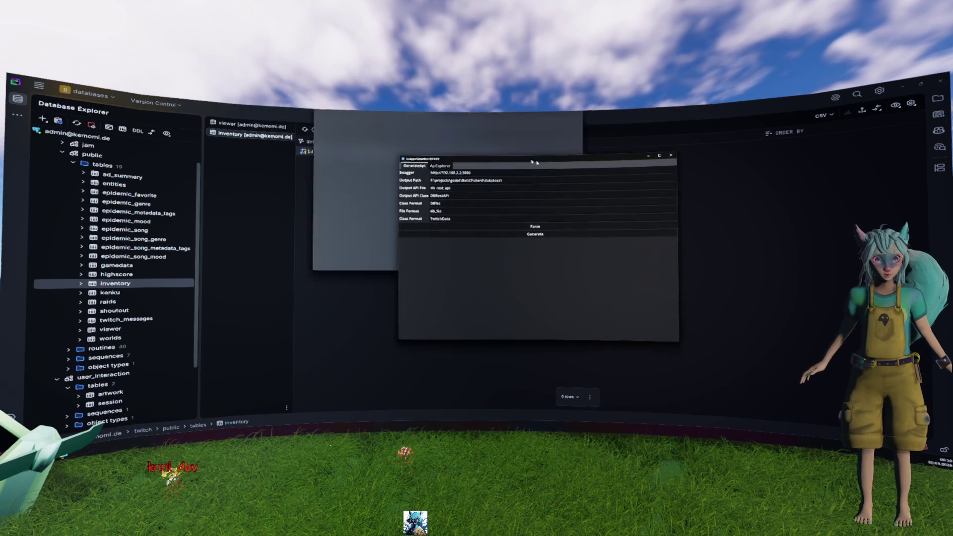
- Filter DataGrip's API explorer to DBInventory and select its generated create() constructor requiring an id
left_click(450, 168)
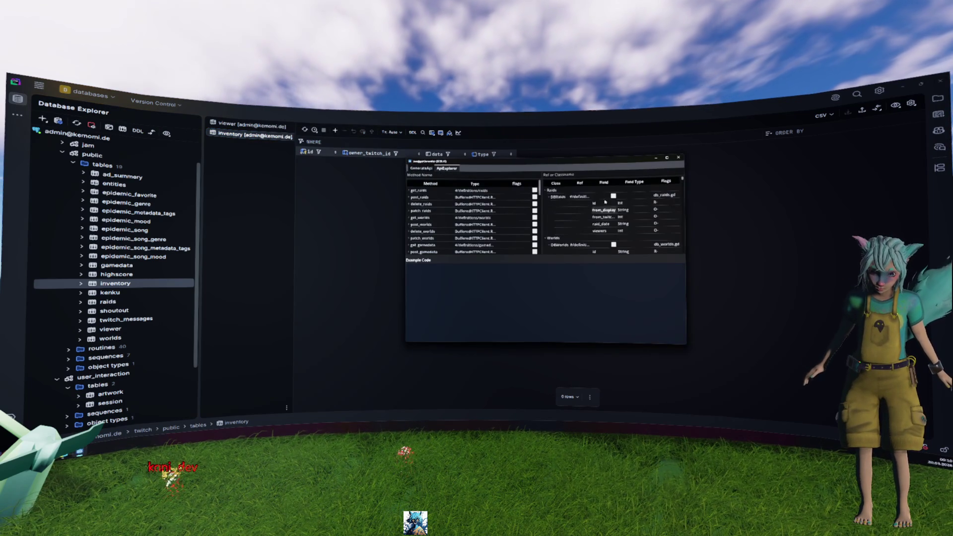
left_click(562, 173)
type("DB")
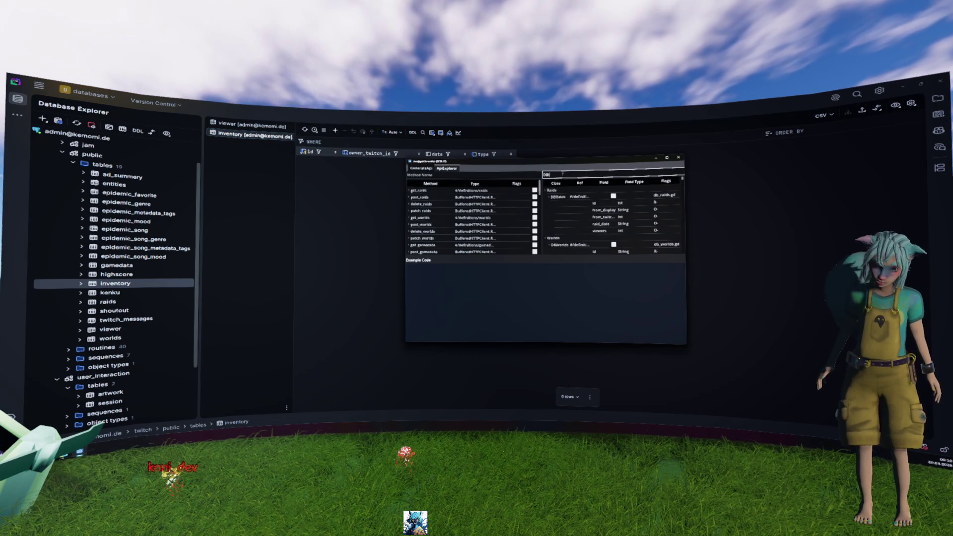
type("Inventory")
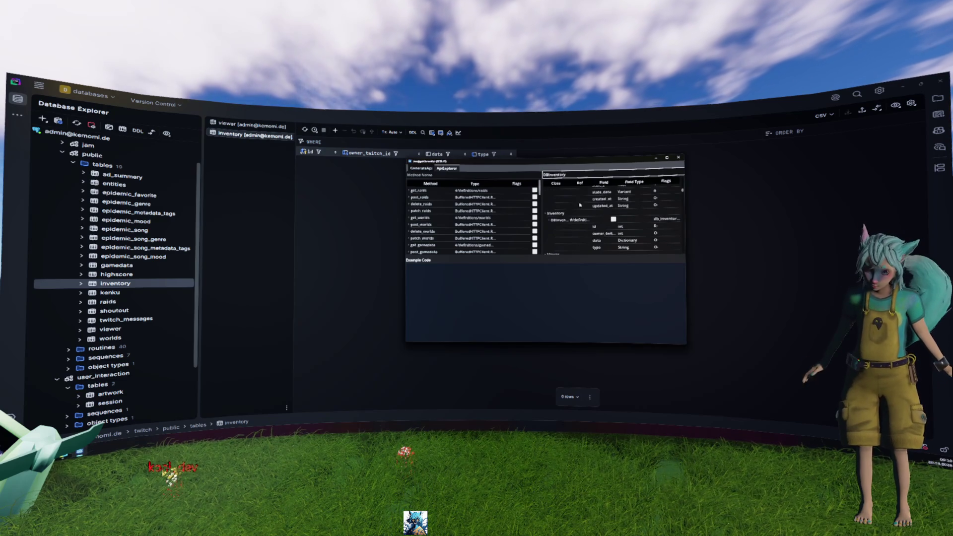
left_click(658, 225)
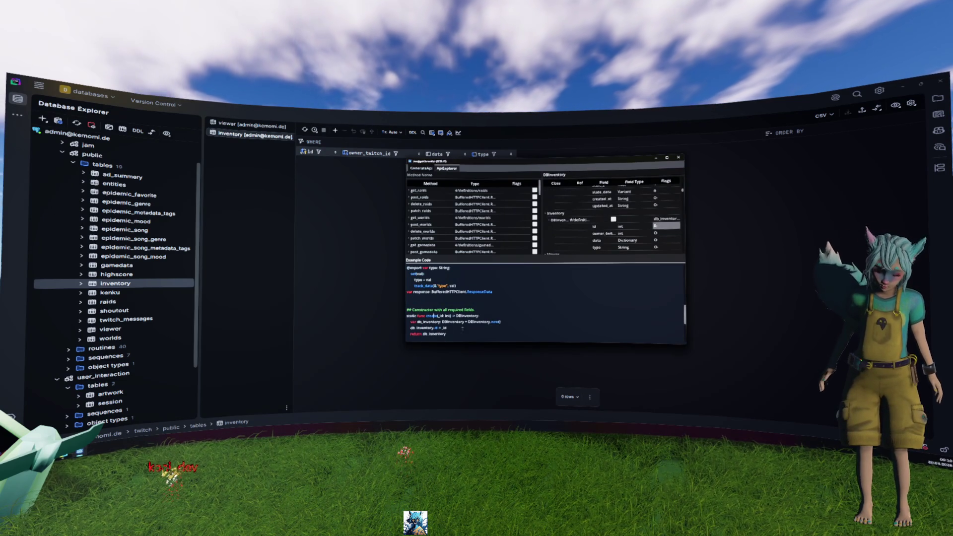
left_click_drag(433, 316, 486, 339)
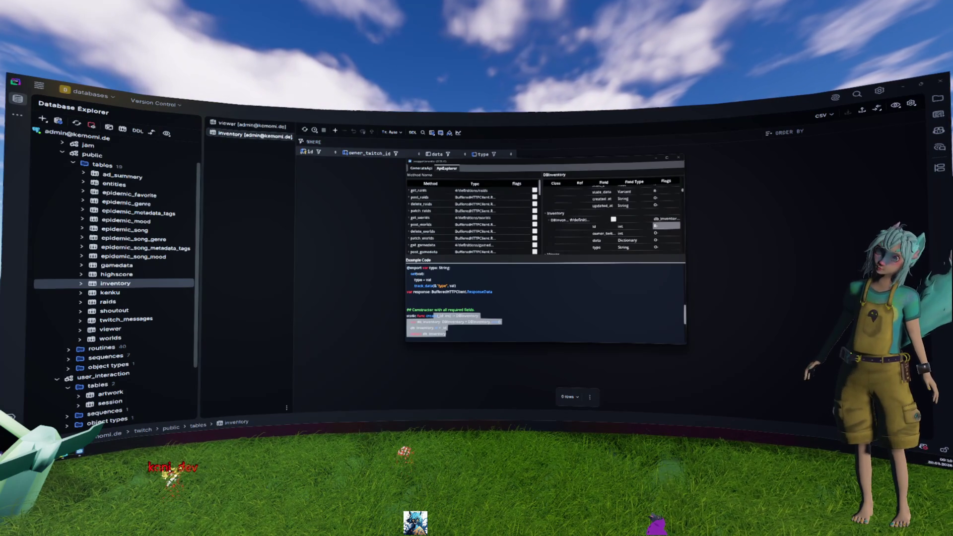
- In Swagger UI, inspect the POST /inventory body schema and its id field
double_click(380, 214)
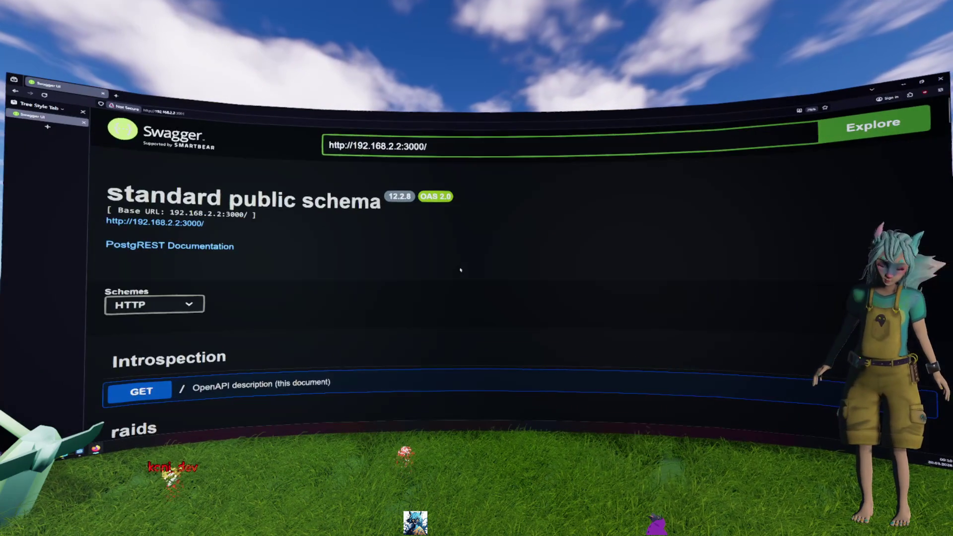
scroll(466, 263, "down", 5)
scroll(469, 233, "down", 15)
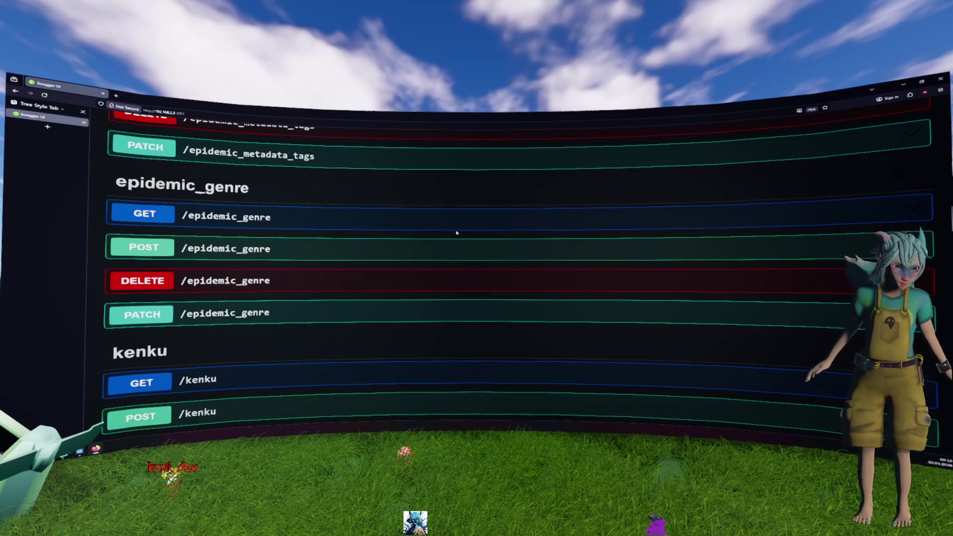
scroll(465, 227, "down", 10)
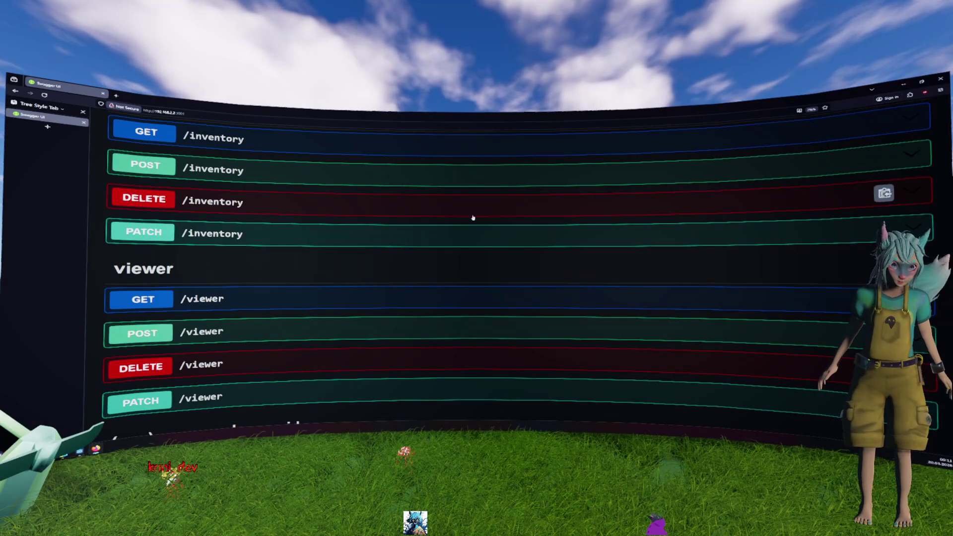
scroll(426, 257, "up", 2)
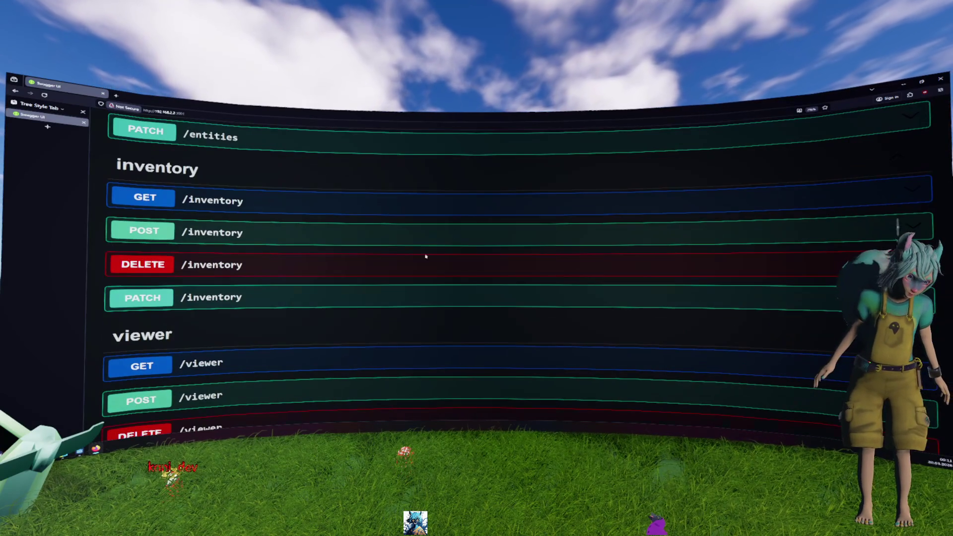
left_click(224, 231)
scroll(223, 231, "down", 3)
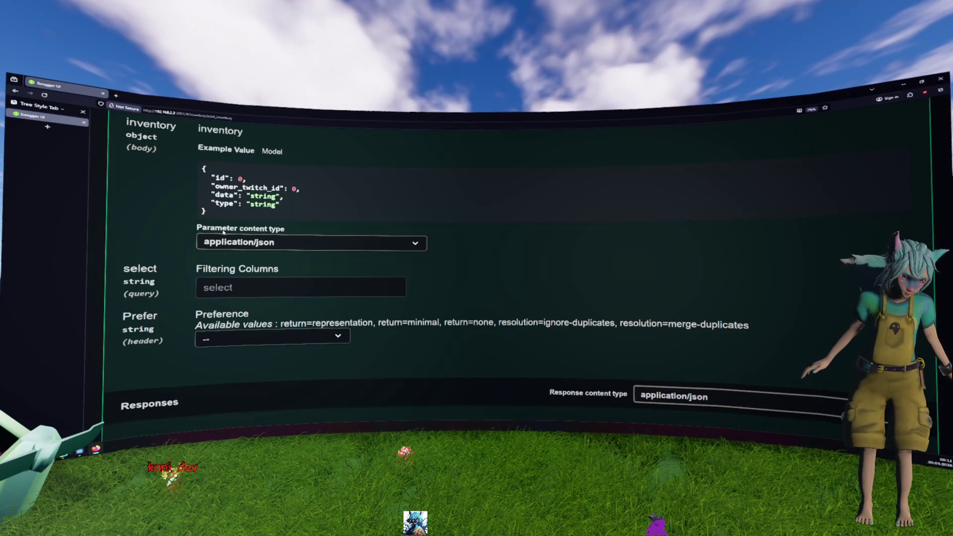
scroll(220, 231, "up", 1)
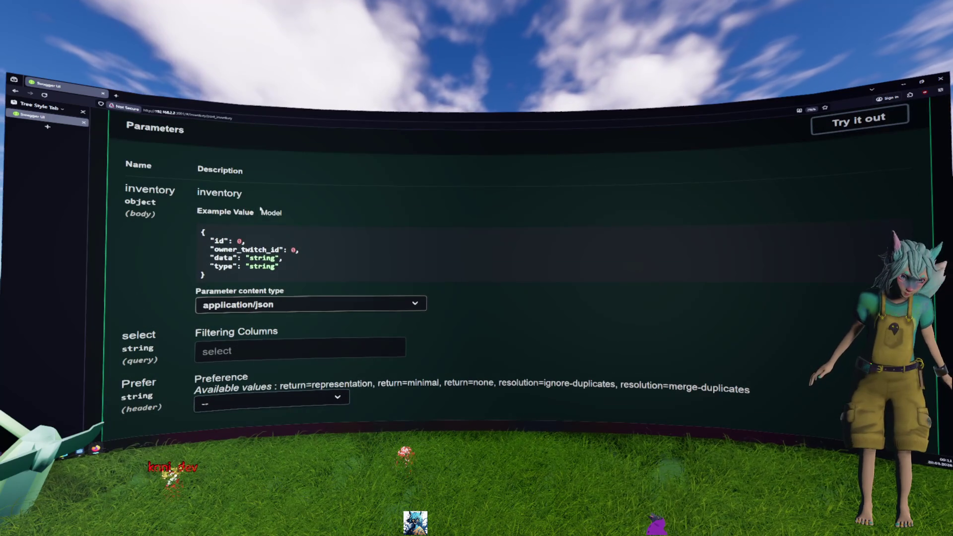
left_click(273, 214)
double_click(224, 249)
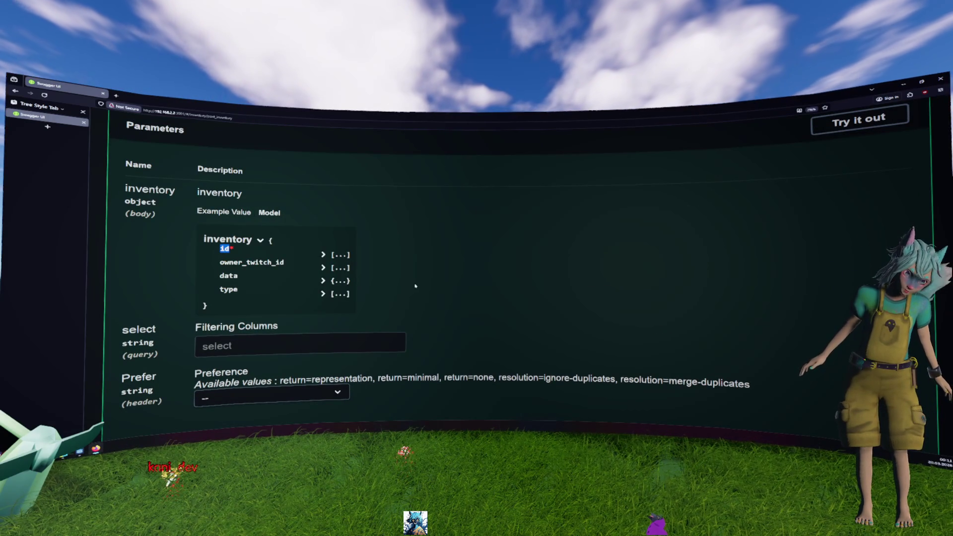
- Examine the GET /highscore response model and its fields
scroll(416, 286, "down", 15)
scroll(413, 283, "up", 5)
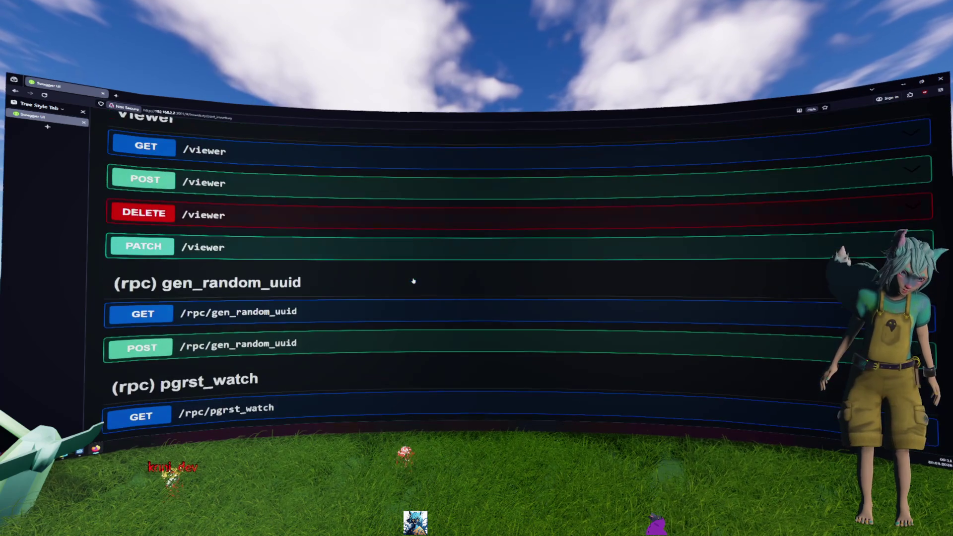
scroll(379, 275, "up", 10)
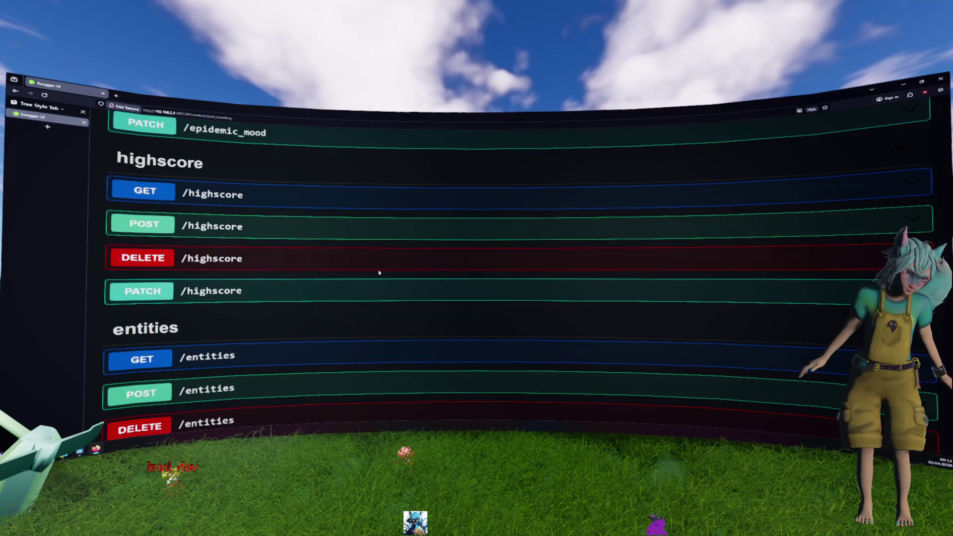
left_click(278, 196)
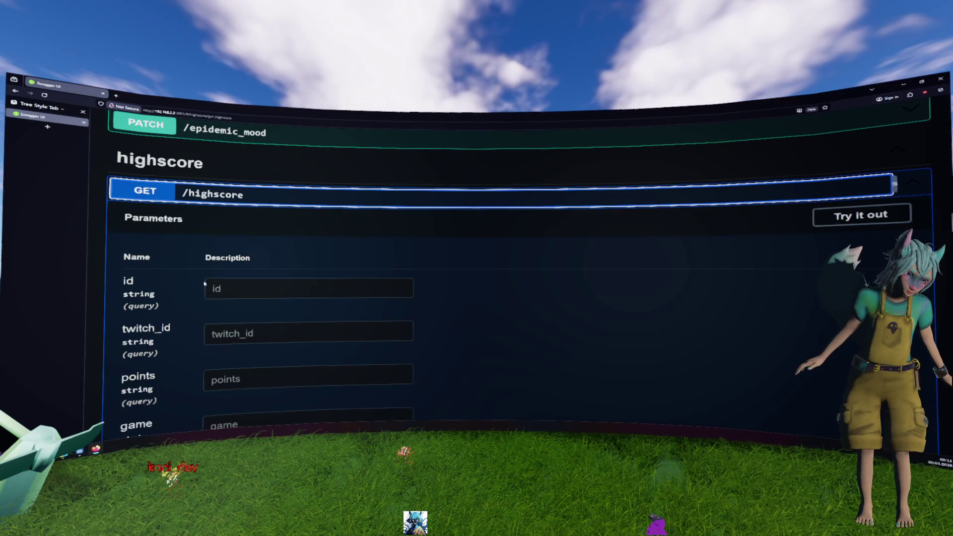
scroll(170, 287, "down", 15)
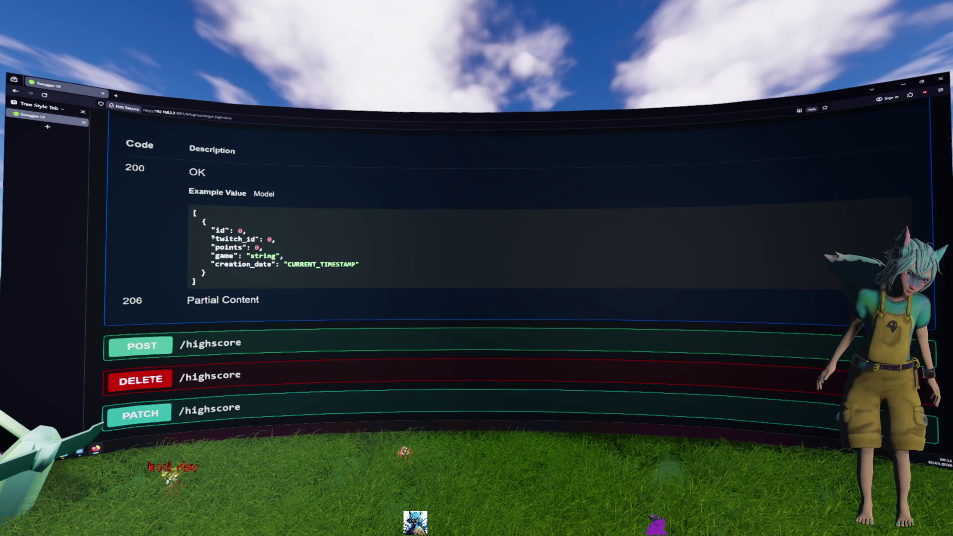
left_click(264, 194)
left_click(232, 223)
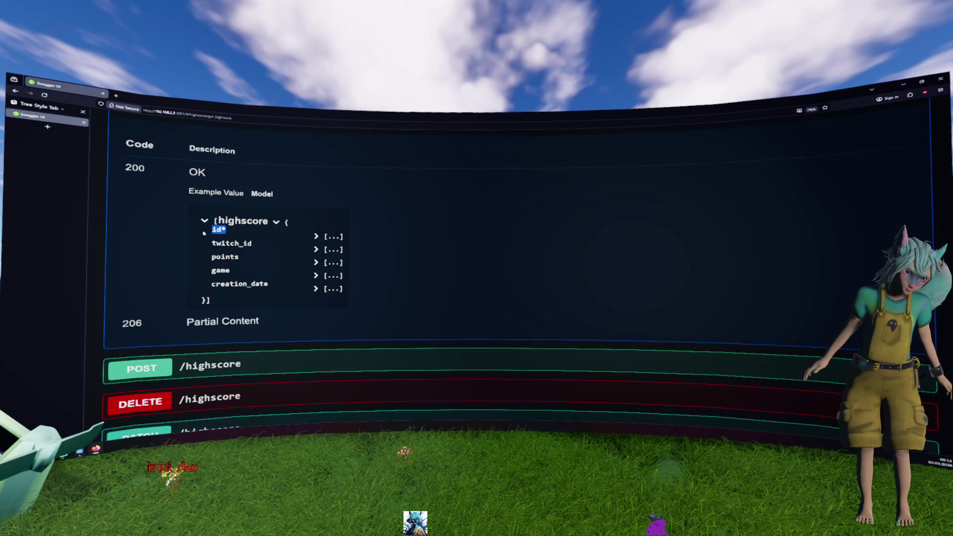
scroll(426, 247, "up", 10)
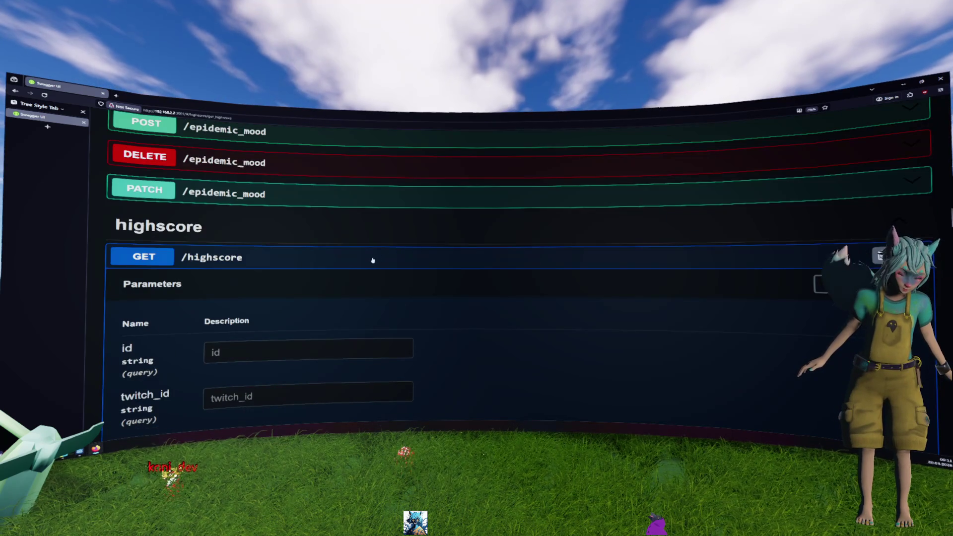
scroll(374, 261, "up", 3)
scroll(371, 259, "down", 5)
scroll(366, 261, "up", 4)
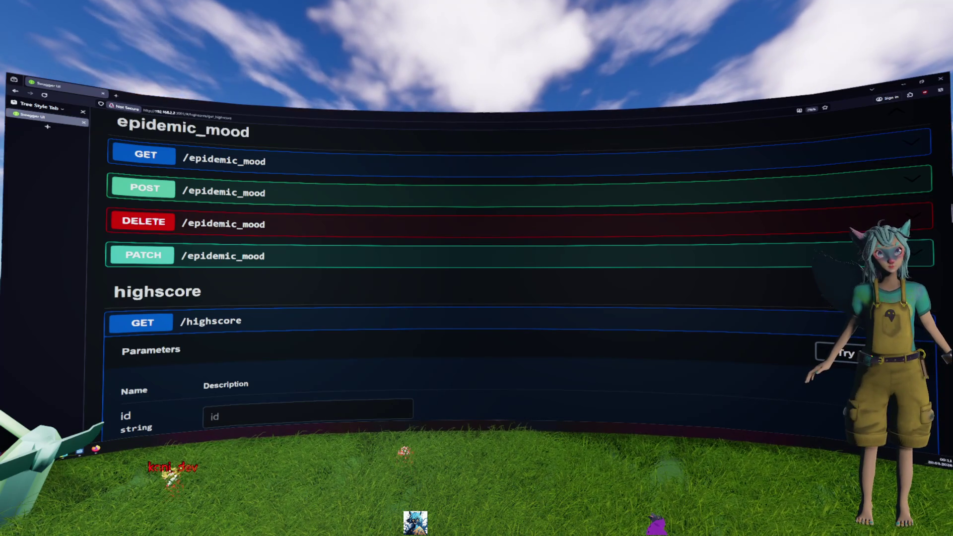
- Switch back to the Godot editor showing collectable.gd
key("alt+Tab")
key("shift")
key("shift")
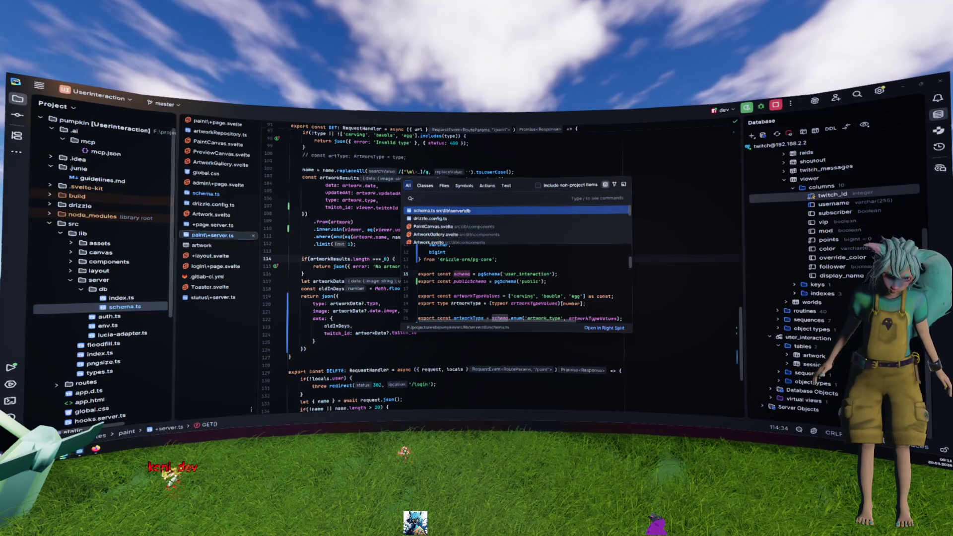
key("Escape")
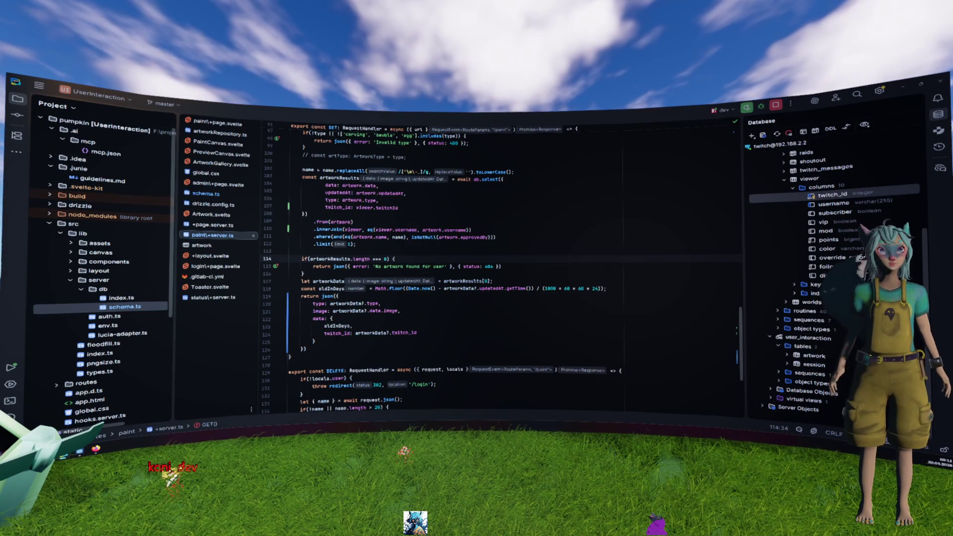
key("alt+Tab")
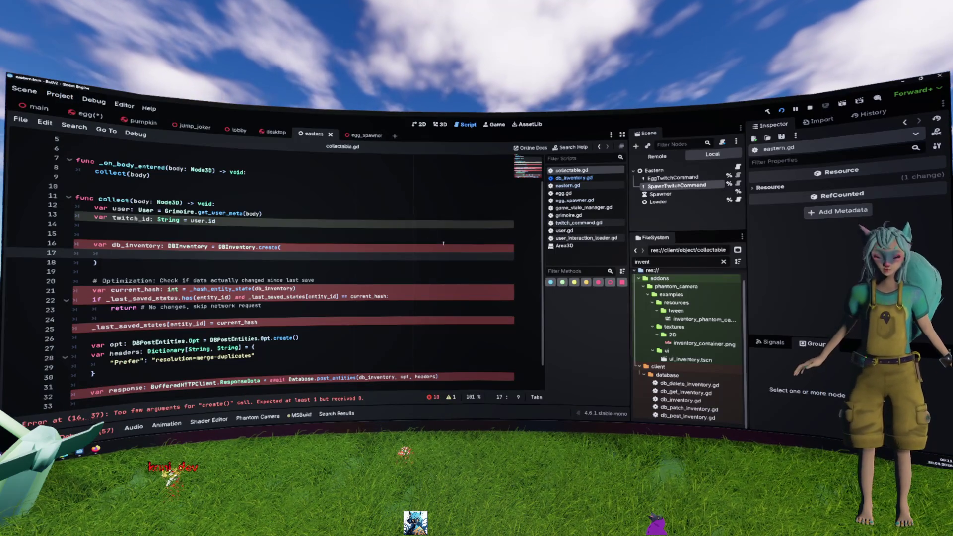
- Quick-open highscore_repository.gd
key("alt+shift+o")
type("hightsco")
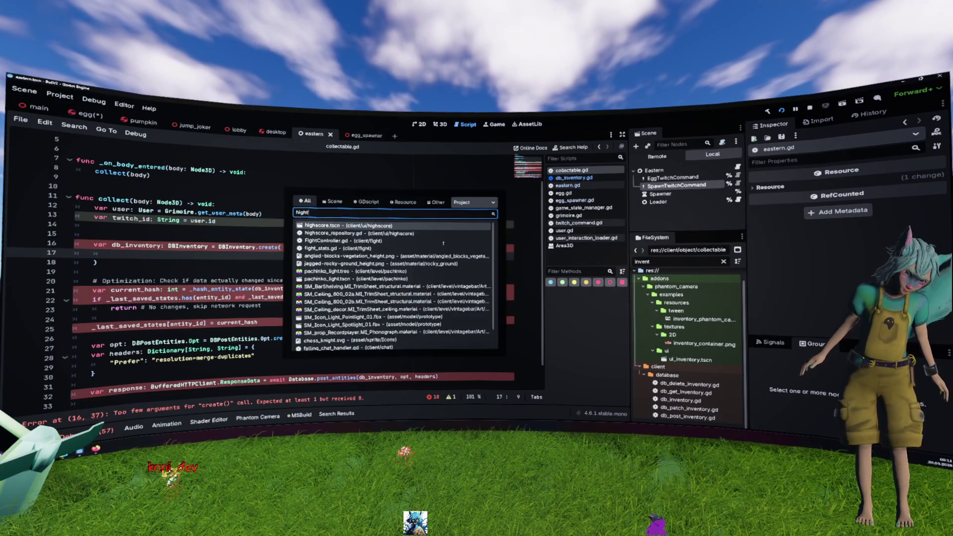
key("BackSpace")
key("BackSpace")
key("BackSpace")
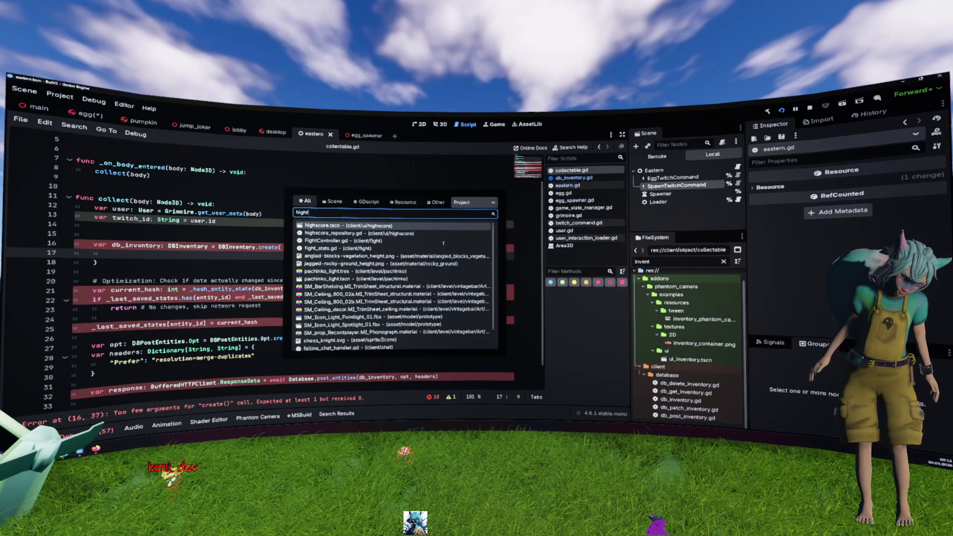
key("BackSpace")
type("score")
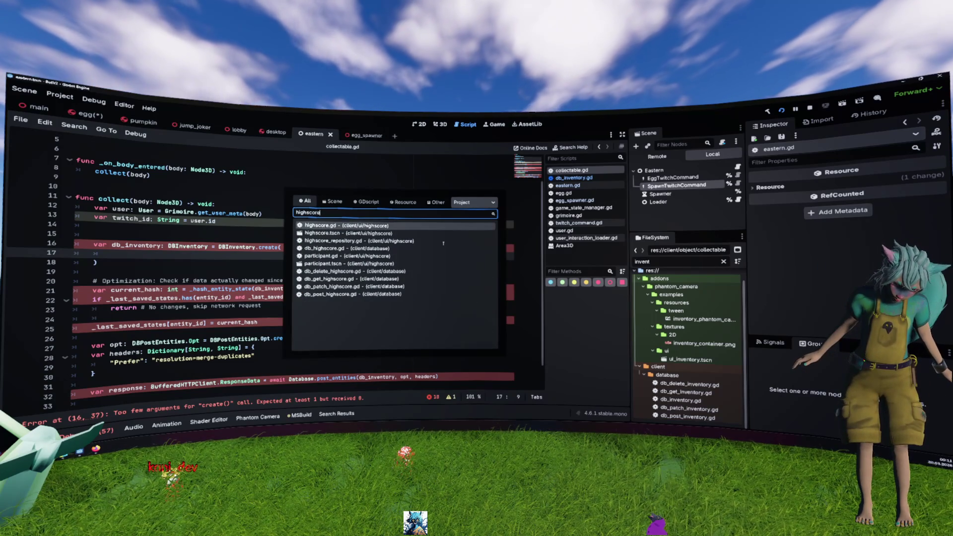
key("Down")
key("Down")
key("Return")
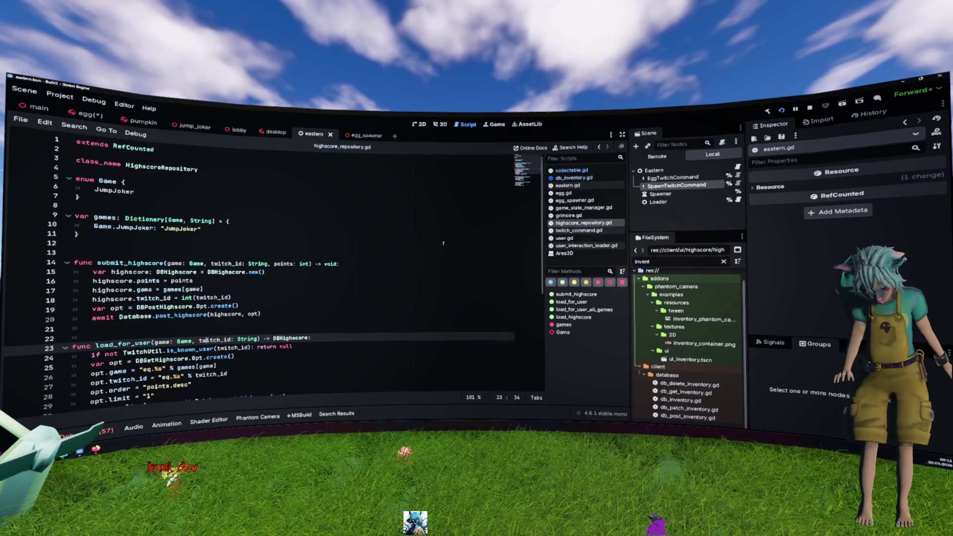
- Check submit_highscore's DBHighscore.new() call, then change collectable.gd's DBInventory.create( to new()
scroll(434, 258, "down", 2)
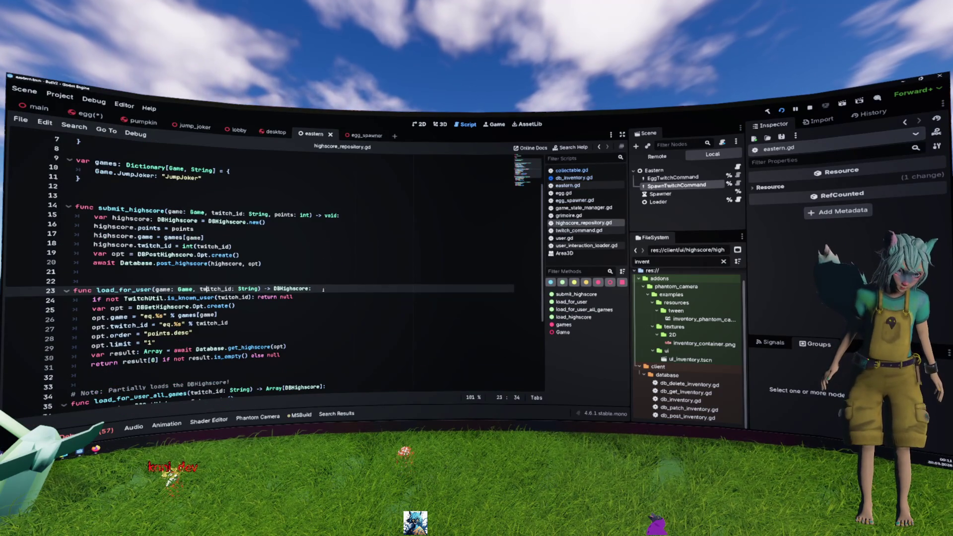
left_click(137, 209)
double_click(138, 209)
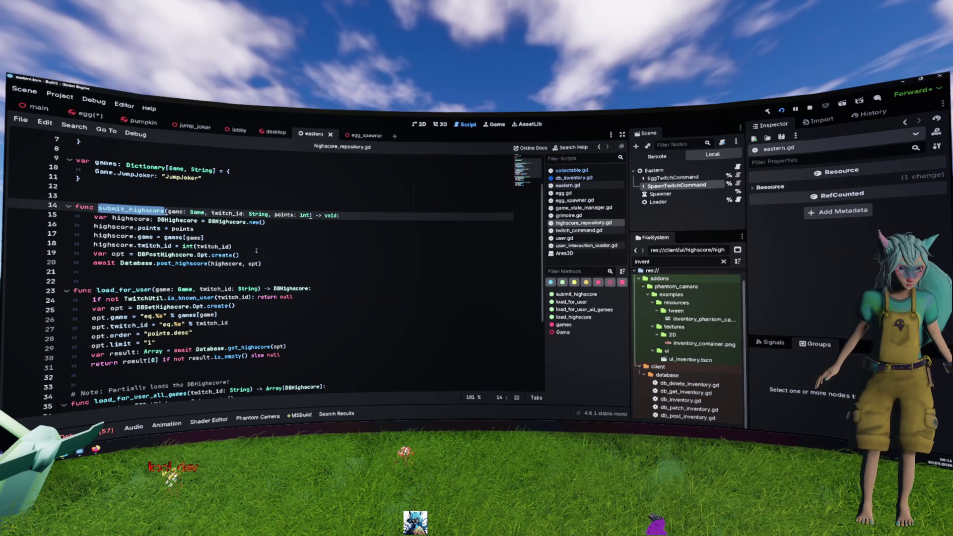
left_click_drag(241, 255, 75, 217)
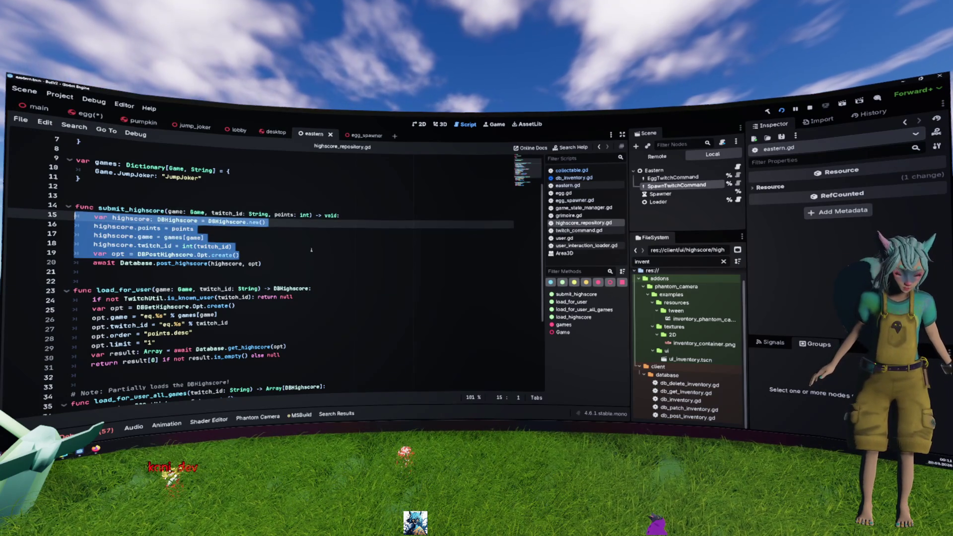
left_click_drag(267, 222, 204, 222)
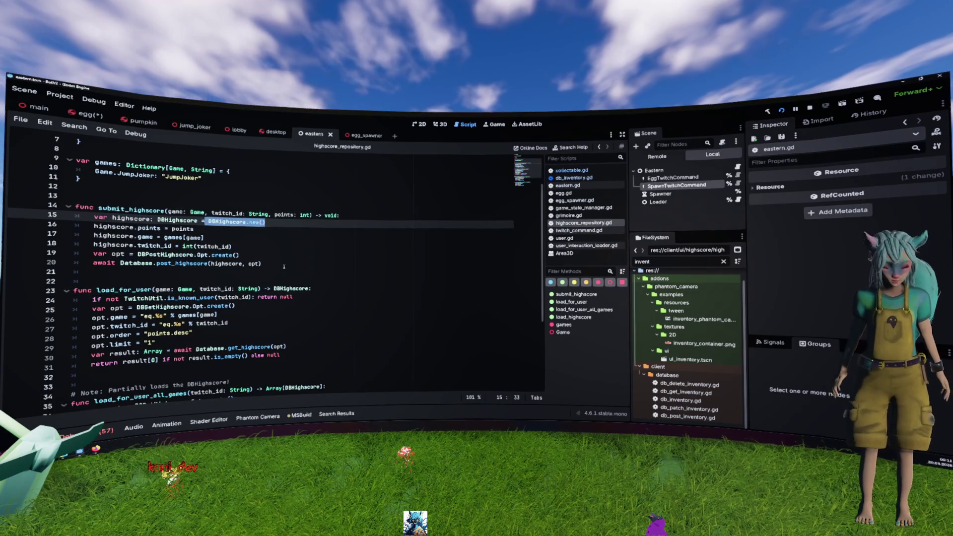
key("alt+Left")
left_click_drag(260, 247, 260, 259)
type("new")
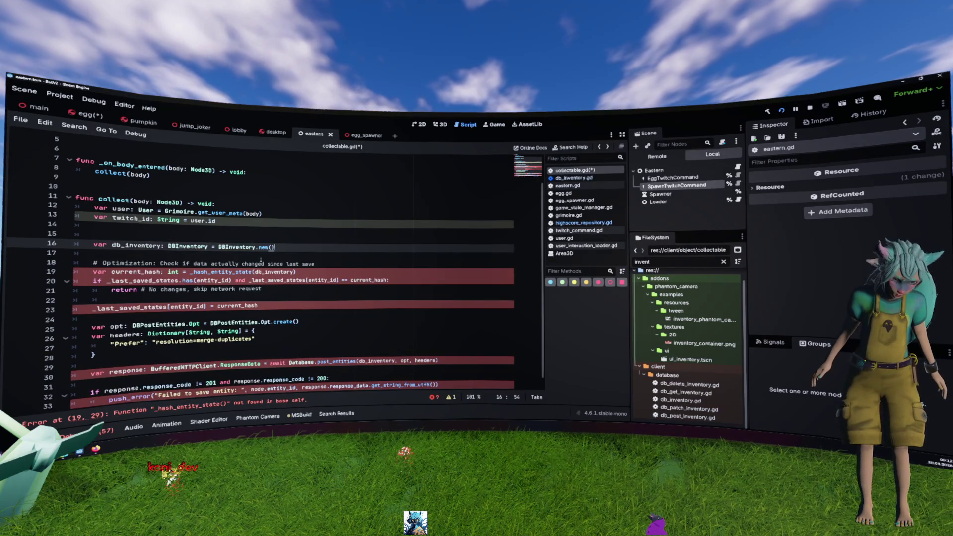
- Add a 'db_inventory.data = {' dictionary block below the DBInventory.new() line
double_click(136, 246)
key("ctrl+c")
key("End")
key("Return")
key("ctrl+v")
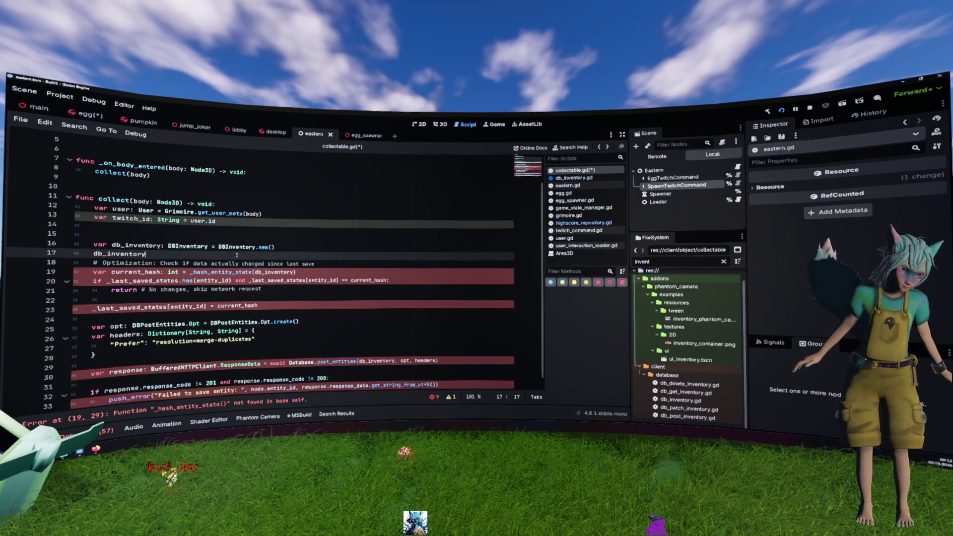
type(".data = ")
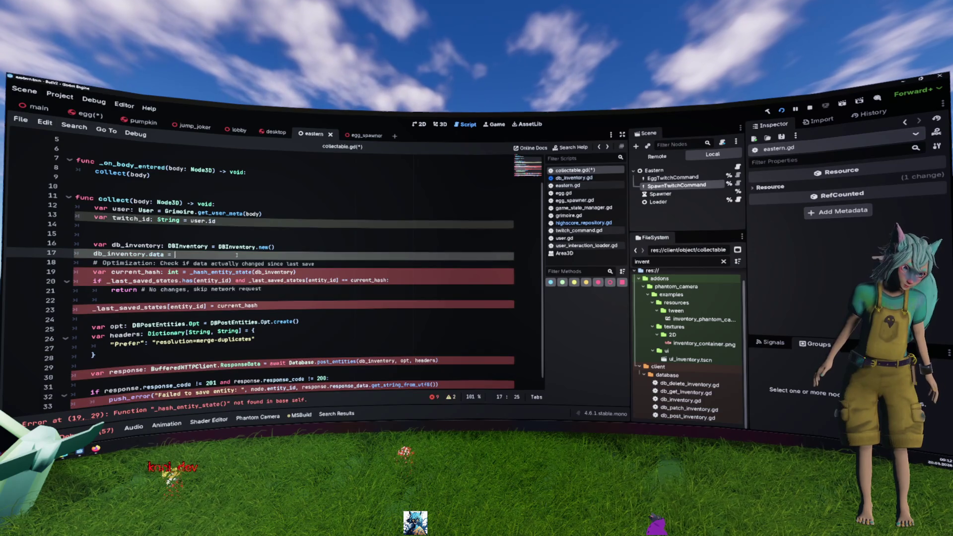
type("{")
key("Return")
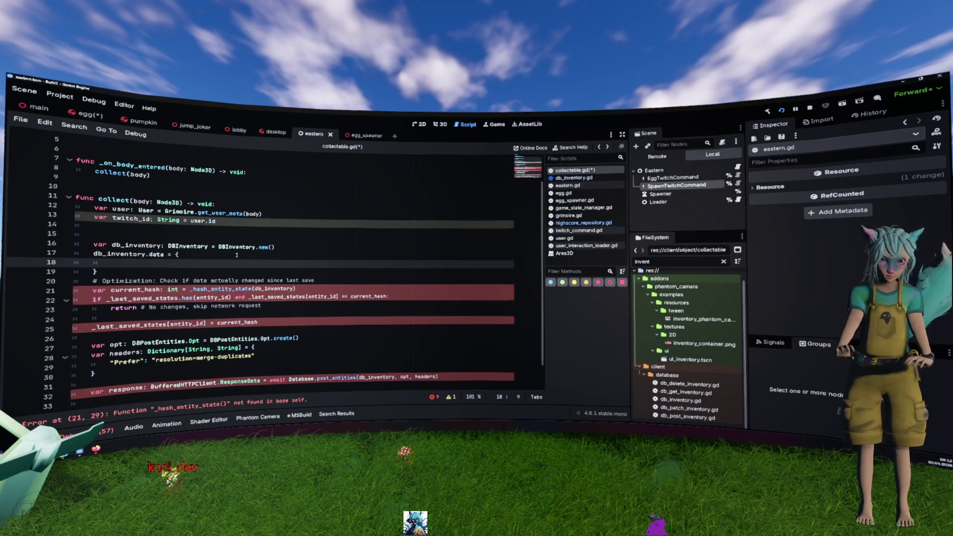
- Delete the blank line 15 and select the hash check block with its comment
key("Up")
key("Up")
key("Up")
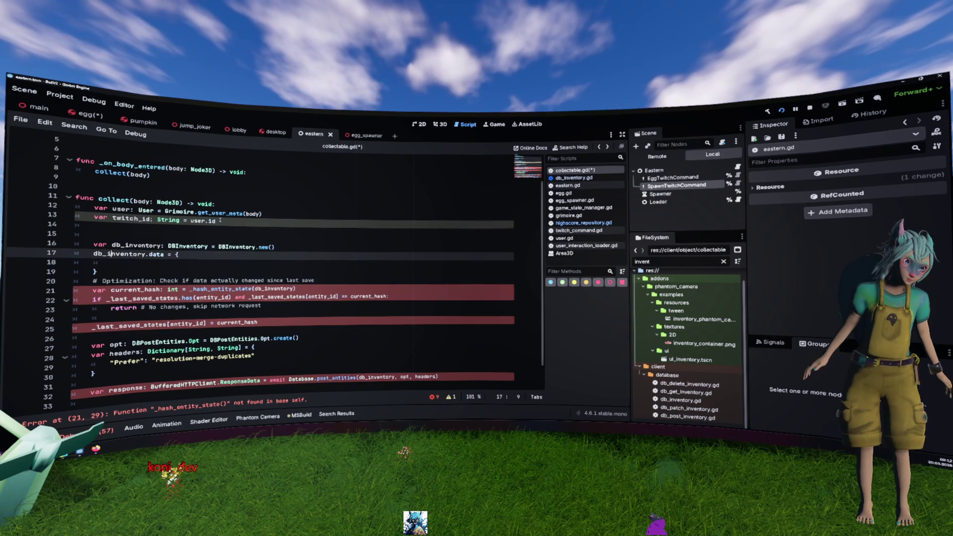
key("BackSpace")
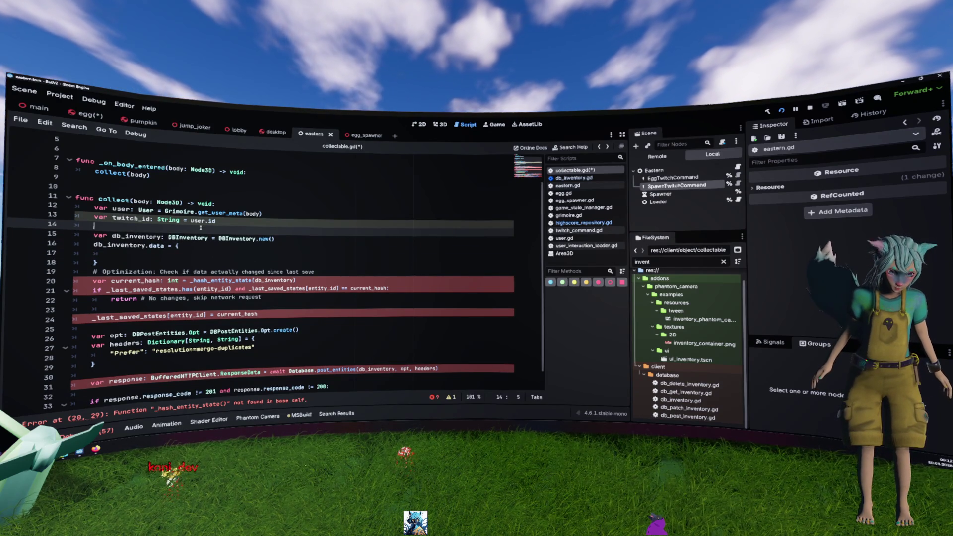
scroll(202, 228, "down", 1)
left_click(356, 281)
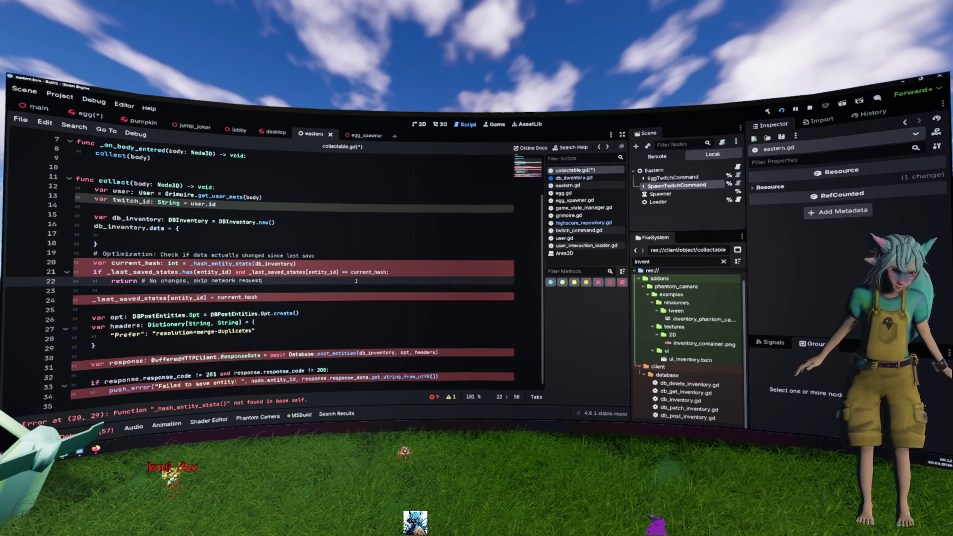
key("shift+Up")
key("shift+Up")
key("shift+Home")
key("shift+Up")
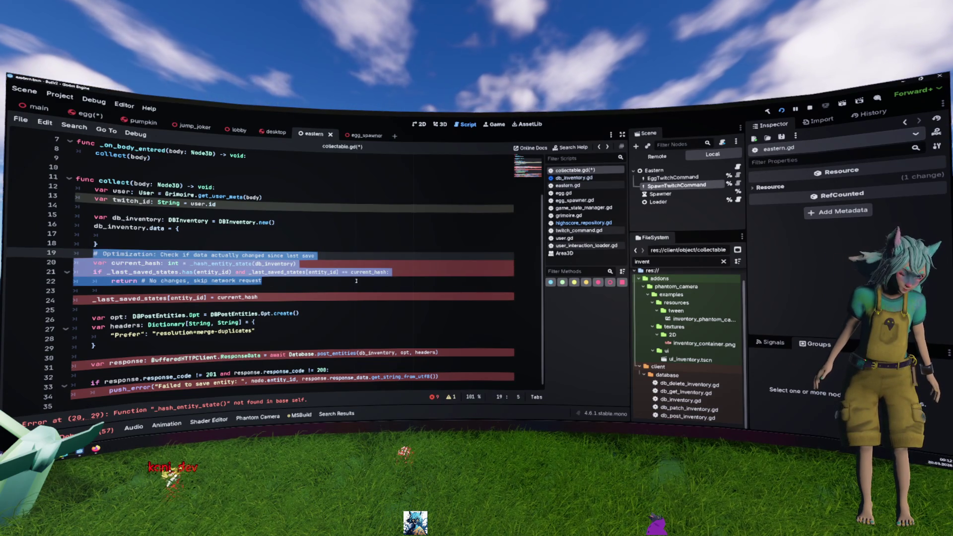
- Delete the hash-based change check and the _last_saved_states update lines
key("Delete")
key("shift+Down")
key("shift+Down")
key("shift+Down")
key("Delete")
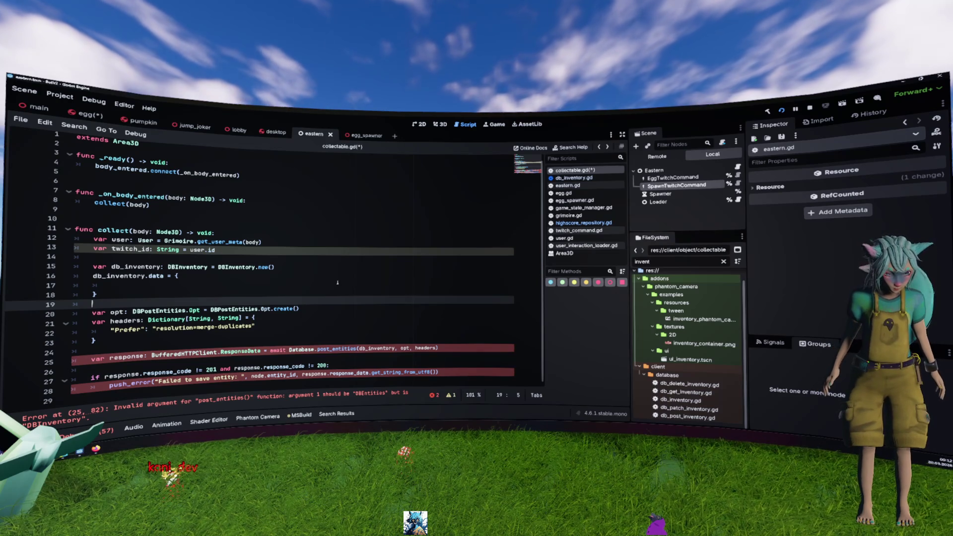
- Insert a blank line above db_inventory.data for the upcoming body check
left_click(216, 285)
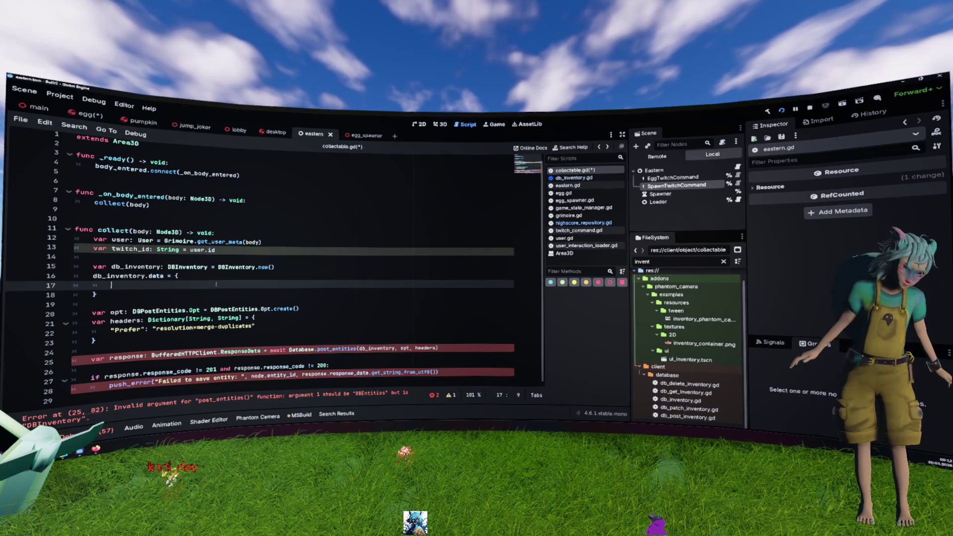
left_click(331, 349)
double_click(377, 348)
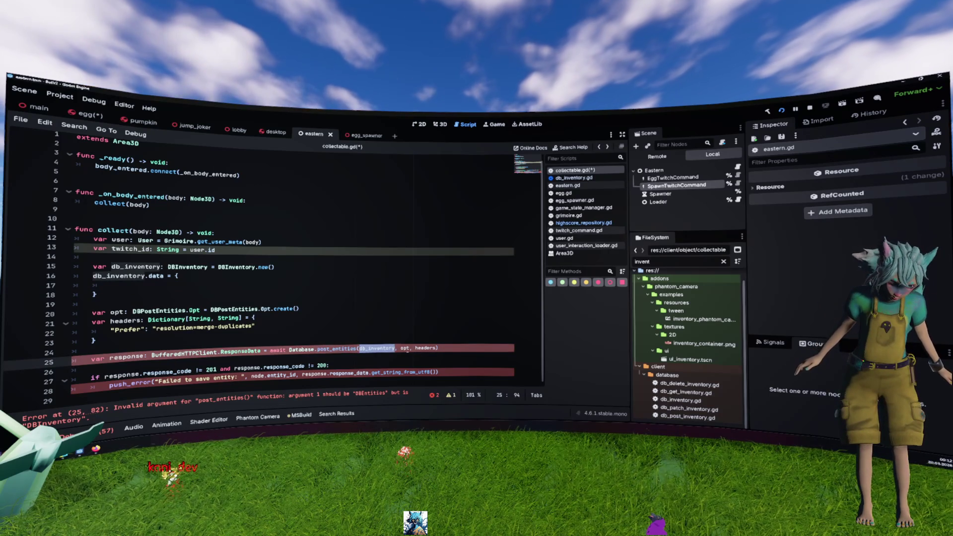
left_click(207, 285)
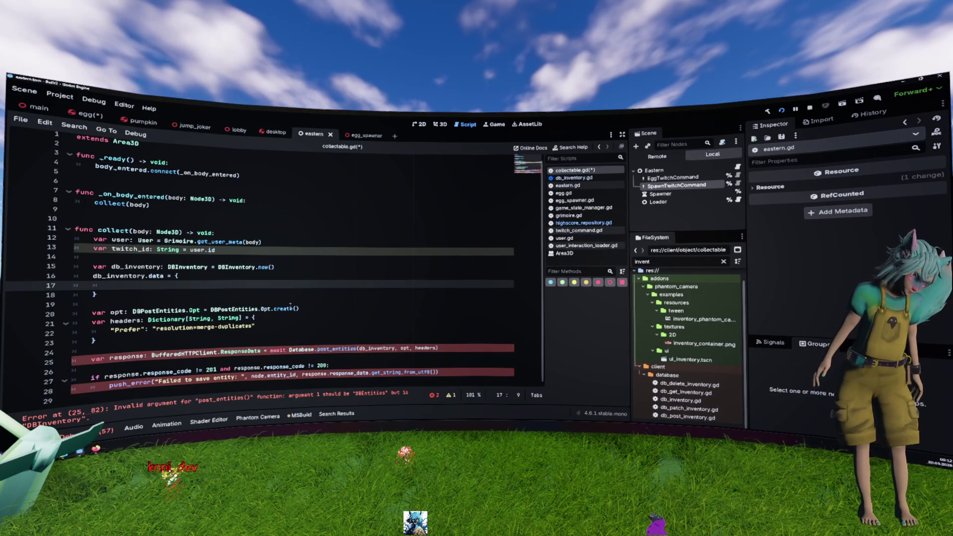
mouse_move(291, 306)
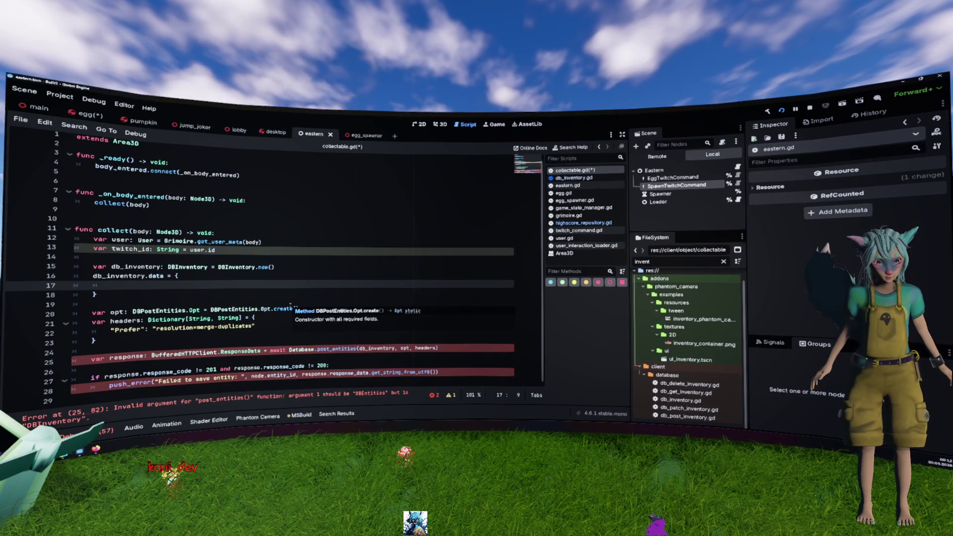
left_click(182, 275)
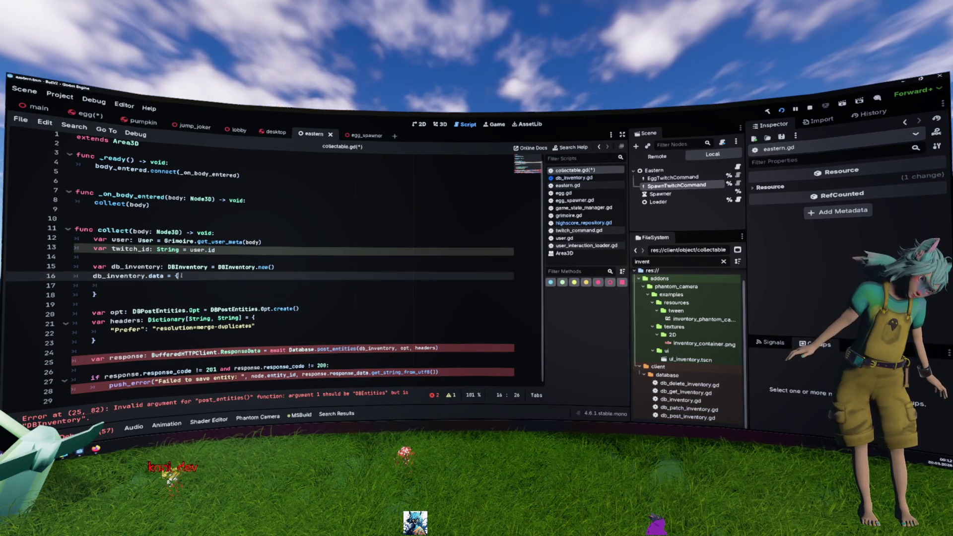
key("Up")
key("End")
key("Return")
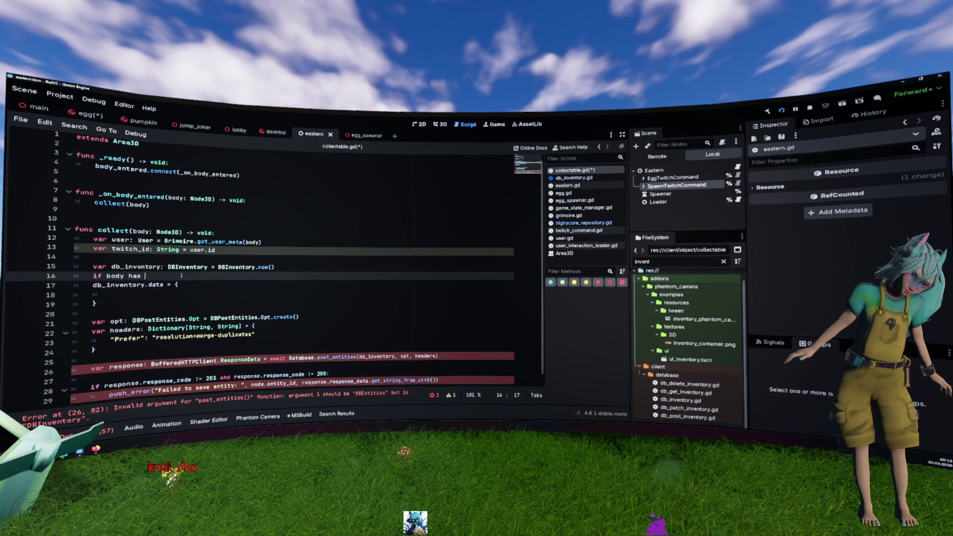
- Write the check if body.has_method("_to_collectable")
type(".has")
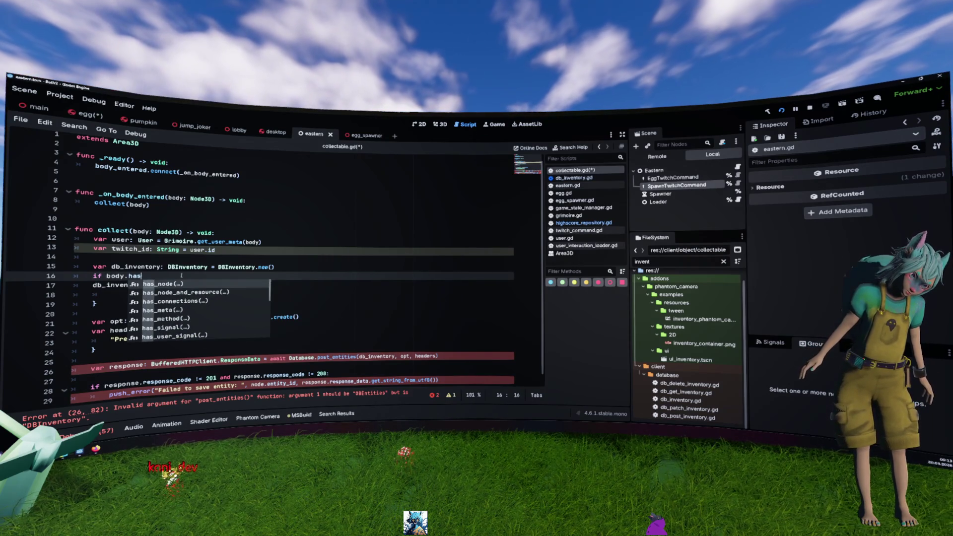
type("_nme")
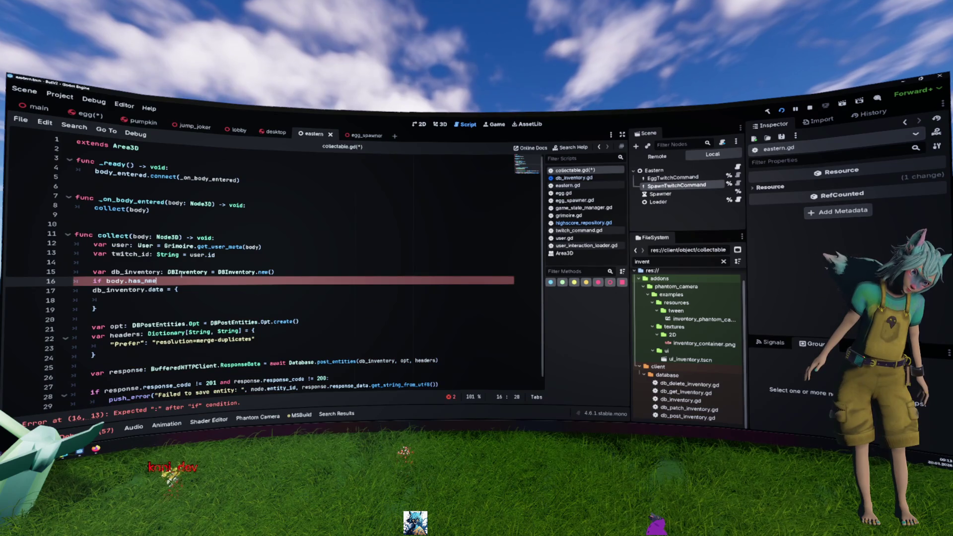
key("Return")
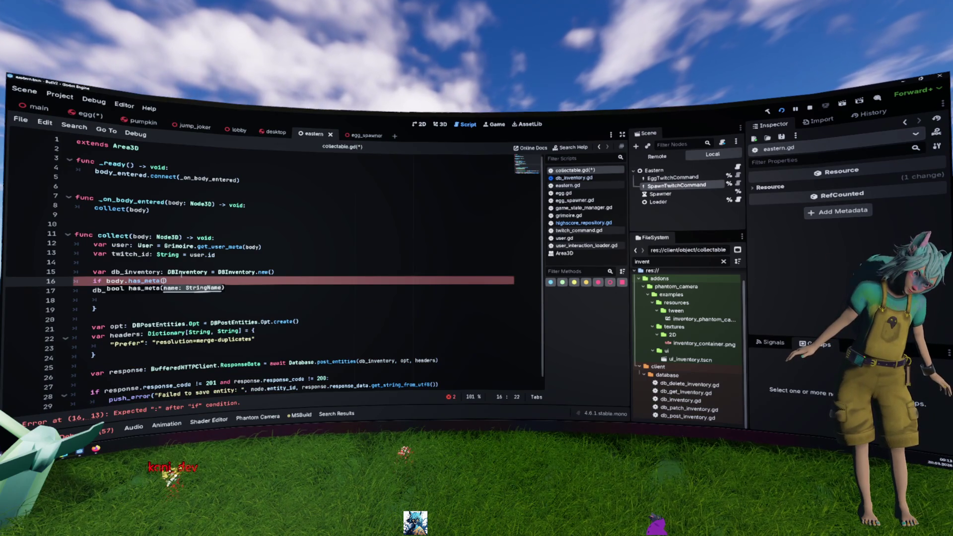
type("hod(\"_")
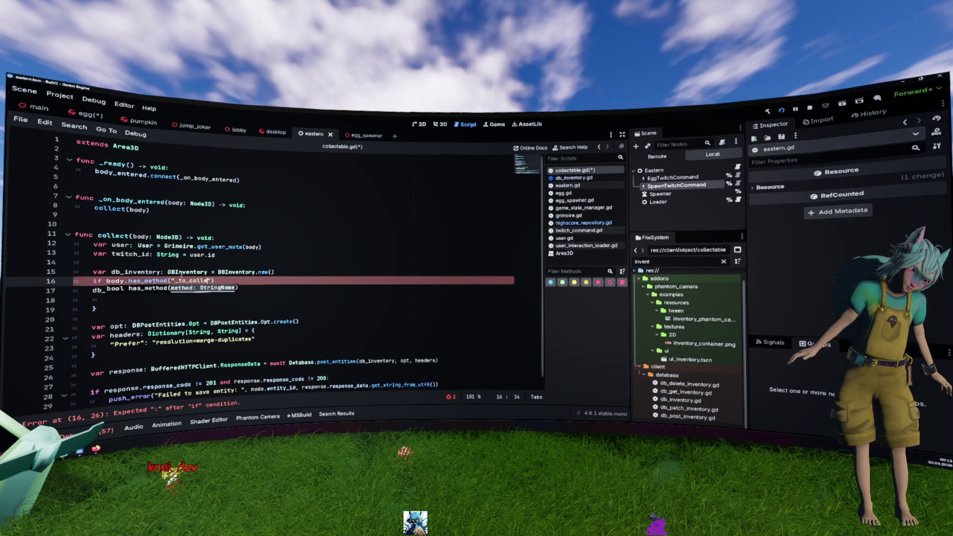
type("to_collectable")
key("ctrl+shift+Left")
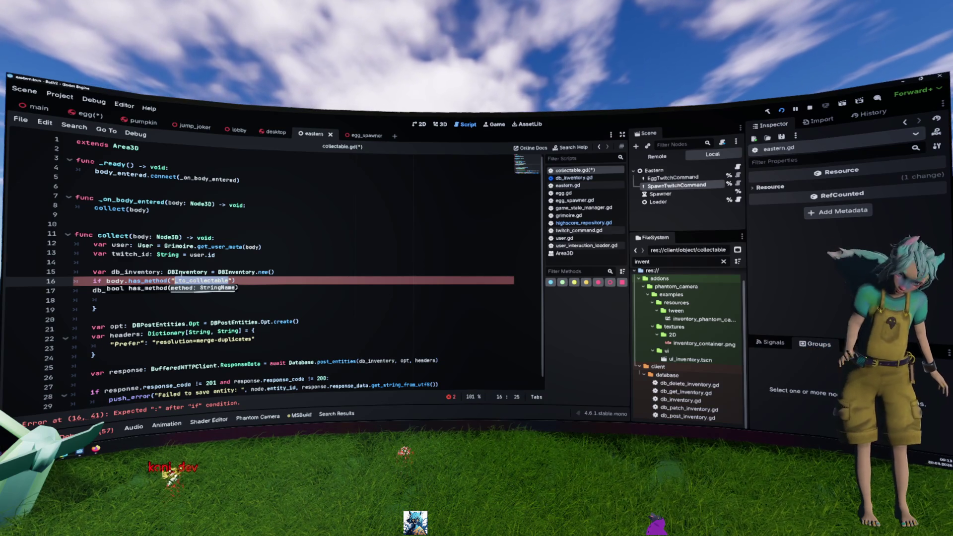
key("End")
key("Return")
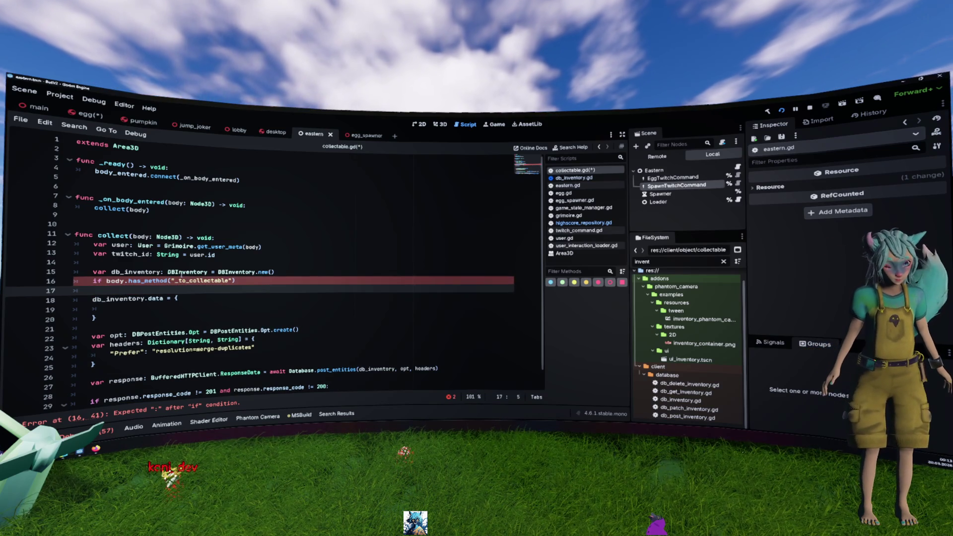
- Indent the data line under the if and assign body._to_collectable() instead of the dictionary
key("shift+Down")
key("shift+Down")
key("shift+Down")
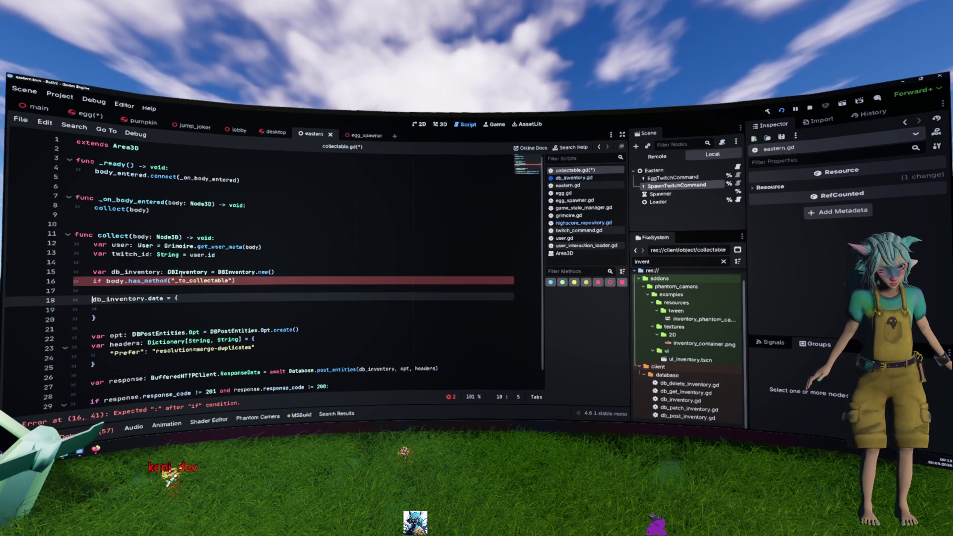
key("Tab")
key("Up")
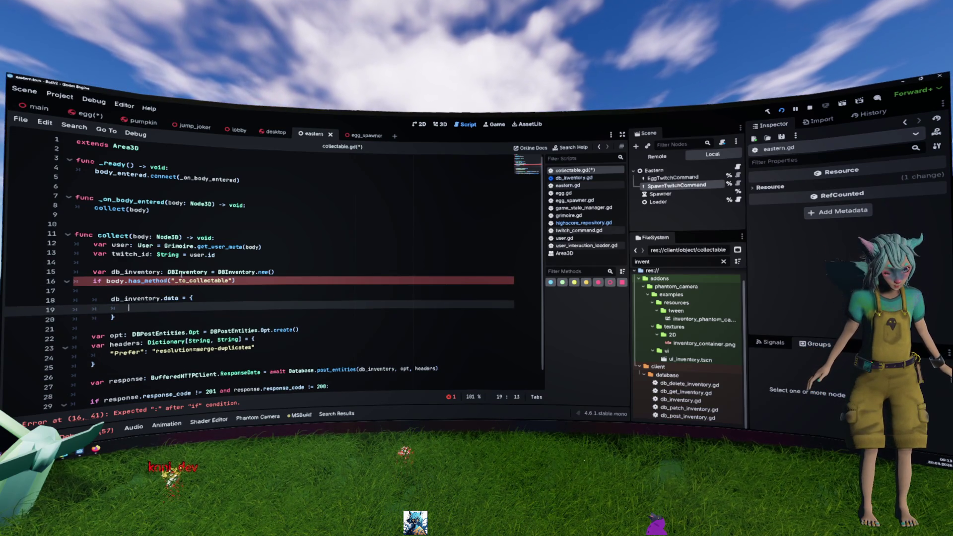
key("Down")
key("shift+Up")
key("shift+Up")
key("shift+End")
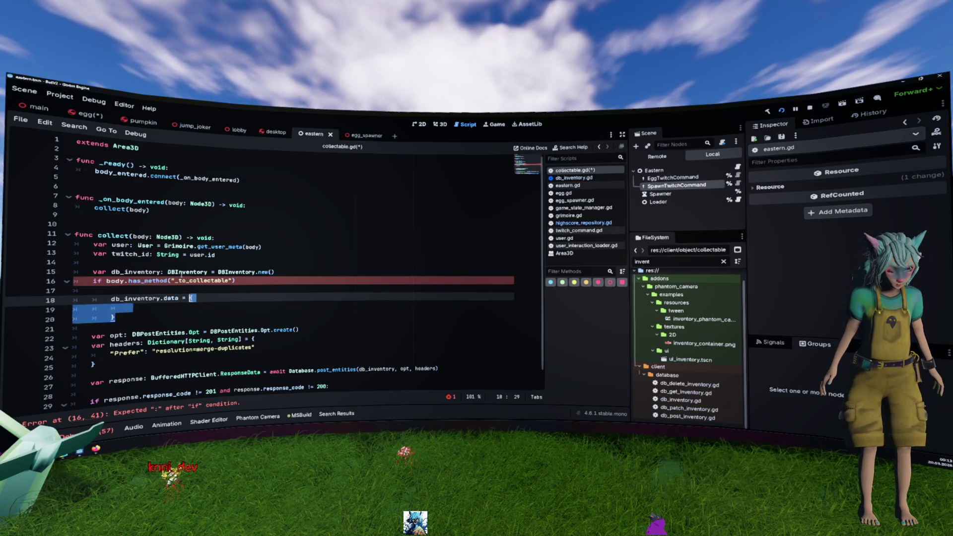
key("BackSpace")
type("body")
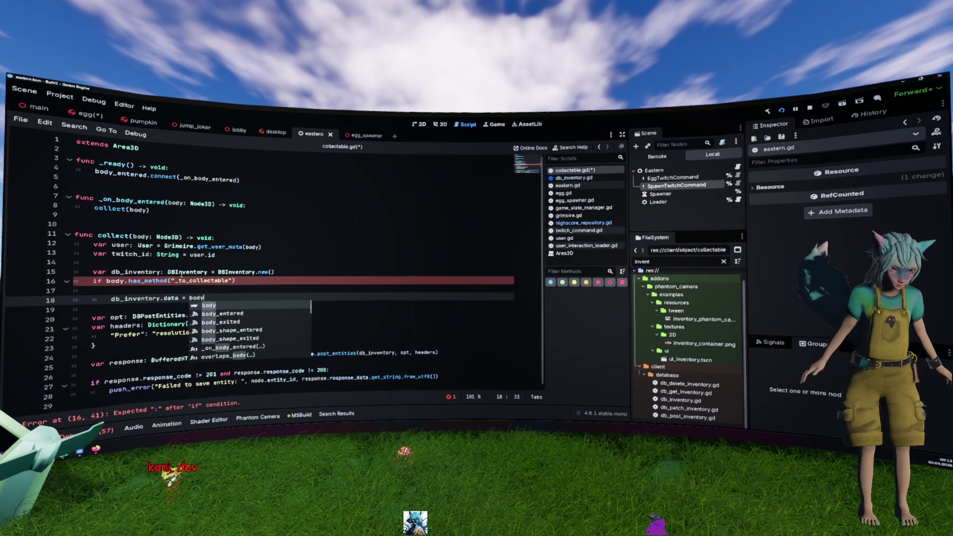
type("._to_collectable()")
key("Up")
key("Up")
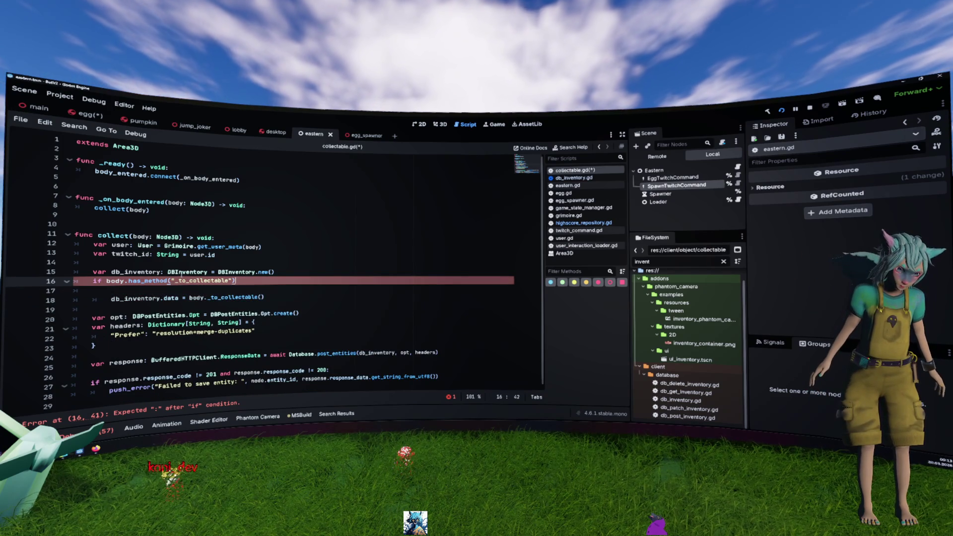
type(":")
key("Down")
key("ctrl+shift+k")
- Add an else: branch that returns
key("Down")
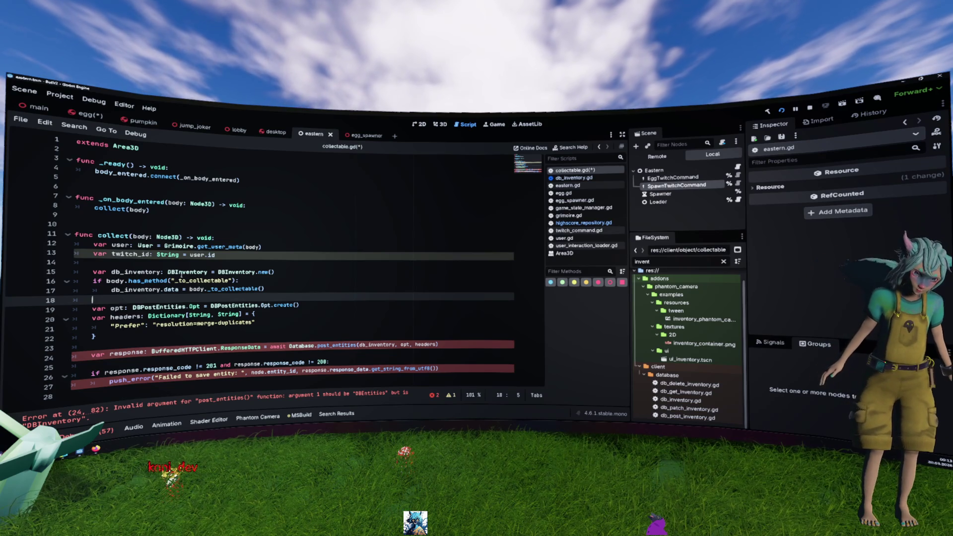
type("else:")
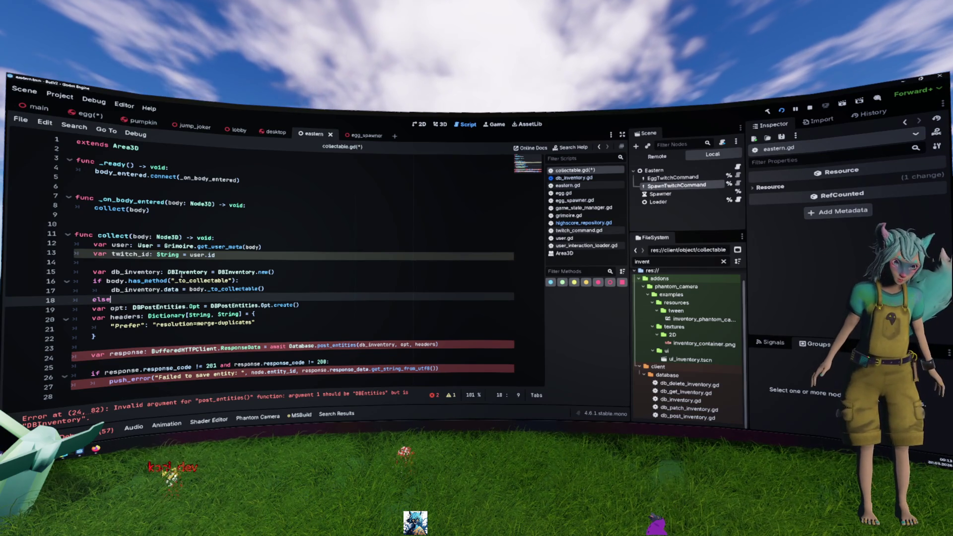
key("Return")
type("return")
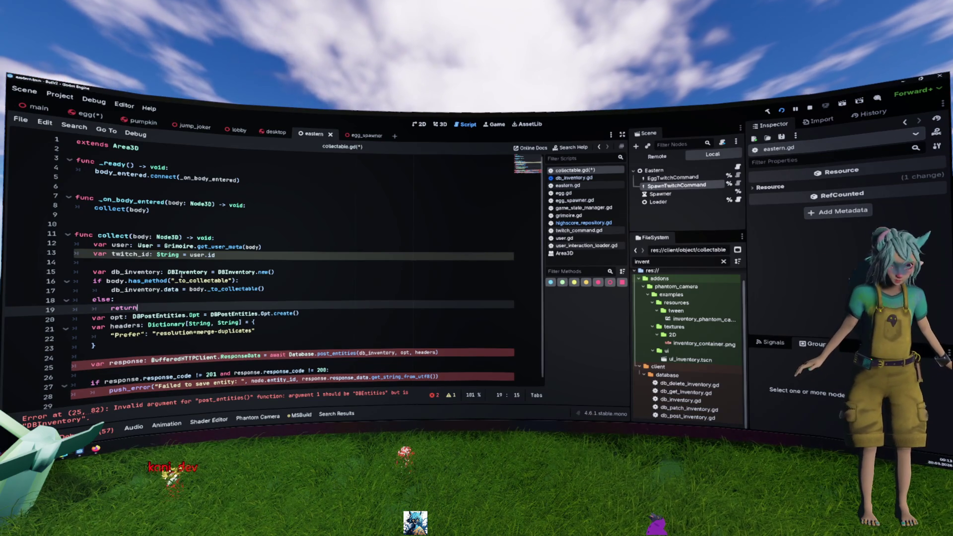
key("Return")
key("Down")
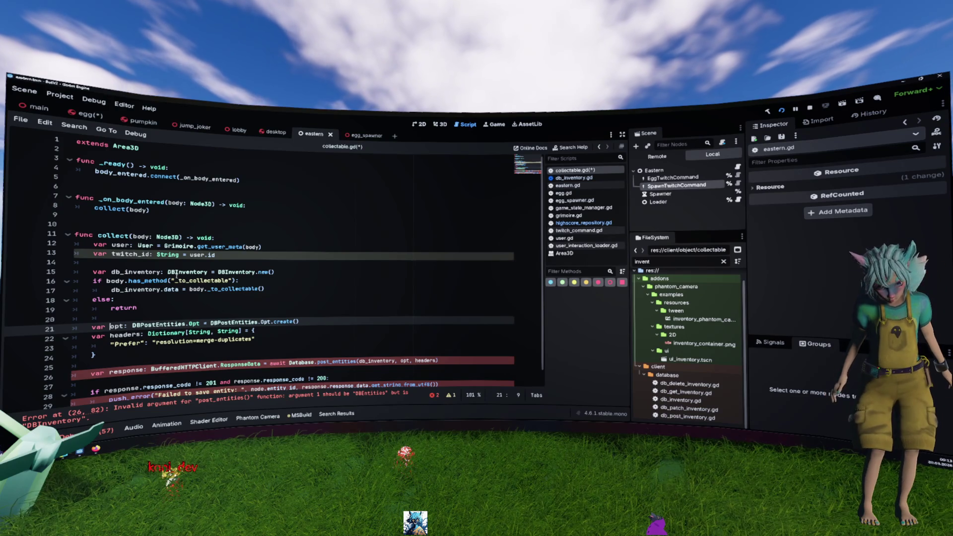
- Declare 'signal collected' below extends Area3D
left_click(184, 160)
key("Return")
key("Return")
key("Up")
type("signal")
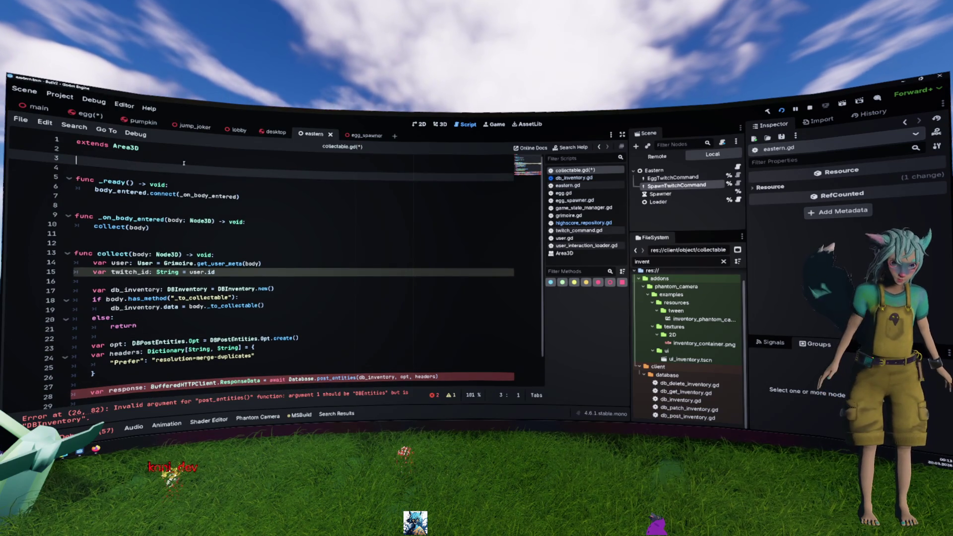
type(" collected")
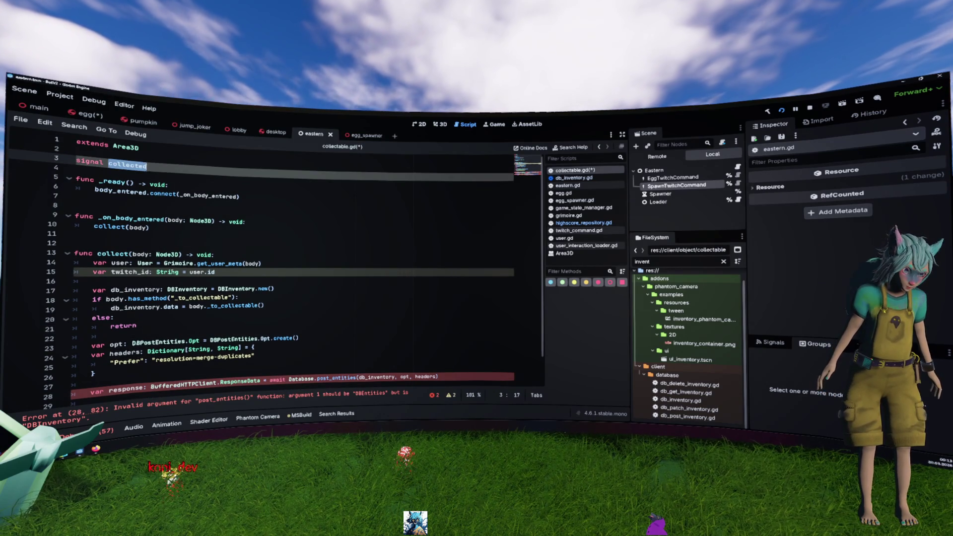
- Call owner.queue_free() in the else branch before returning
left_click(191, 334)
scroll(191, 333, "down", 1)
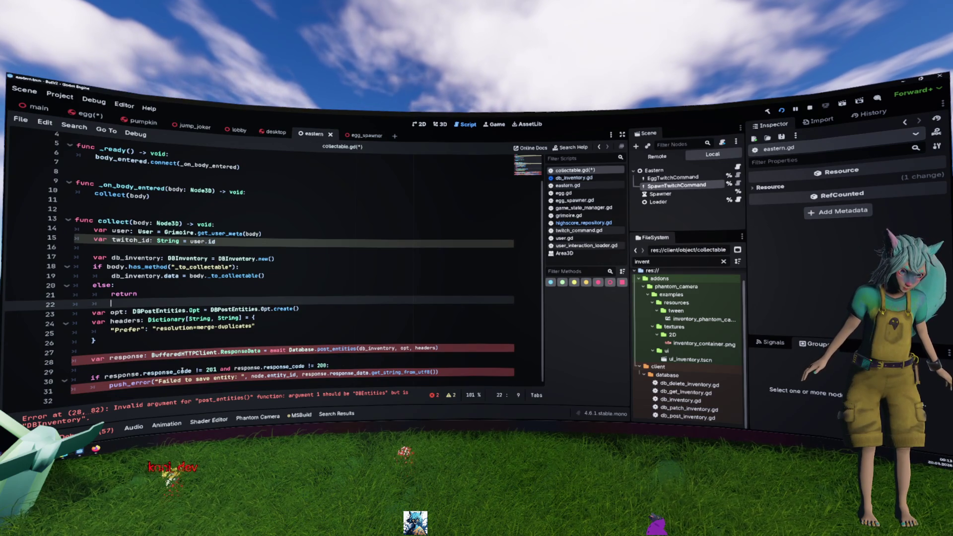
left_click(162, 287)
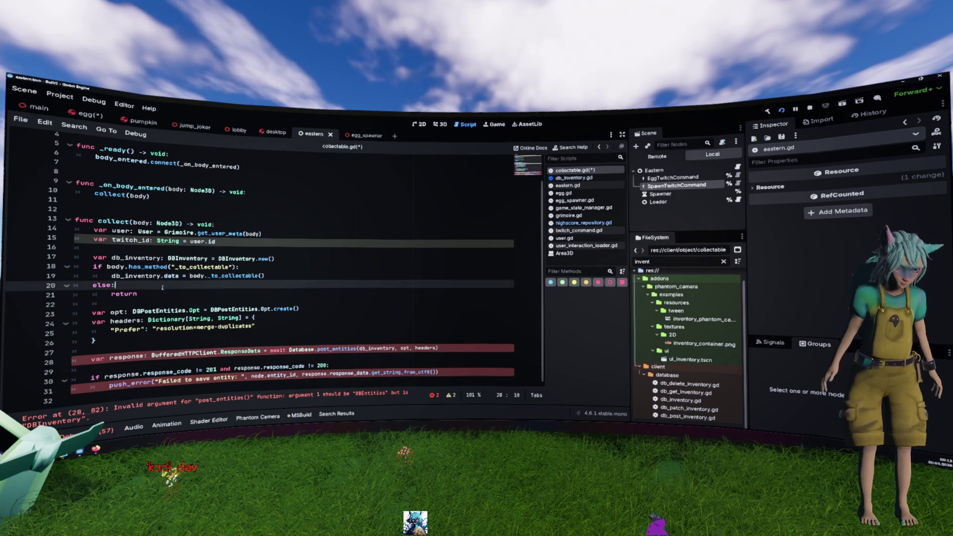
key("Return")
type("owner.")
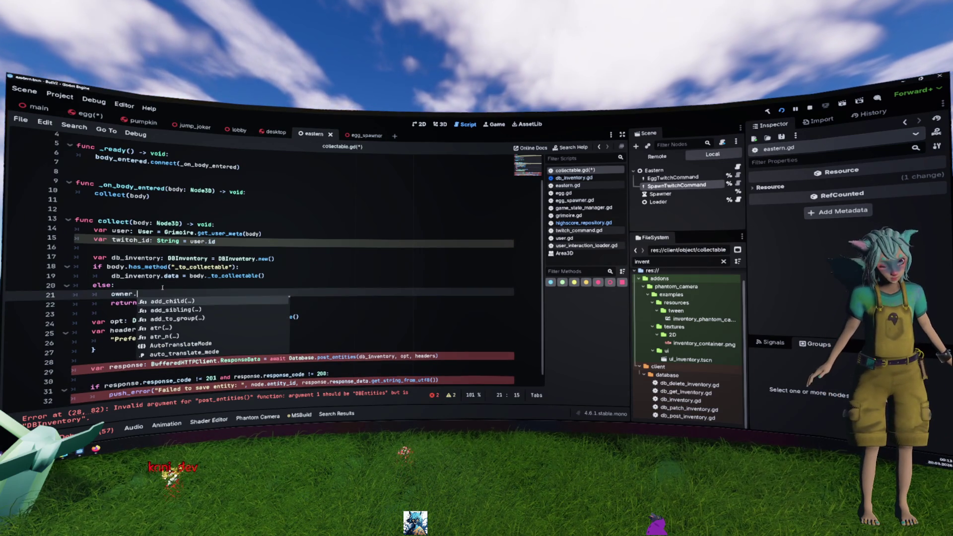
type("d")
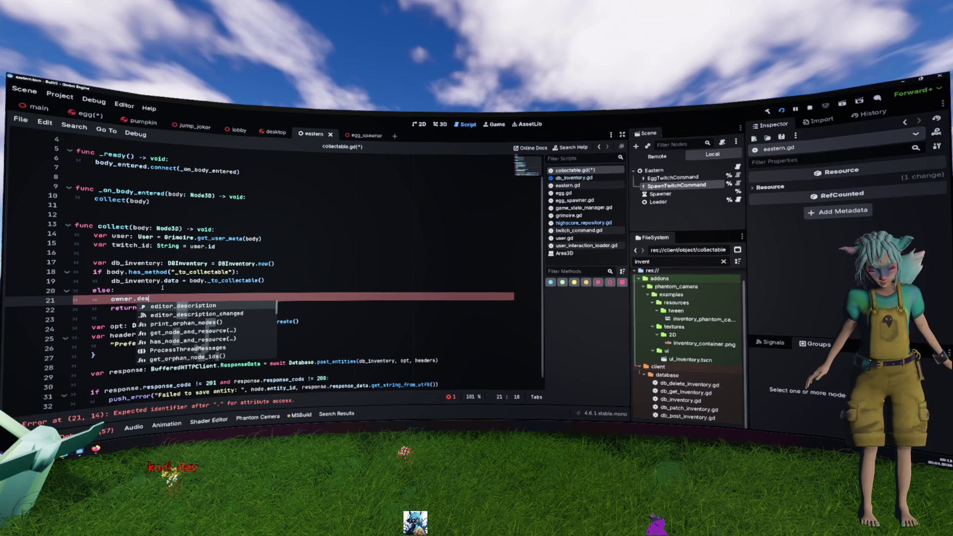
key("BackSpace")
type("que")
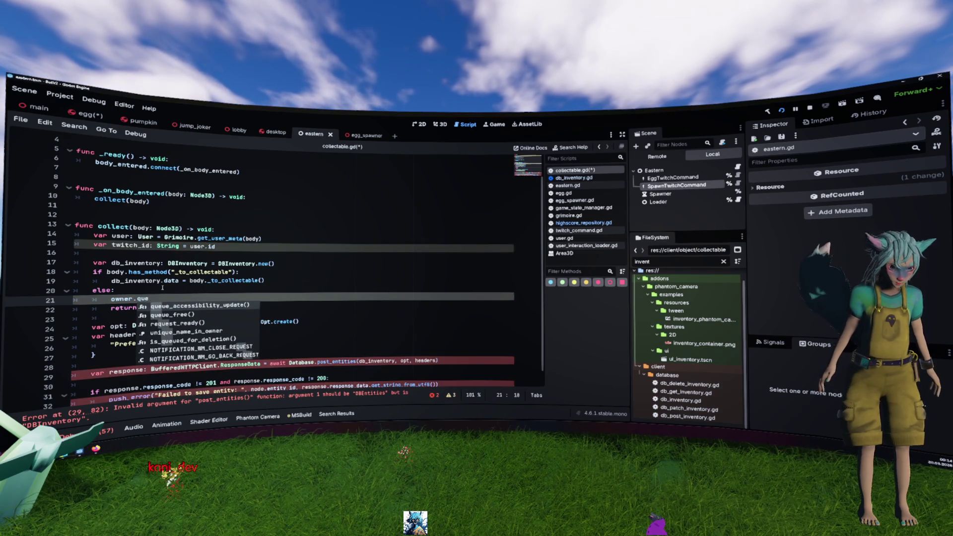
type("ue_f")
key("Return")
scroll(169, 289, "down", 1)
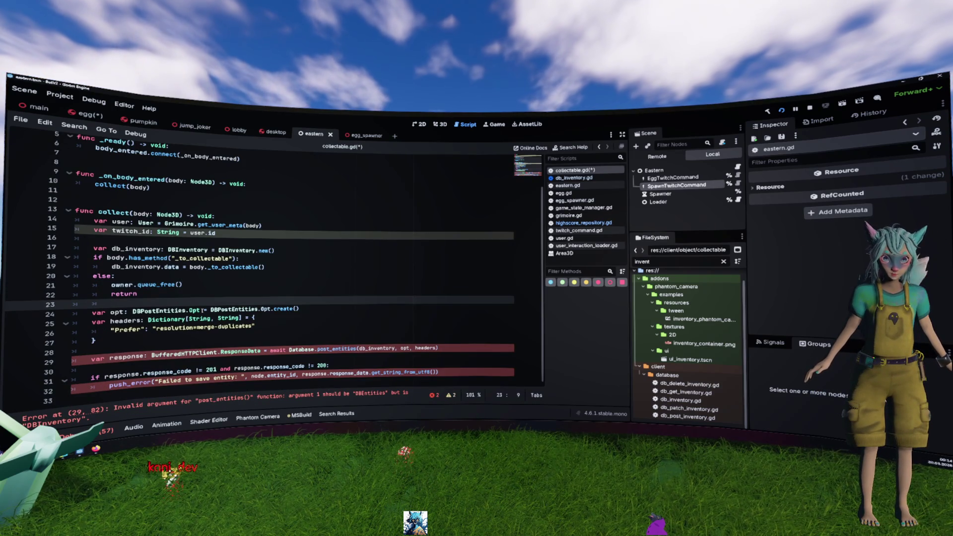
mouse_move(203, 310)
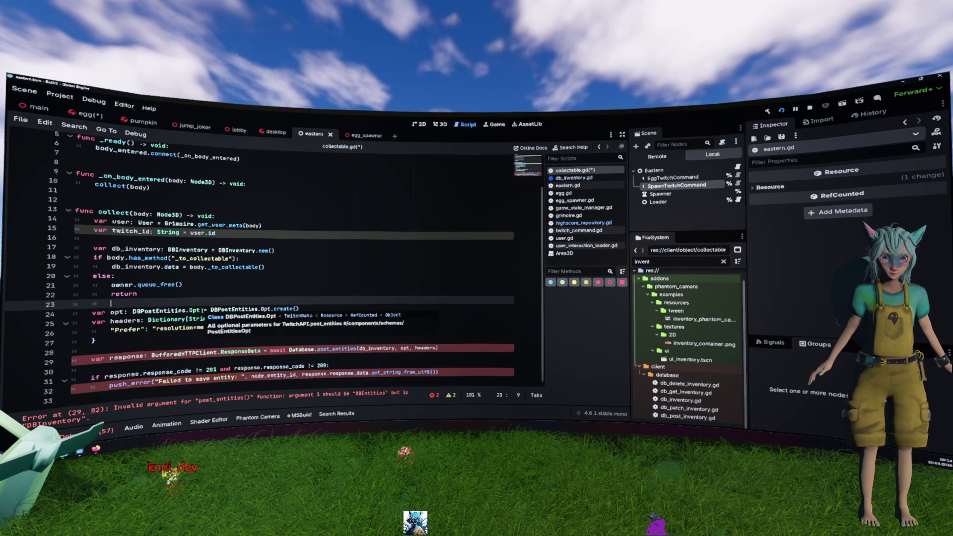
- Replace the queue_free line with push_error("Object %s doesn't have _to_collectable")
left_click(303, 286)
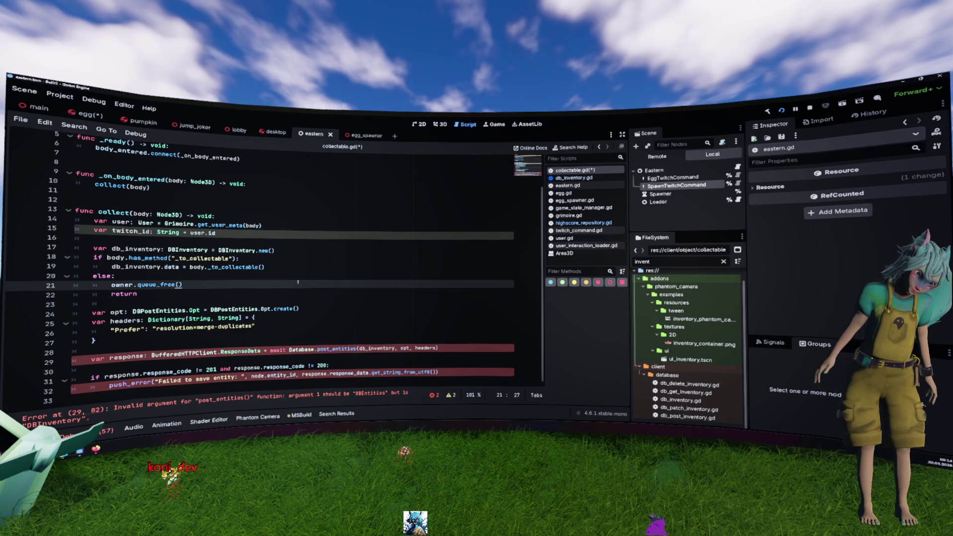
key("ctrl+shift+k")
key("Return")
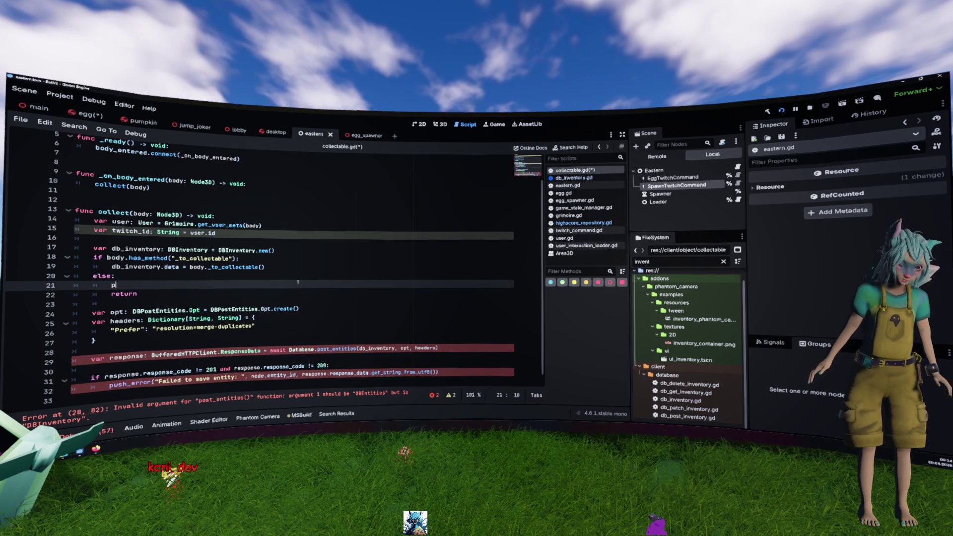
type("push")
key("Return")
type("\"Object")
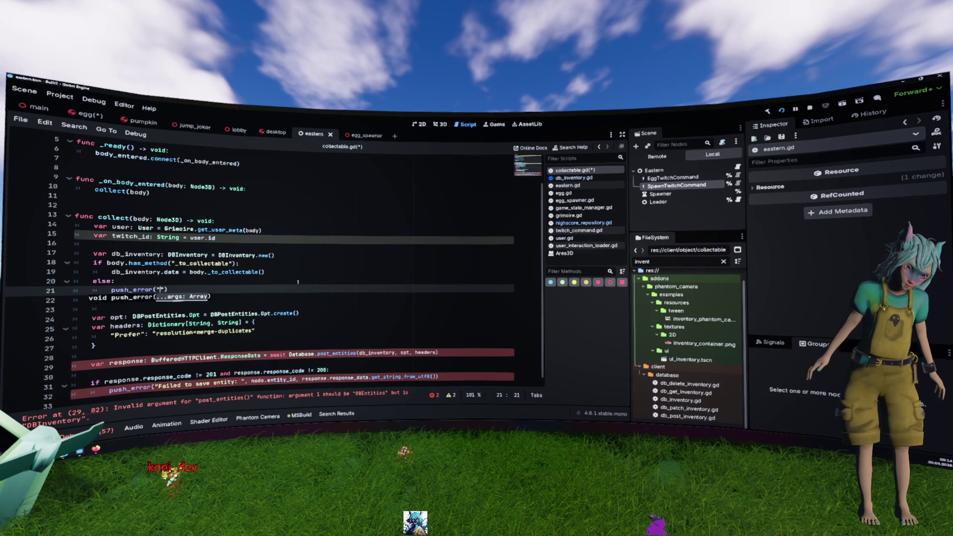
type(" %s")
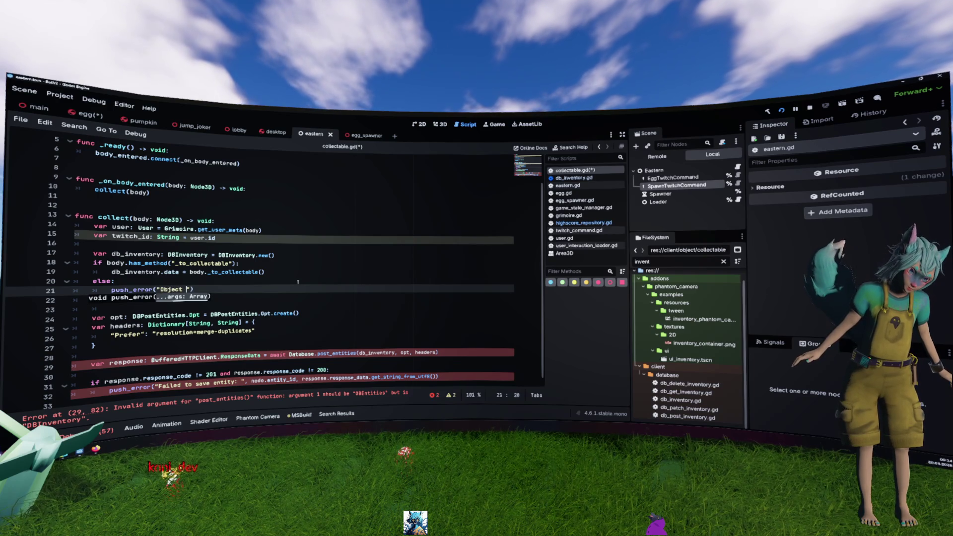
type("\"")
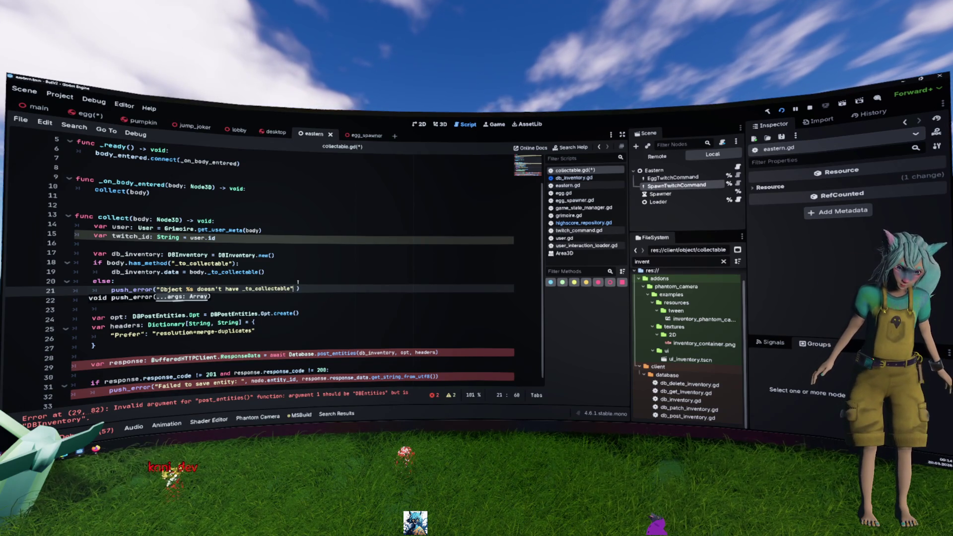
type("^")
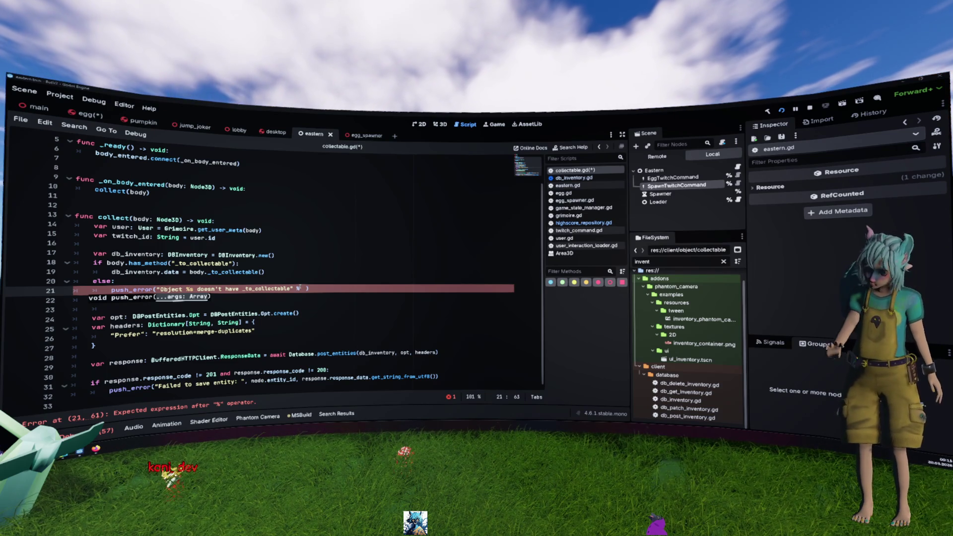
- Append % body.get_path() to the push_error message
left_click(327, 290)
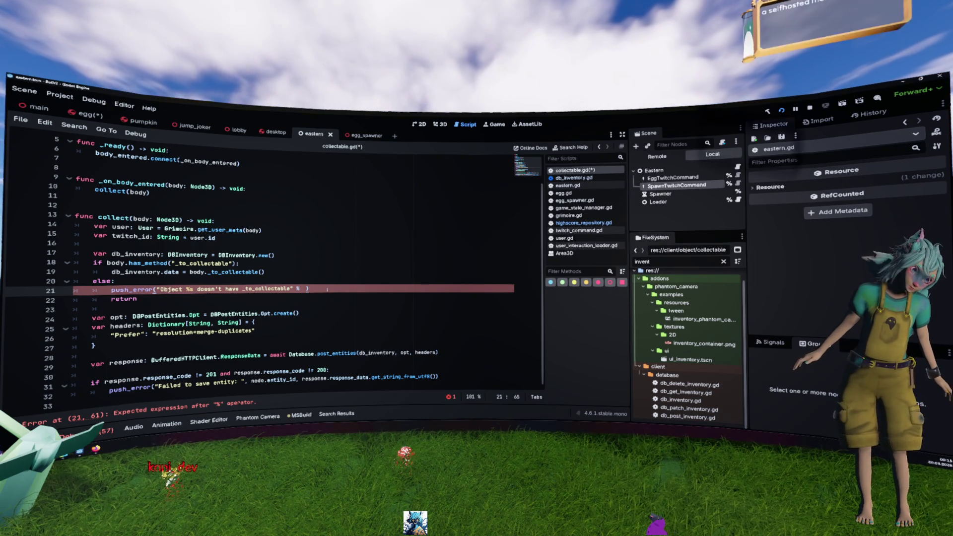
key("BackSpace")
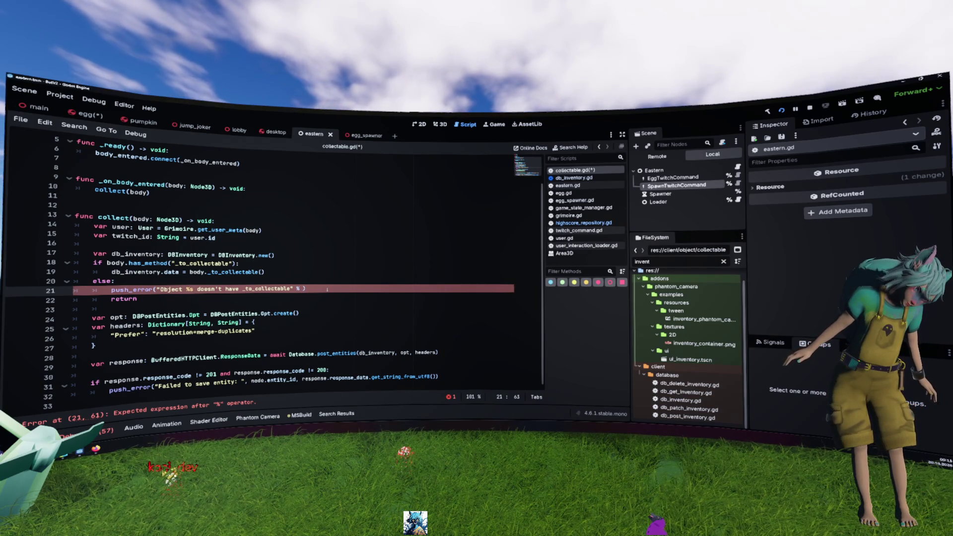
type("body.get")
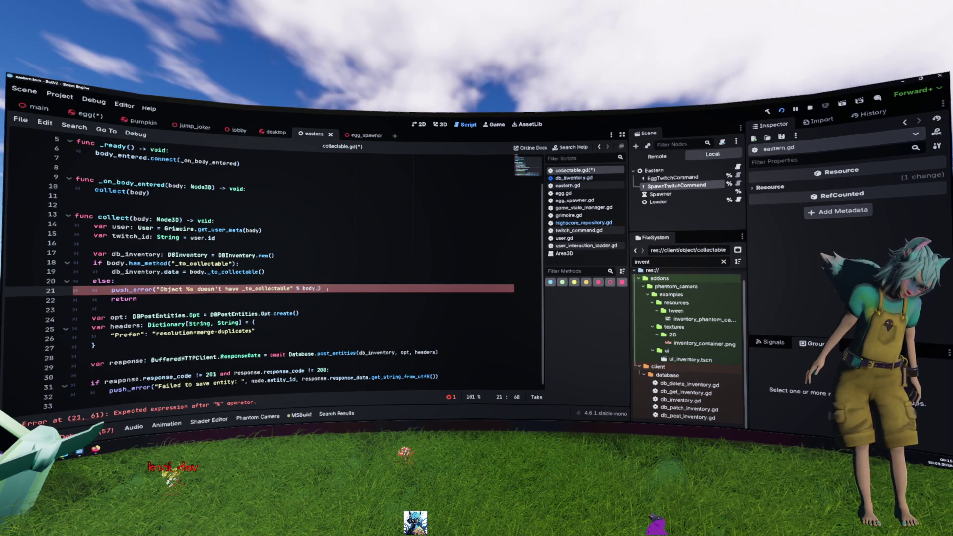
type("_pa")
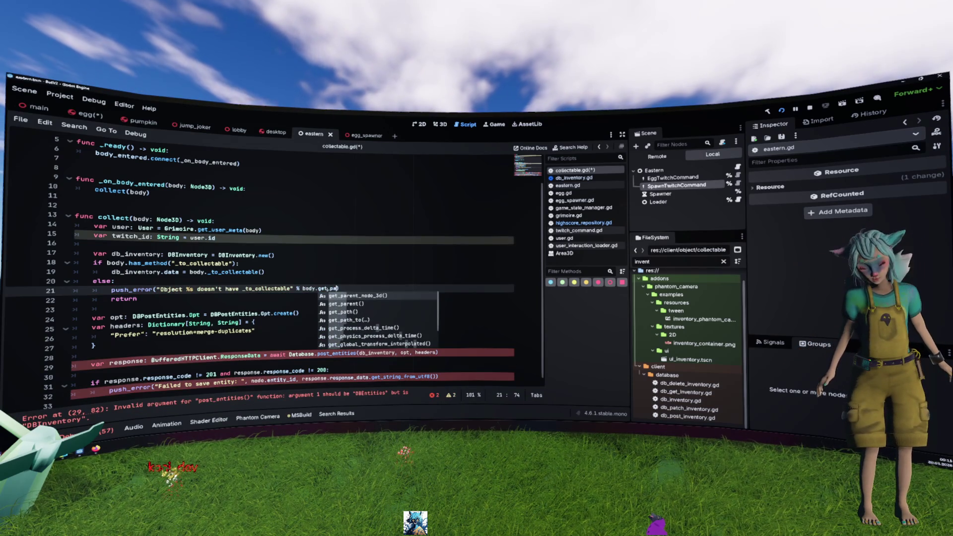
key("Return")
key("Down")
key("Down")
key("Down")
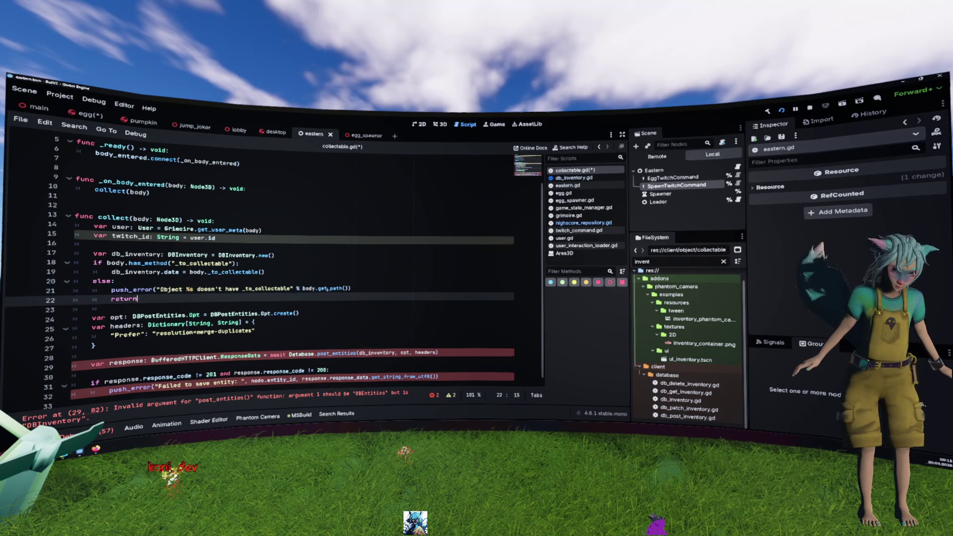
key("Down")
key("Down")
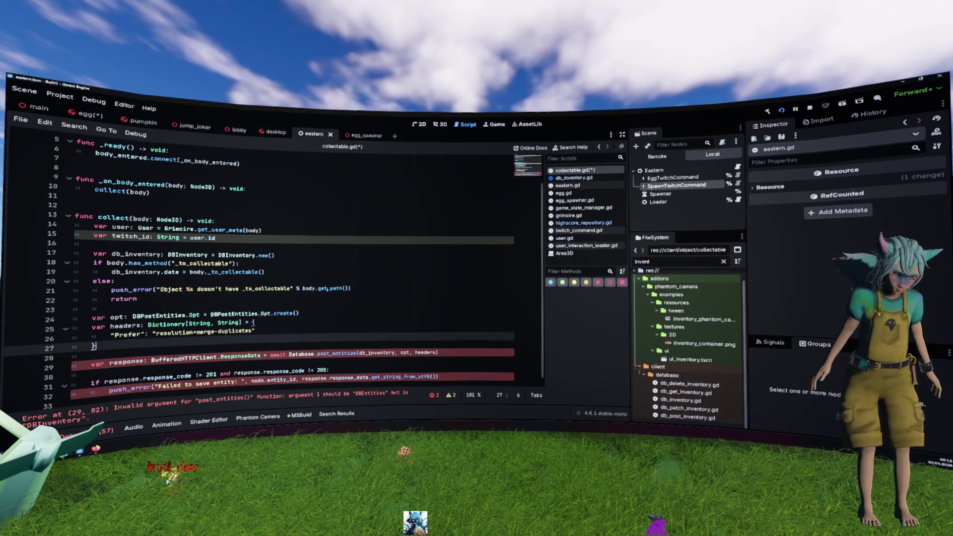
key("Down")
key("Down")
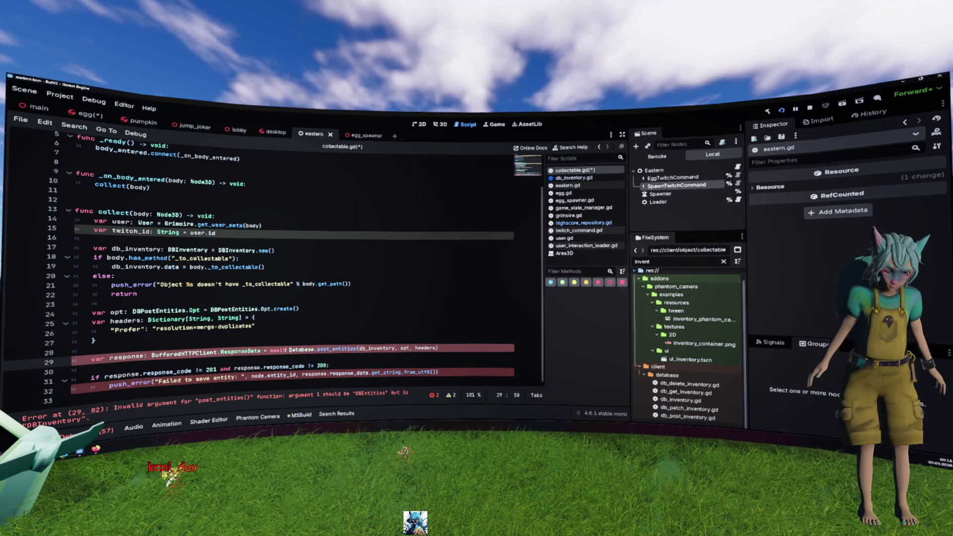
- Change the Database.post_entities call to post_inventory
mouse_move(363, 349)
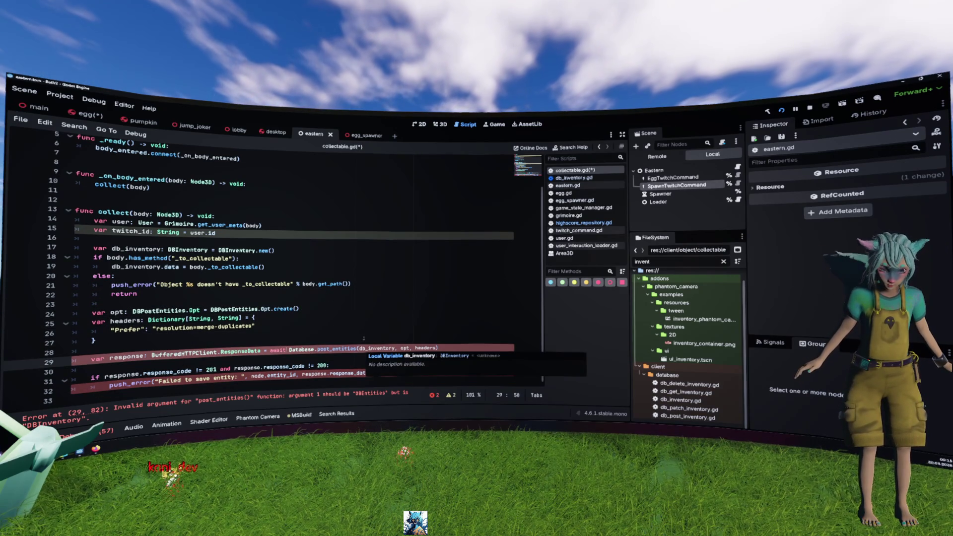
left_click(332, 350)
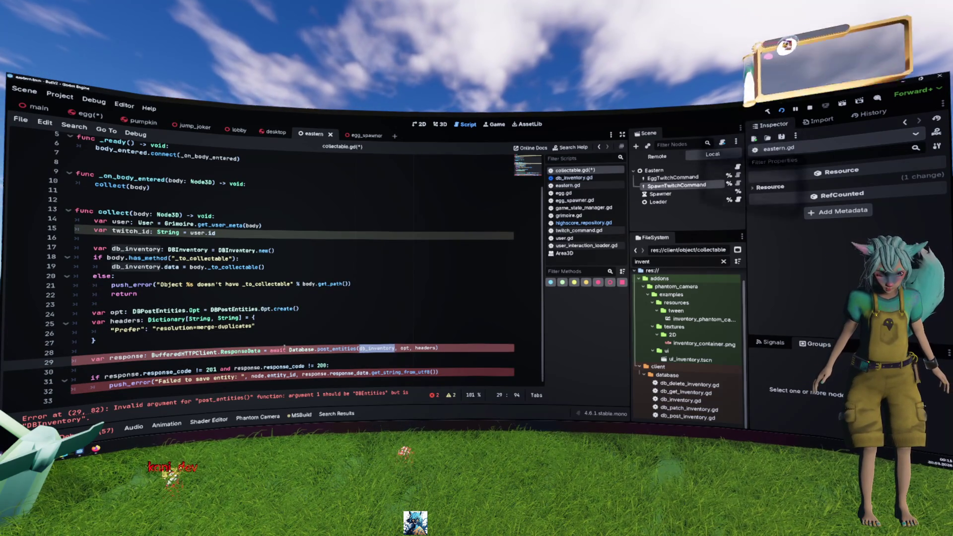
key("ctrl+space")
type("inv")
key("Tab")
key("Up")
key("Up")
key("Up")
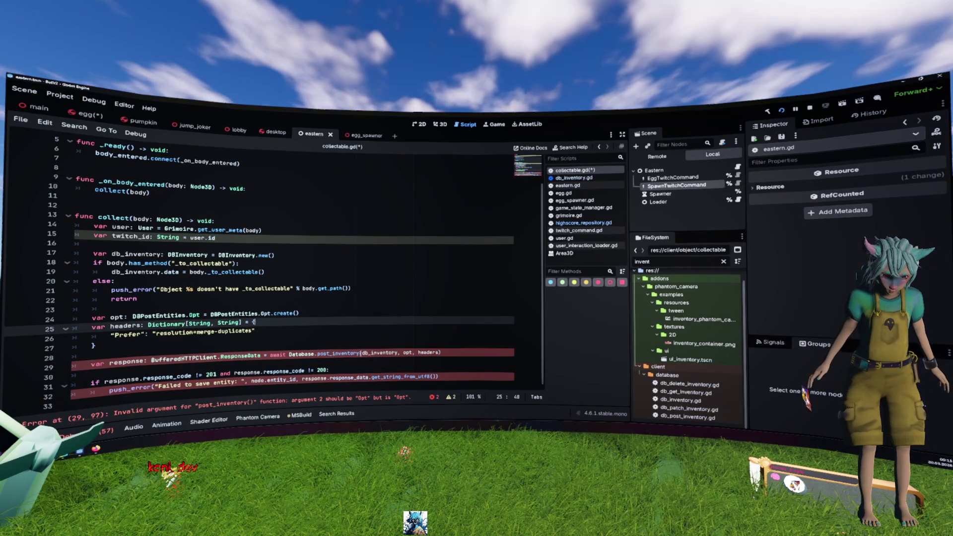
- Change the opt declaration's type from DBPostEntities.Opt to DBPostInventory.Opt
left_click(236, 314)
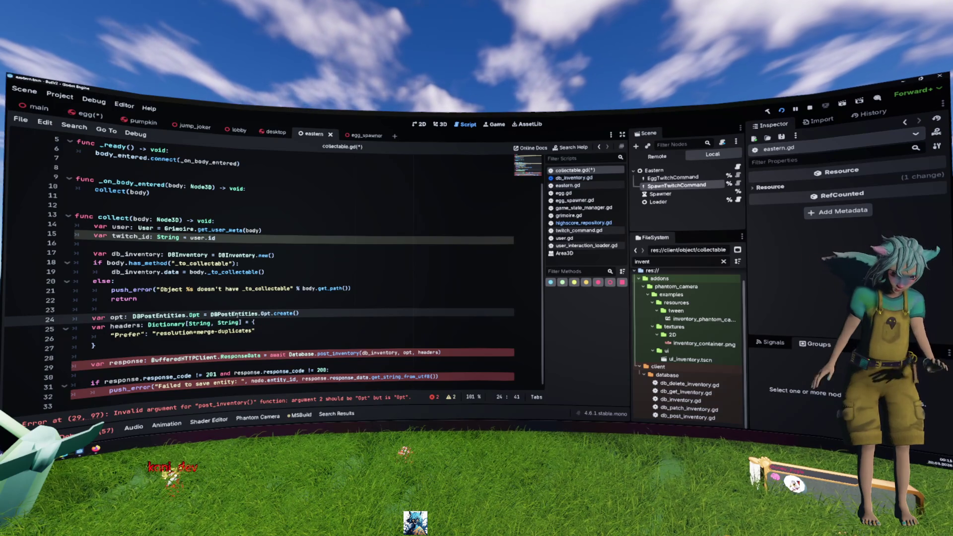
type("Inv")
key("Tab")
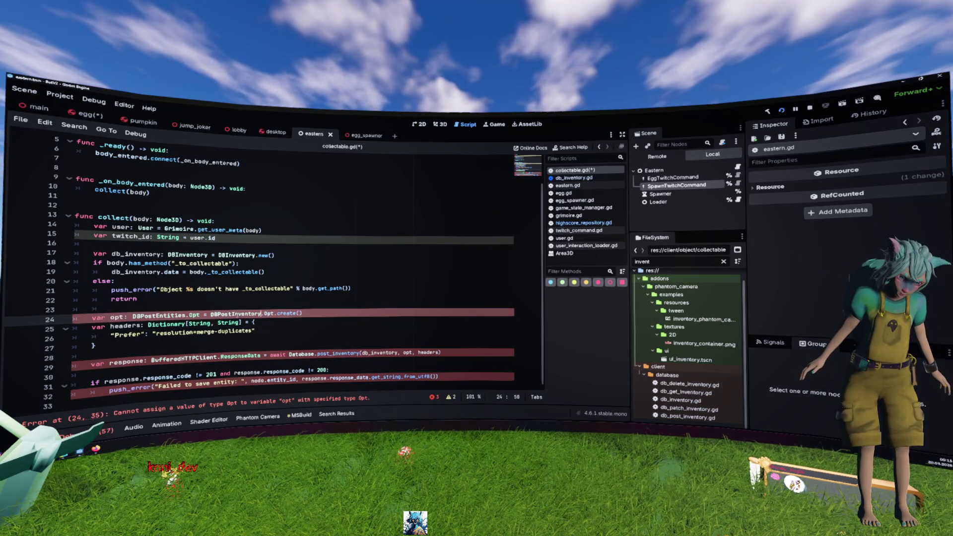
double_click(235, 314)
key("ctrl+c")
double_click(158, 316)
key("ctrl+v")
key("Up")
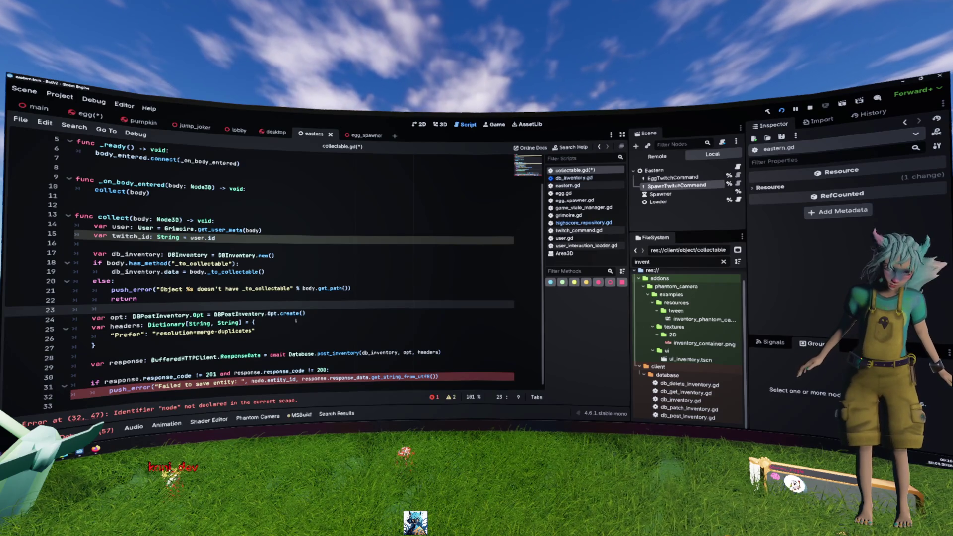
- Replace the undeclared 'node' with the parameter 'body' in the line 32 error
mouse_move(334, 352)
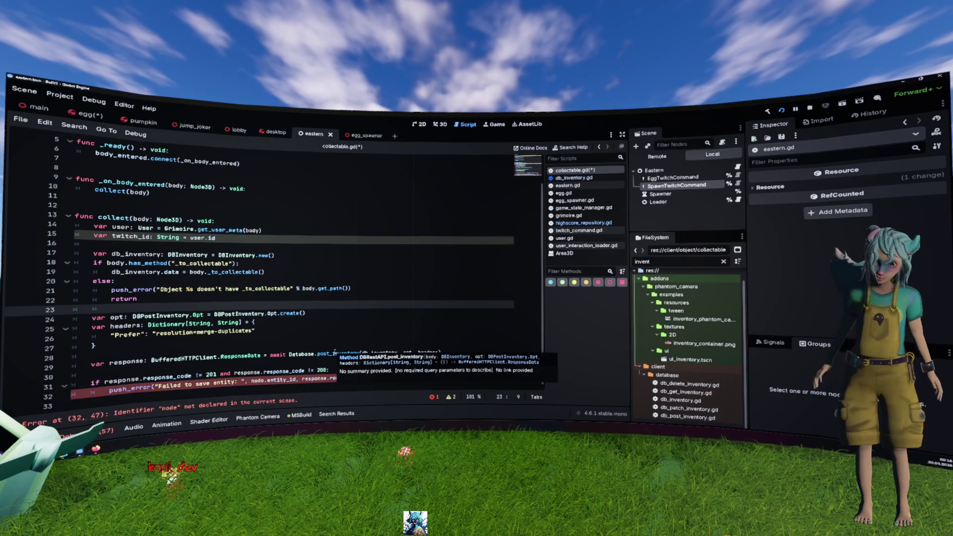
left_click(342, 390)
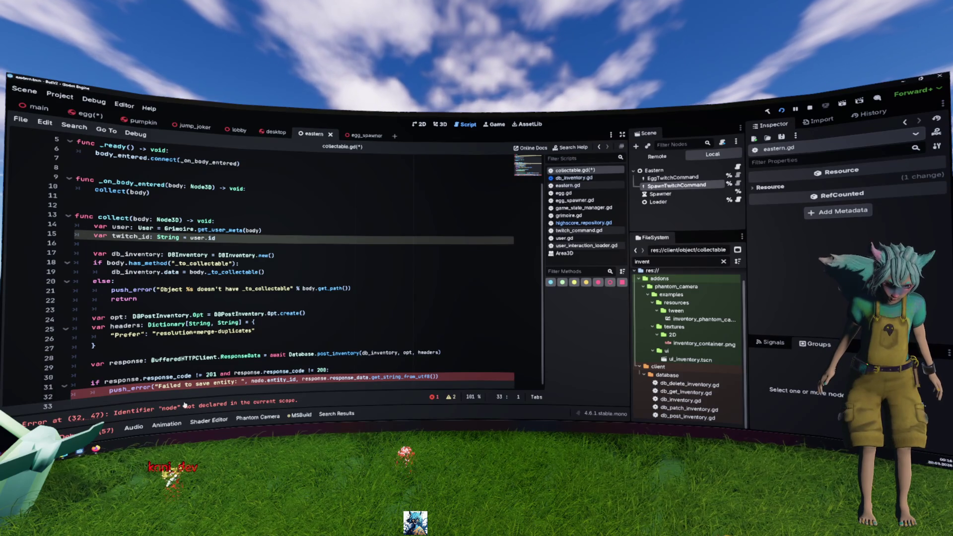
double_click(253, 381)
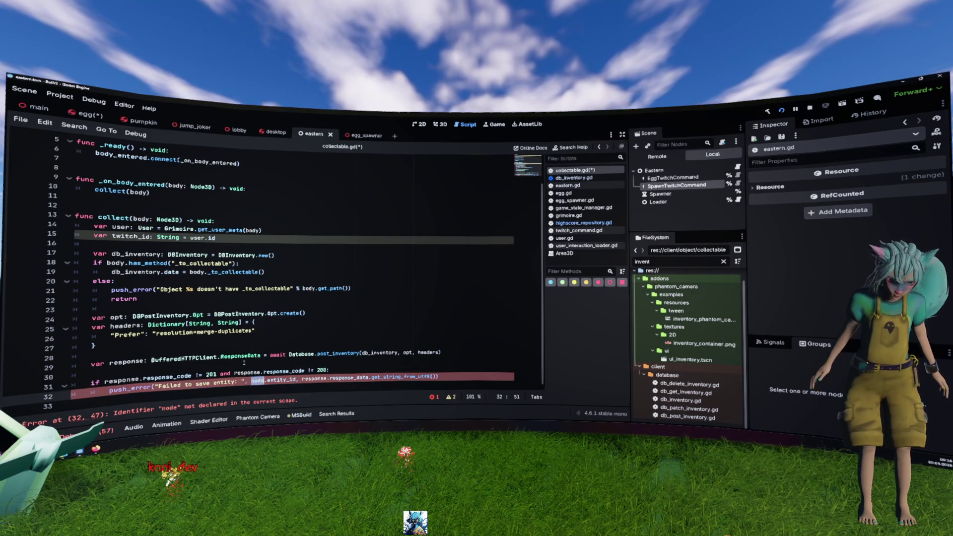
double_click(142, 219)
key("ctrl+c")
double_click(256, 381)
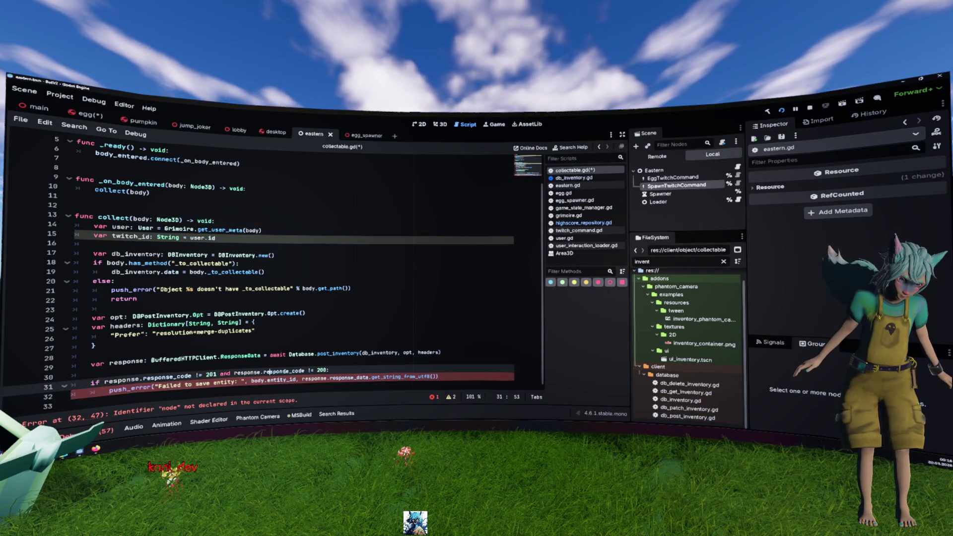
key("ctrl+v")
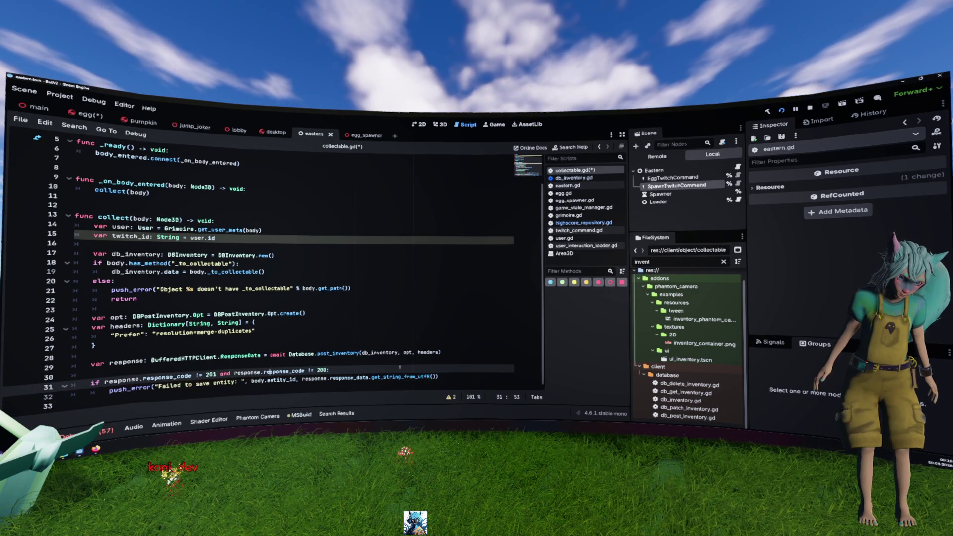
scroll(172, 192, "up", 2)
double_click(129, 159)
scroll(172, 192, "down", 2)
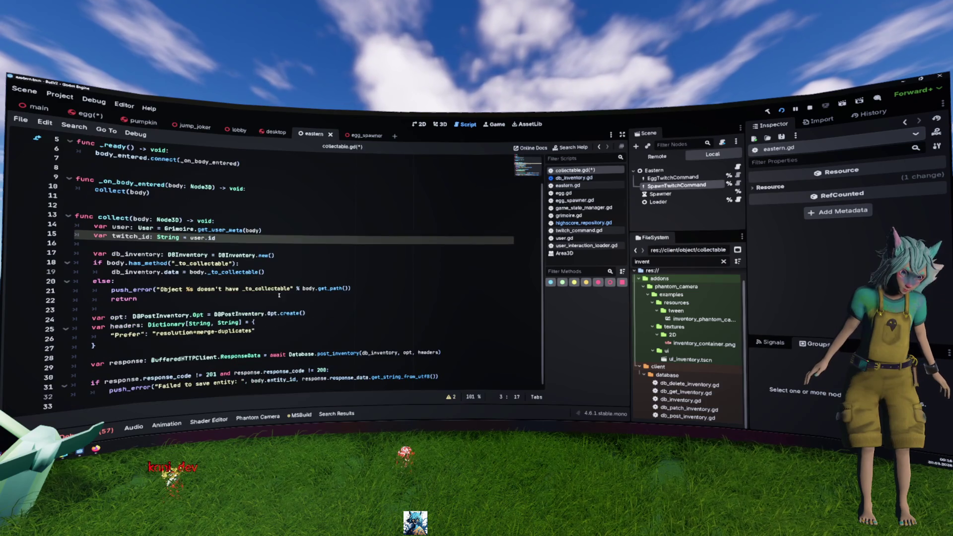
- Add an else branch calling collected.emit() after the error branch, then save and run the game
left_click(173, 392)
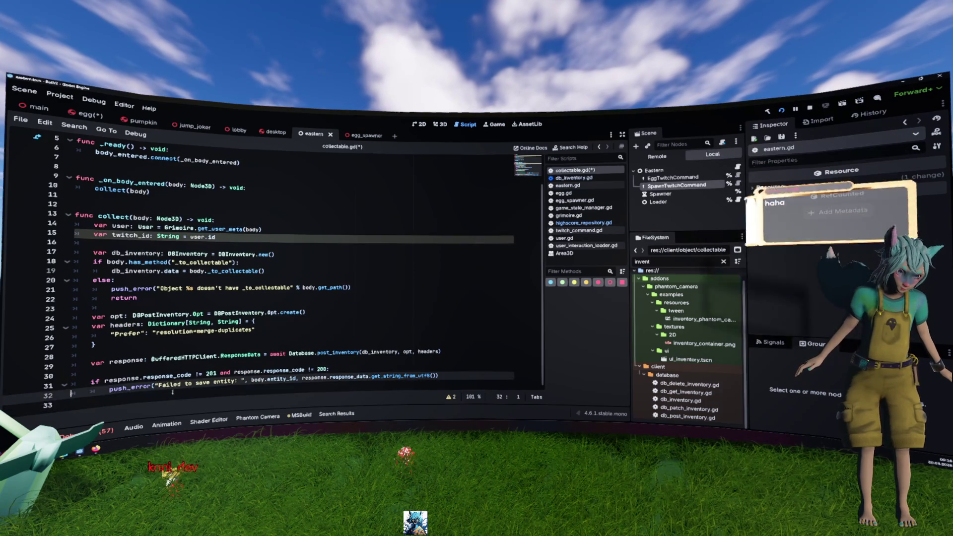
key("Down")
key("End")
key("Return")
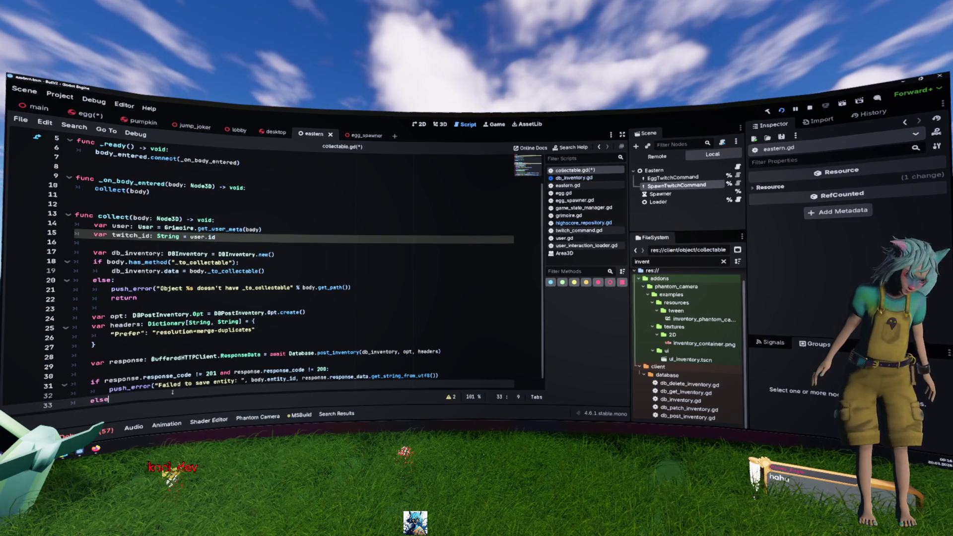
type("e:")
key("Return")
type("collected.emit(")
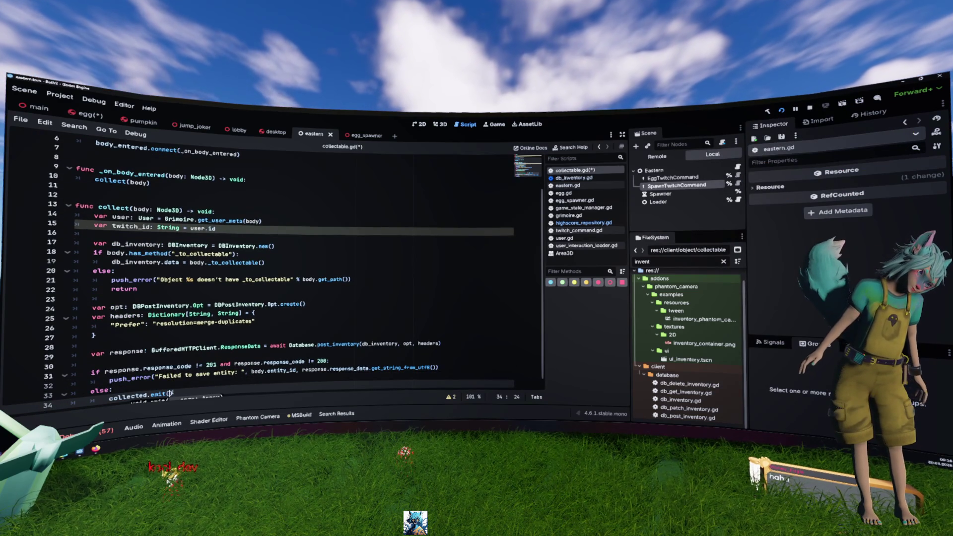
key("F5")
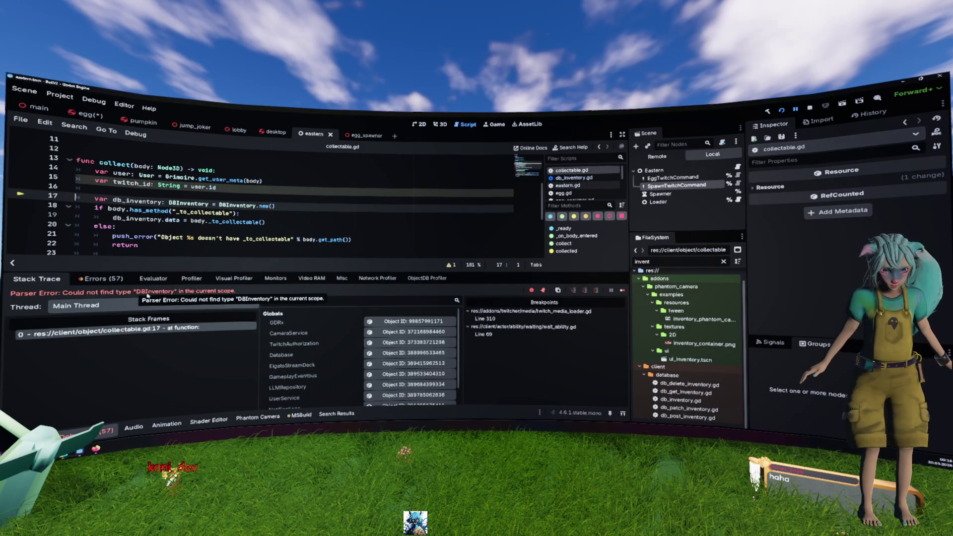
- Inspect db_inventory.gd for the DBInventory class, then return to collectable.gd
double_click(683, 400)
scroll(234, 249, "up", 9)
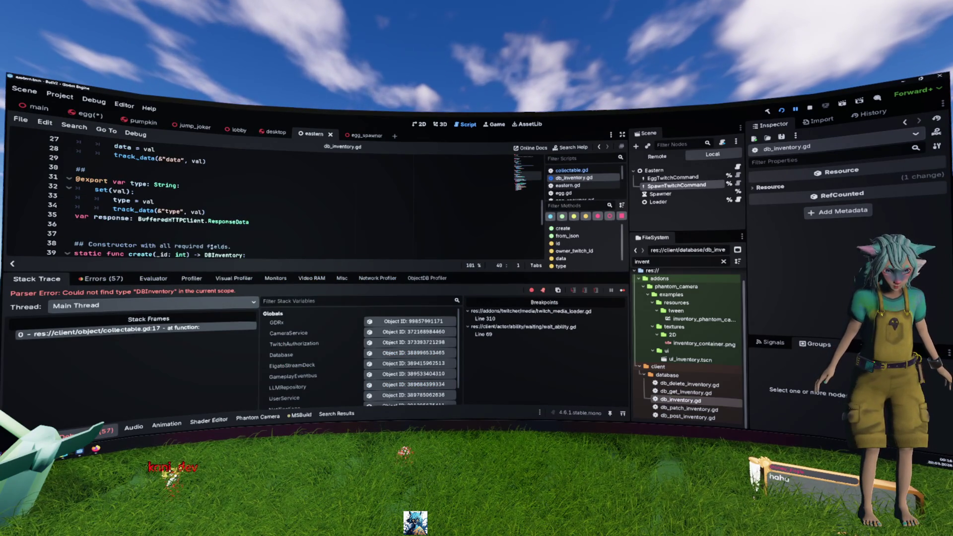
scroll(235, 248, "down", 3)
key("alt+Left")
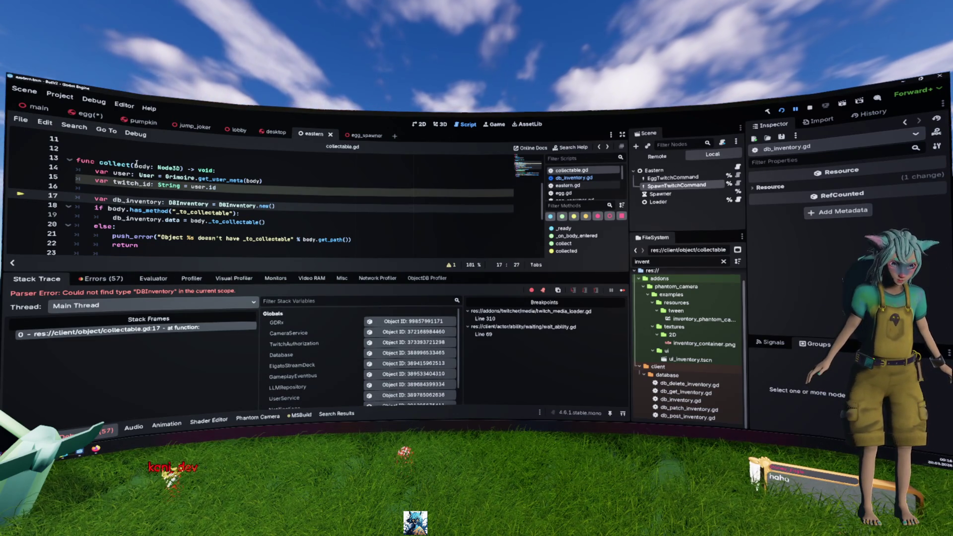
left_click(389, 195)
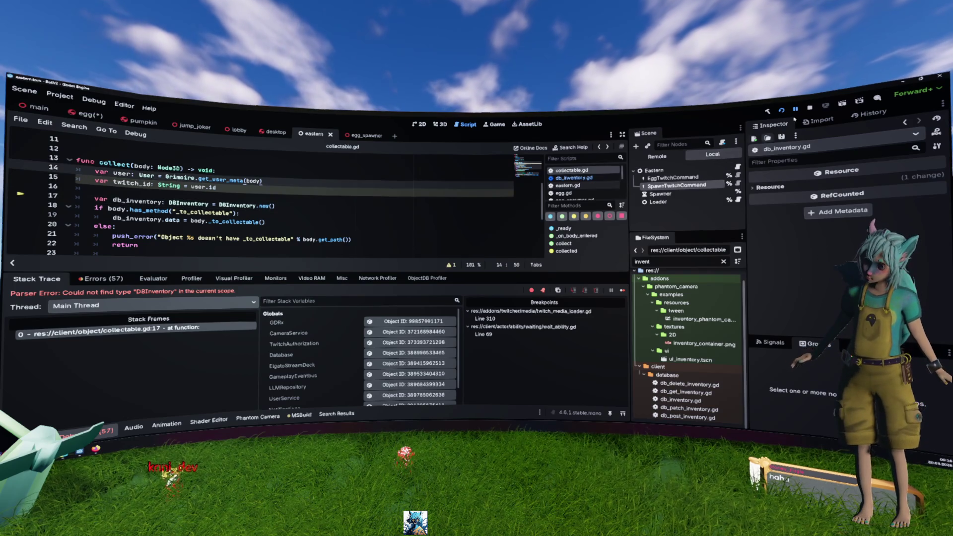
- Stop the running game so the debug session closes
left_click(809, 107)
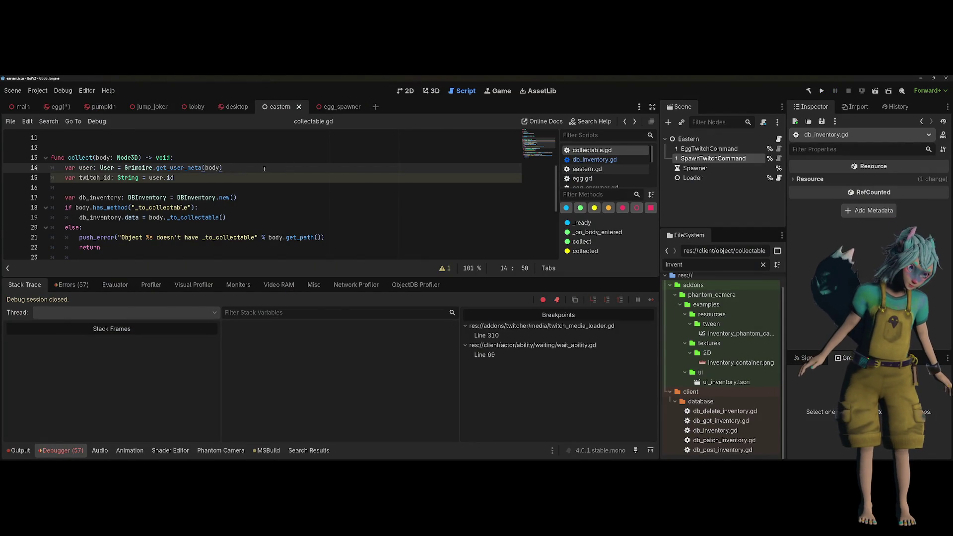
scroll(264, 170, "up", 2)
scroll(265, 169, "down", 6)
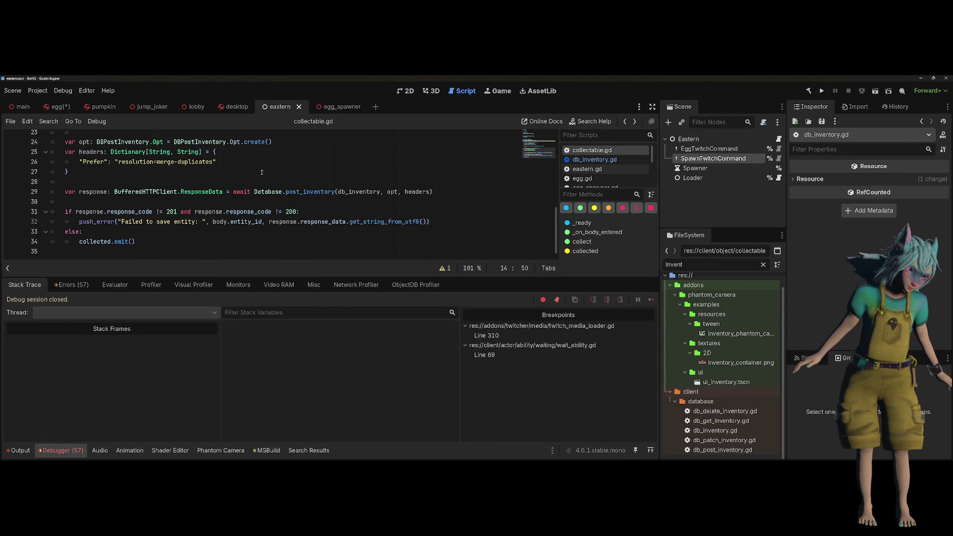
scroll(262, 173, "up", 5)
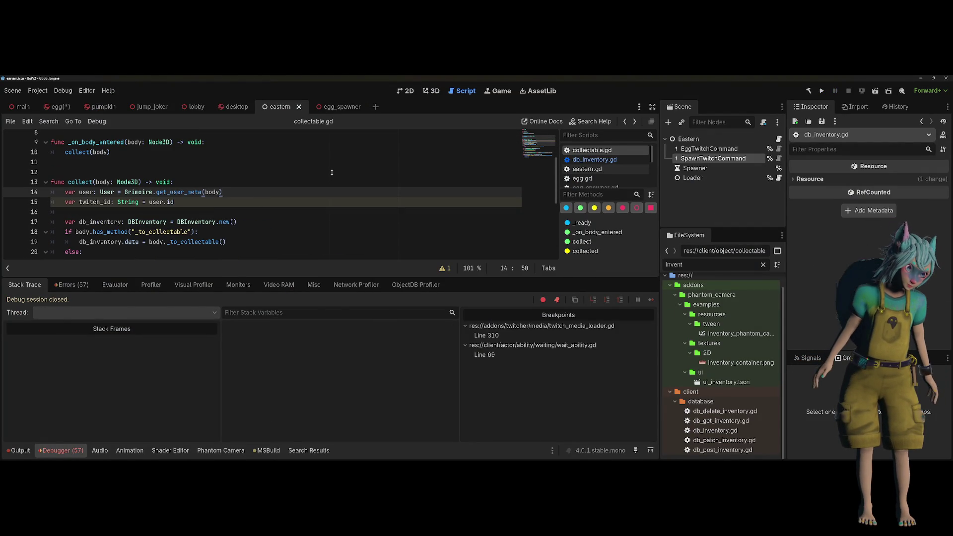